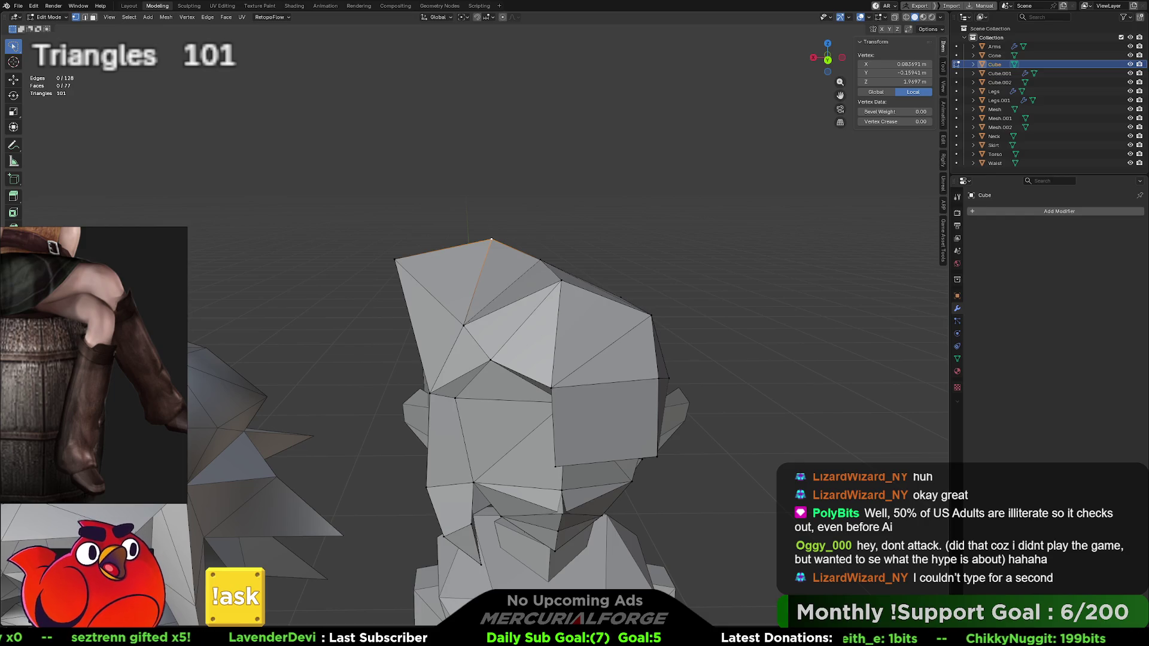
Step: Reselect the head, return to Edit Mode and reposition its top vertex
middle_drag(712, 304, 634, 282)
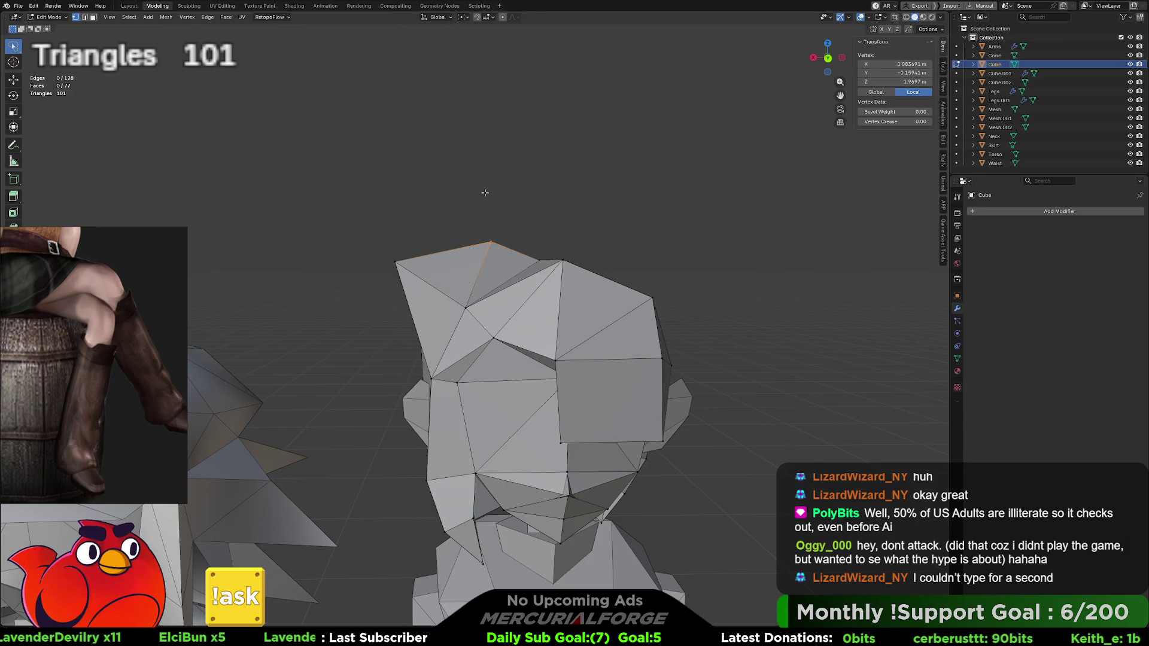
key(Tab)
click(499, 205)
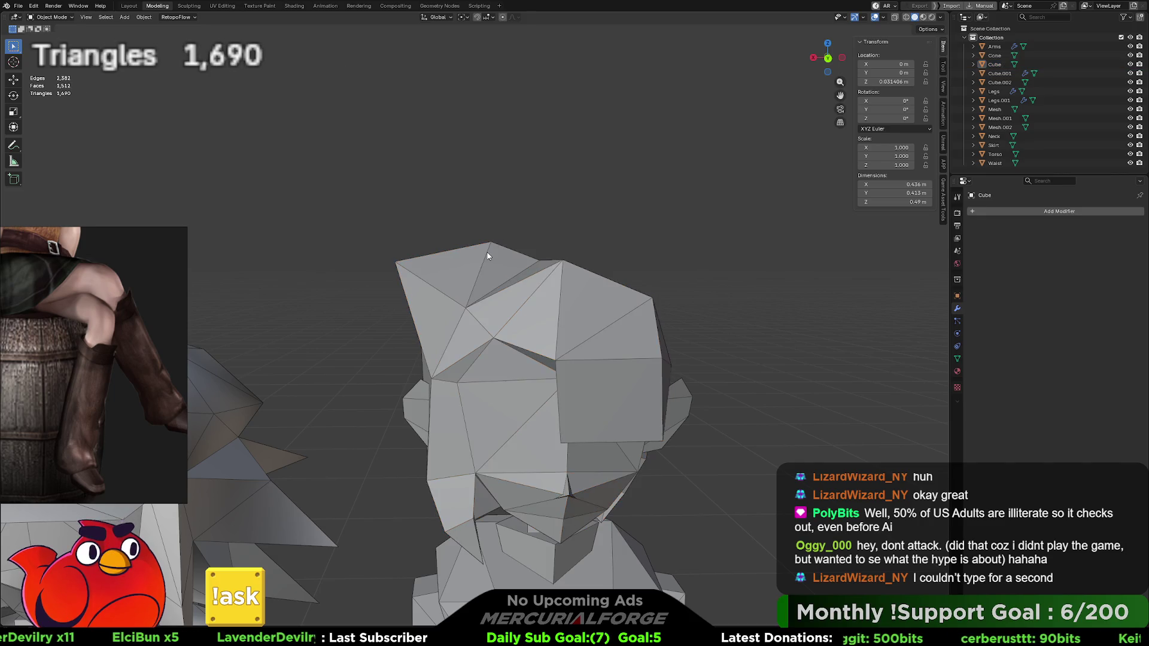
click(486, 257)
key(q)
key(Escape)
key(Tab)
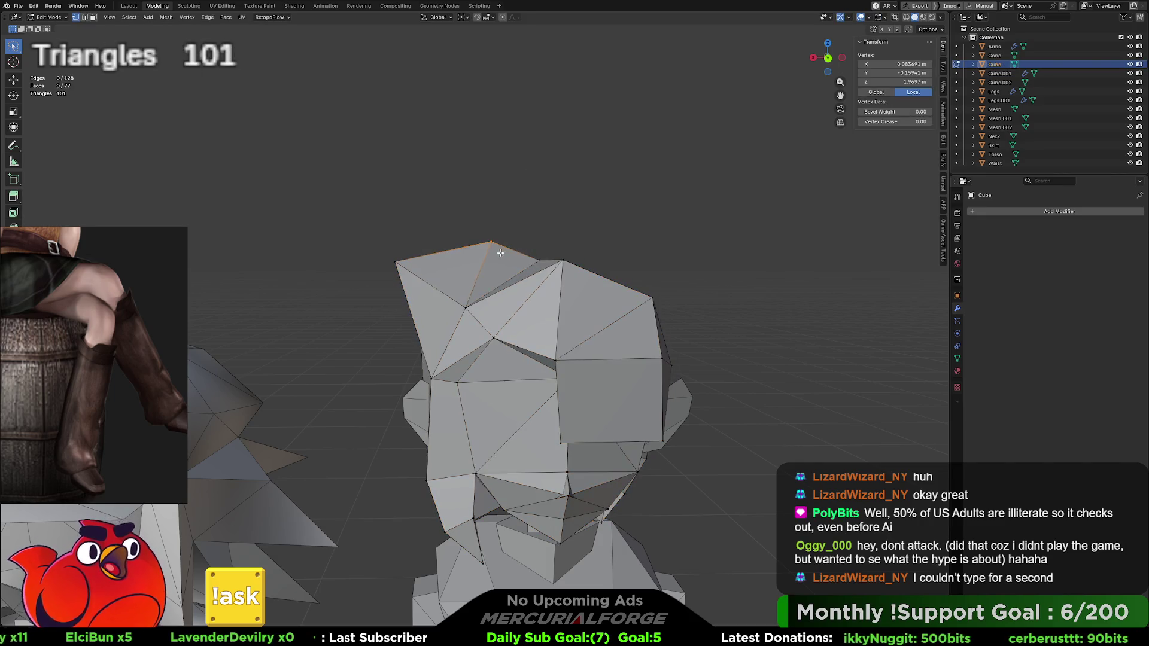
click(492, 239)
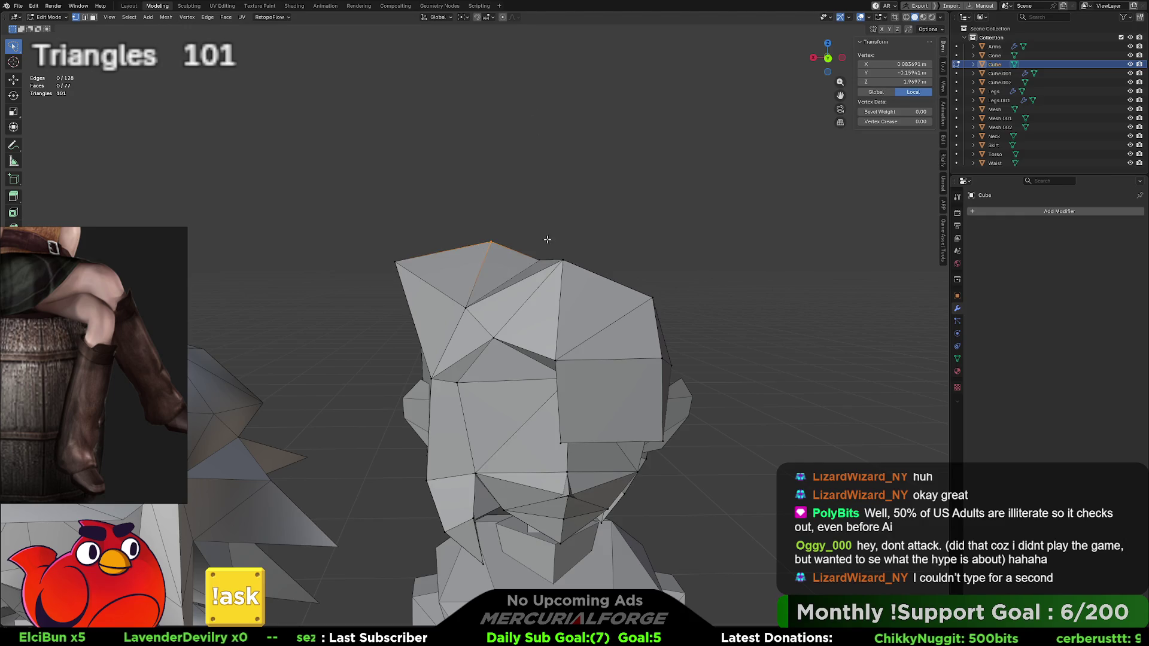
key(g)
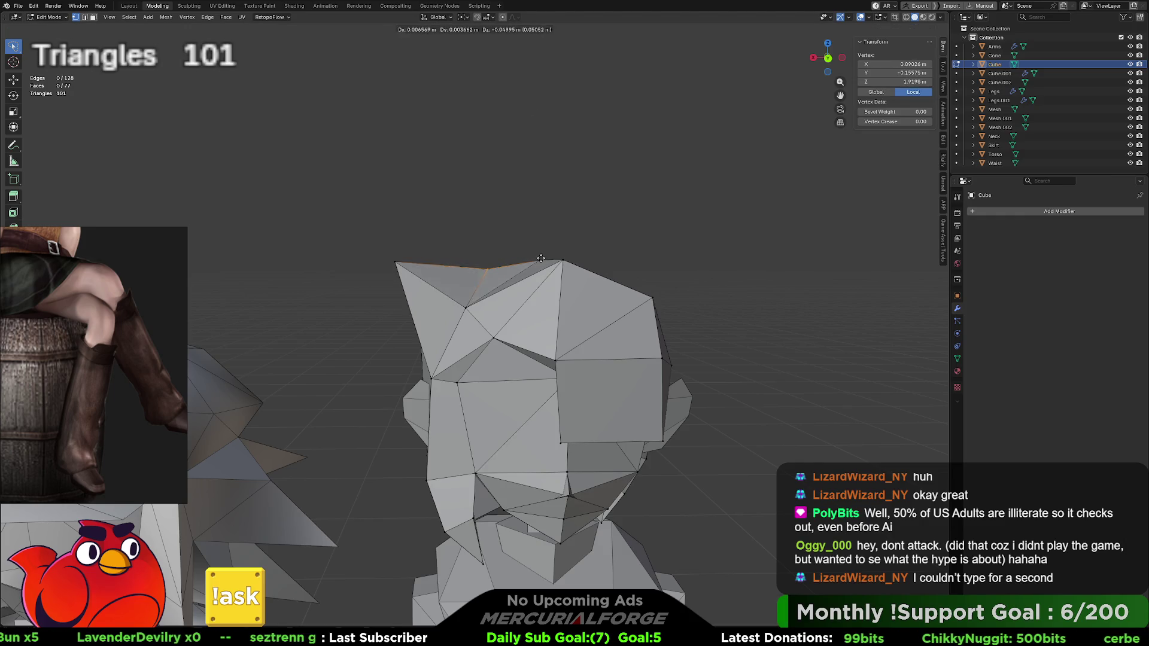
click(490, 264)
Step: Move two more head vertices to draw out the pointed hair spike tip
mouse_move(490, 264)
middle_down()
mouse_move(455, 256)
mouse_move(482, 271)
mouse_move(497, 264)
middle_up()
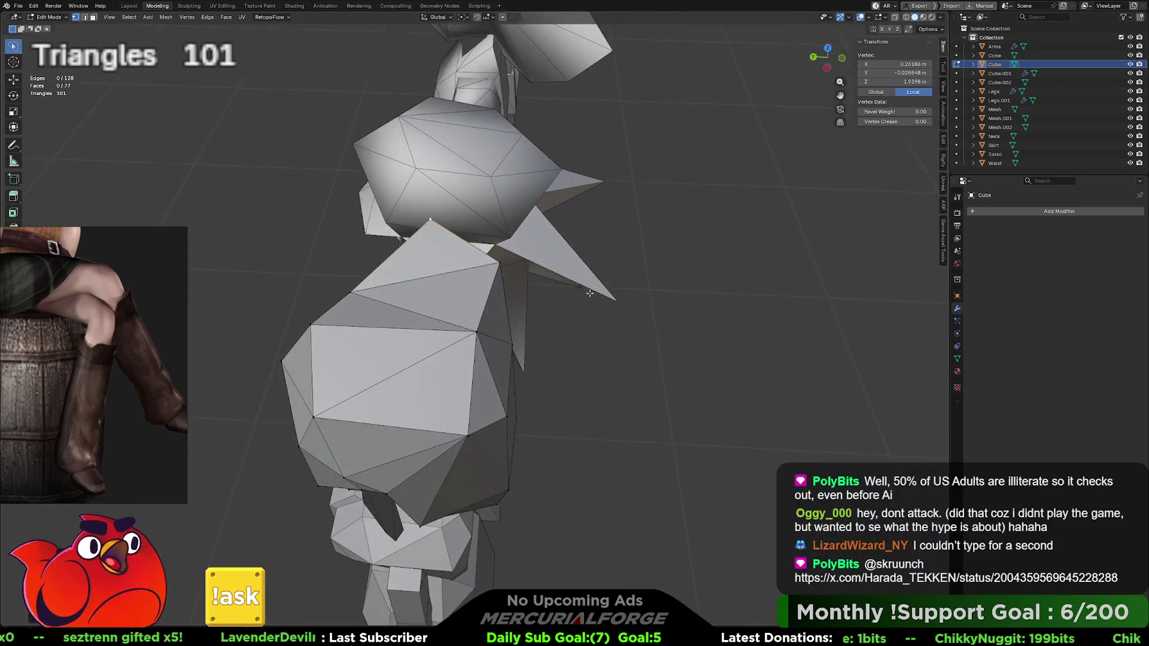
key(g)
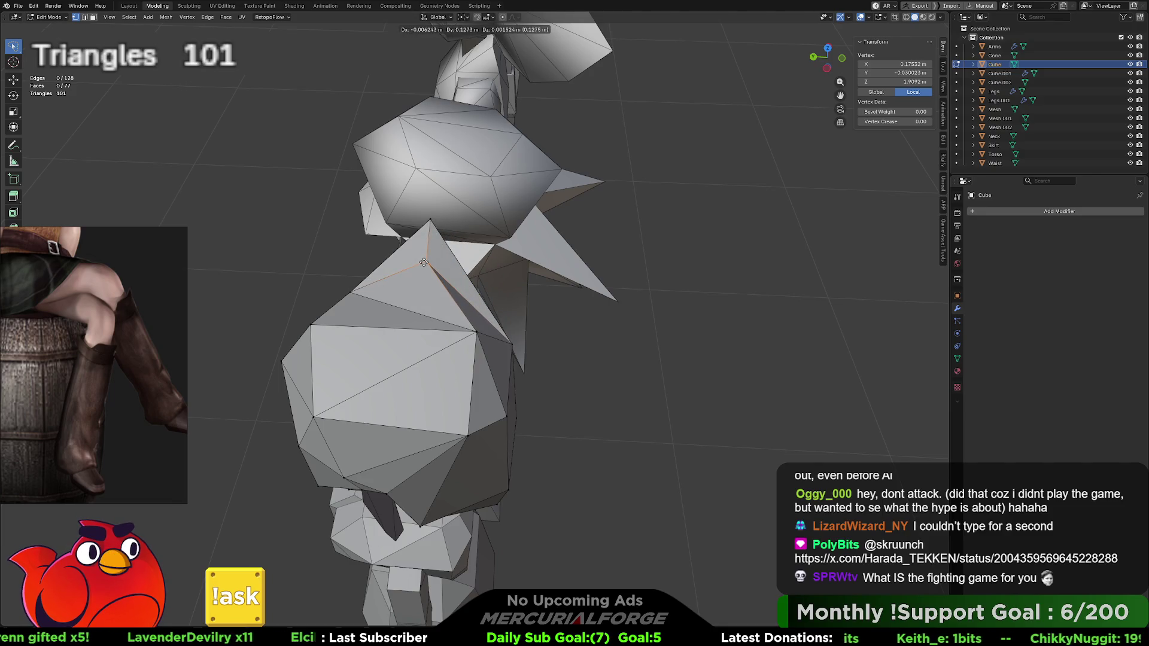
click(424, 262)
middle_drag(422, 270, 520, 222)
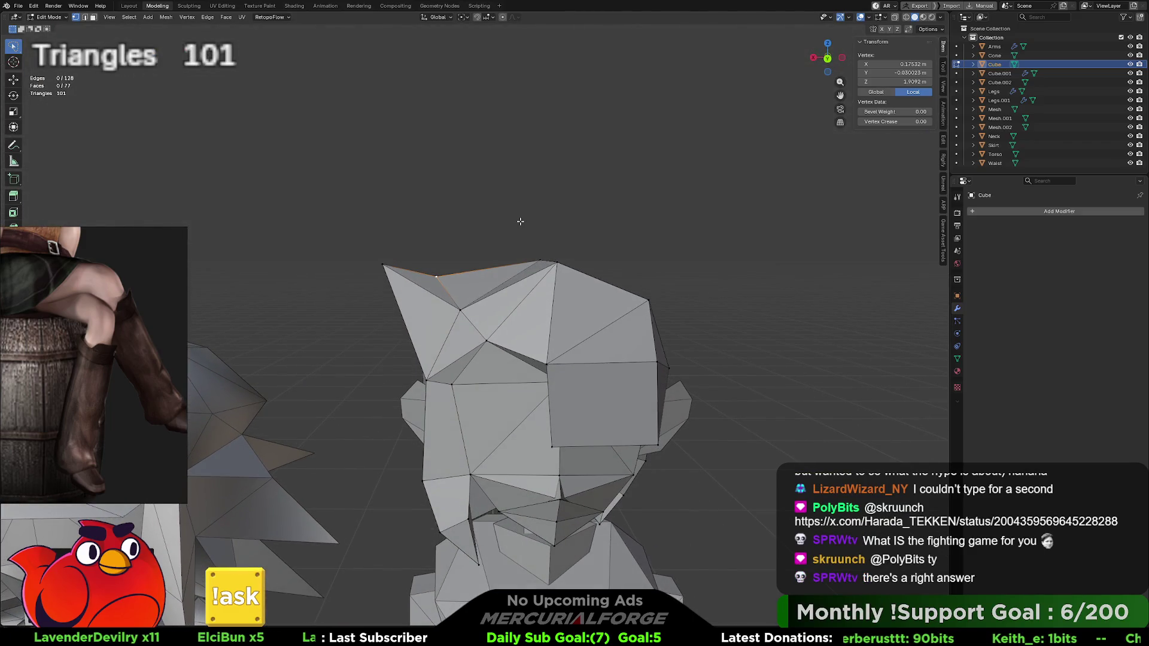
key(g)
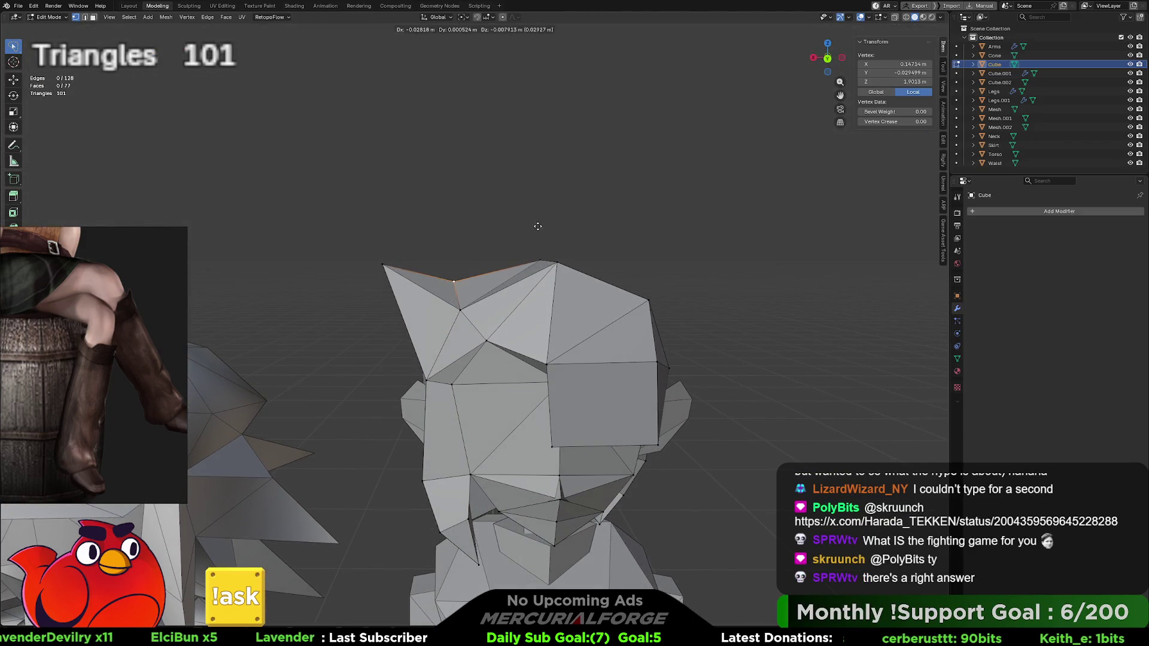
click(541, 228)
middle_drag(538, 229, 530, 225)
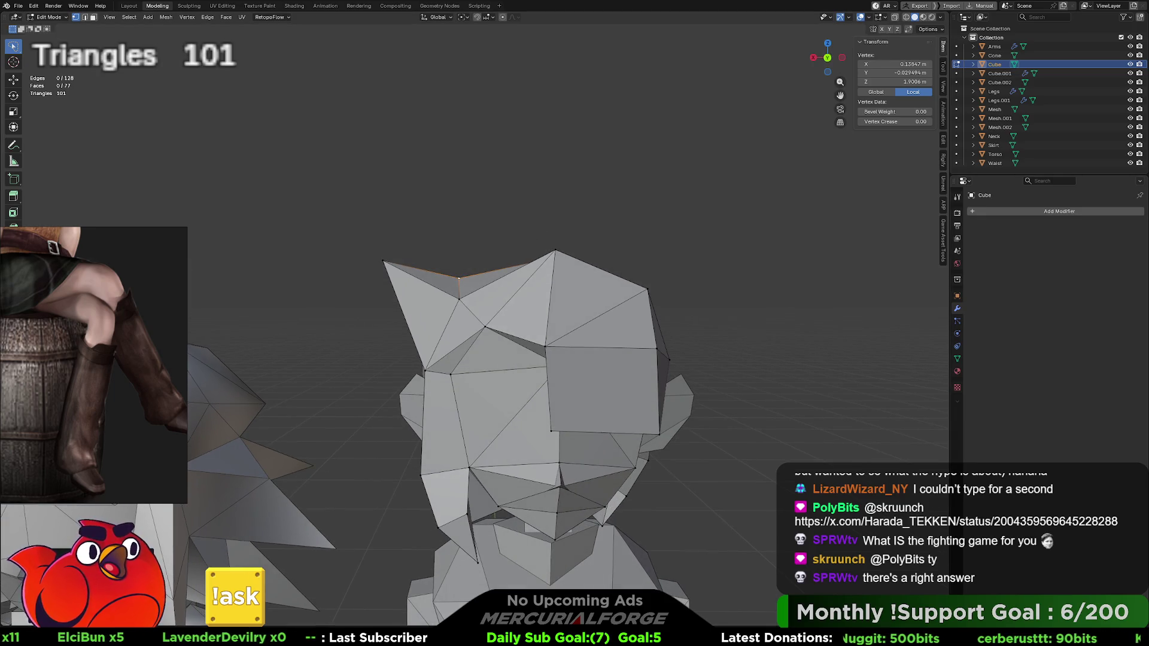
middle_drag(521, 285, 532, 290)
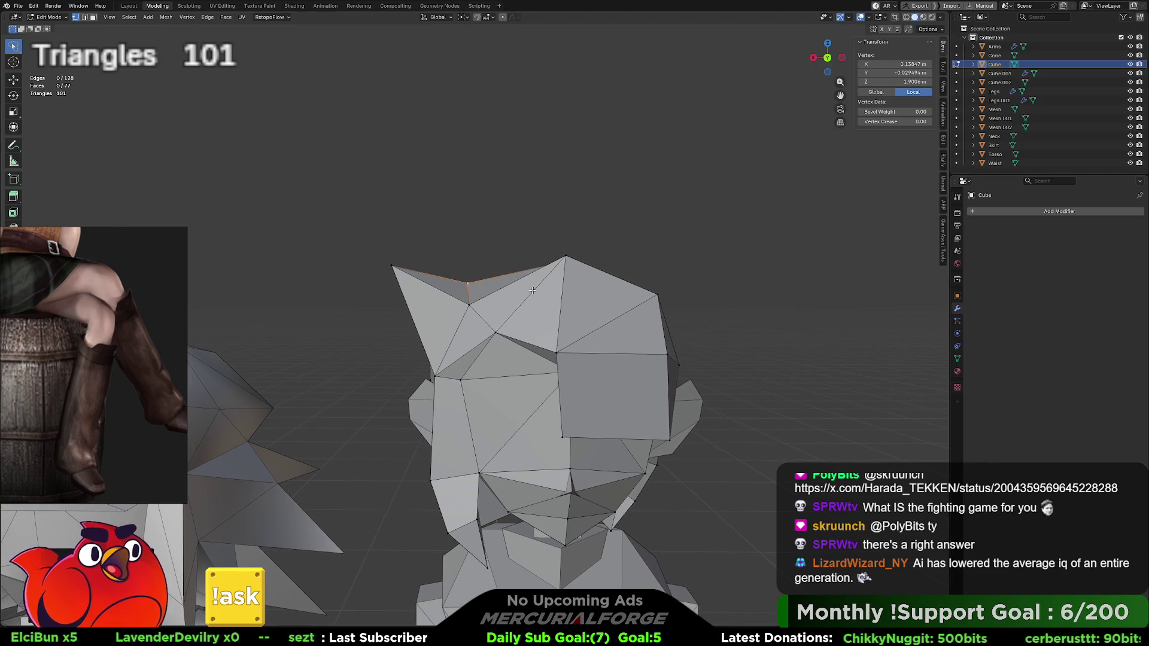
mouse_move(392, 265)
mouse_down()
mouse_move(421, 263)
mouse_move(407, 264)
mouse_up()
mouse_move(407, 264)
middle_down()
mouse_move(669, 303)
mouse_move(475, 267)
middle_up()
Step: Nudge another head vertex into place and zoom out to view the spike
click(492, 258)
drag(492, 258, 489, 264)
mouse_move(489, 264)
middle_down()
mouse_move(510, 288)
mouse_move(398, 249)
mouse_move(694, 275)
mouse_move(548, 282)
middle_up()
drag(390, 279, 413, 288)
middle_drag(413, 289, 478, 238)
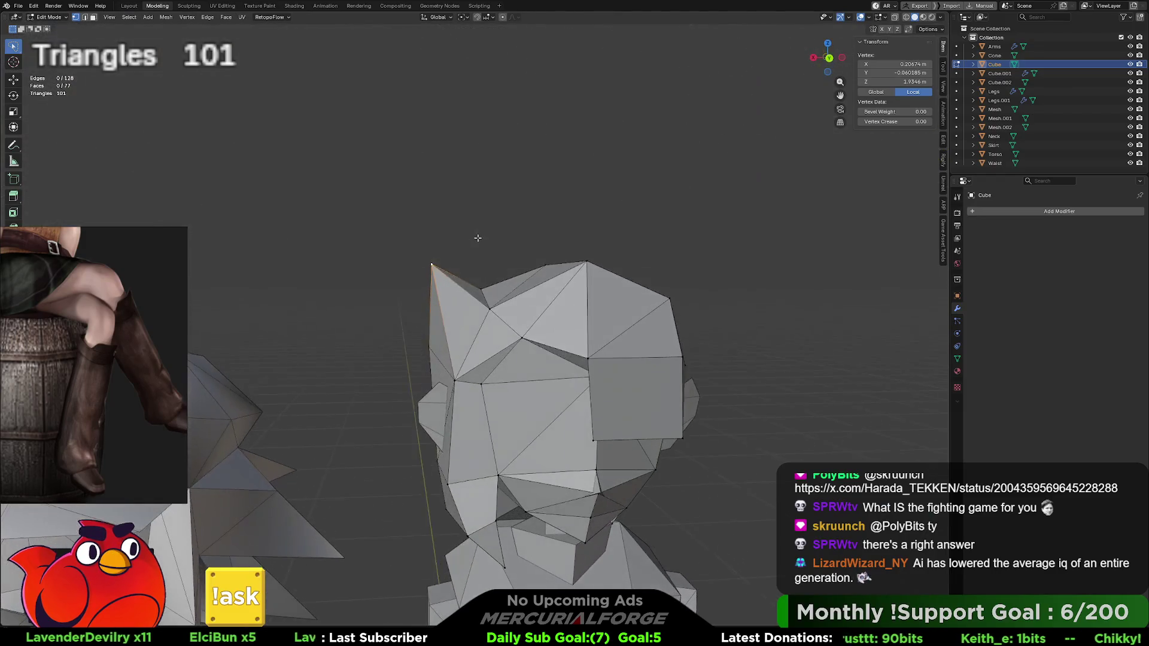
scroll(477, 237, down, 5)
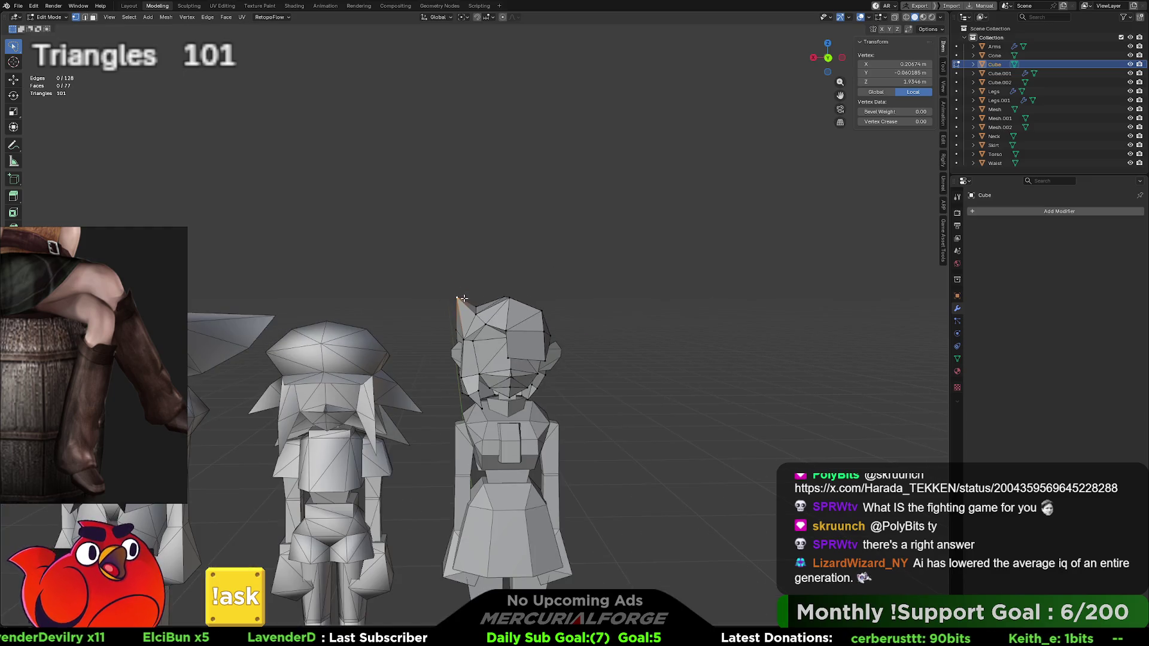
Step: Nudge the spike tip vertex, leave Edit Mode and view the characters from behind
scroll(454, 290, up, 3)
mouse_move(401, 254)
mouse_down()
mouse_move(387, 281)
mouse_move(395, 268)
mouse_up()
scroll(443, 263, down, 3)
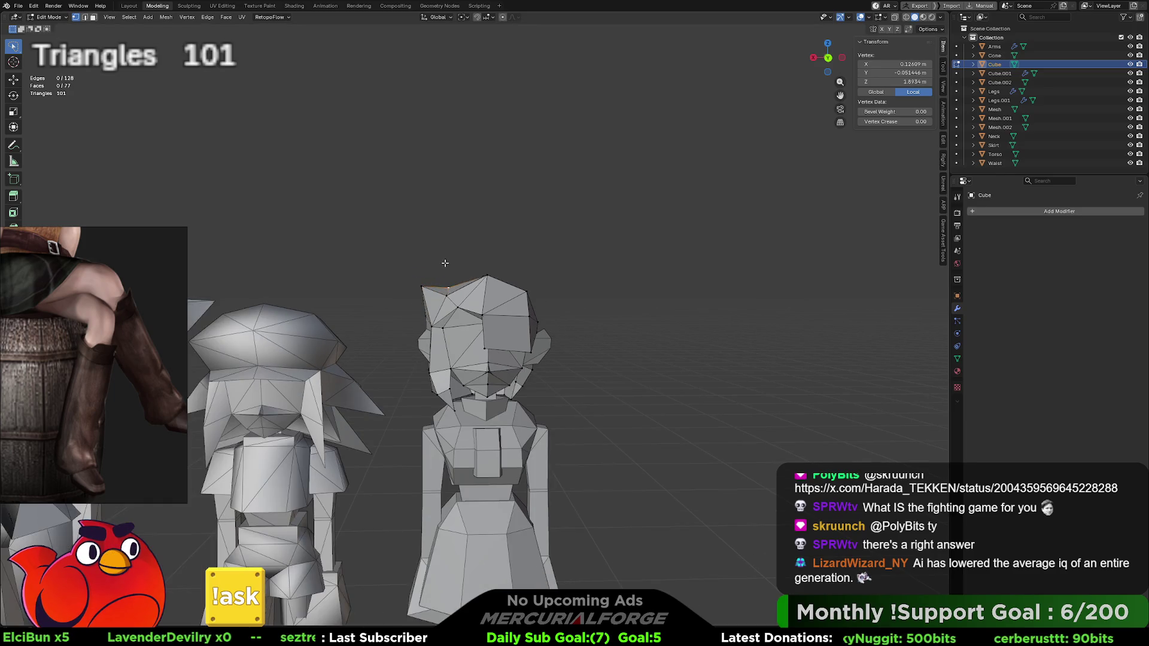
key(Tab)
click(462, 266)
scroll(509, 263, up, 5)
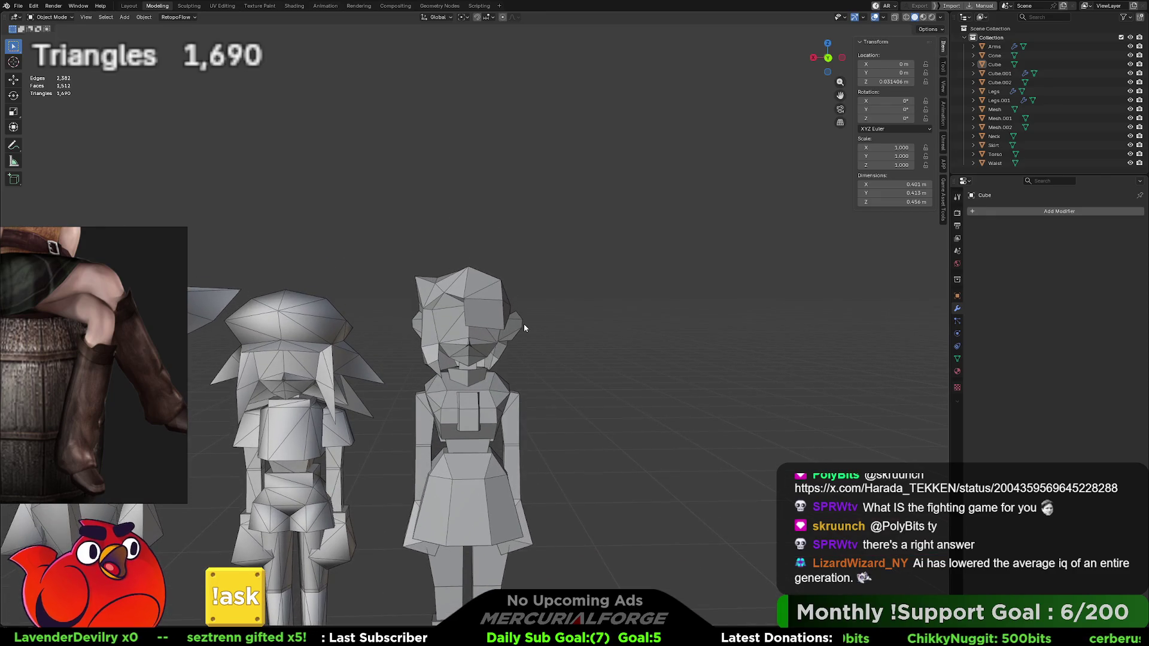
mouse_move(572, 334)
middle_down()
mouse_move(345, 335)
mouse_move(282, 408)
mouse_move(290, 355)
mouse_move(277, 352)
mouse_move(287, 365)
mouse_move(280, 357)
middle_up()
mouse_move(522, 346)
middle_down()
mouse_move(562, 346)
mouse_move(482, 332)
mouse_move(564, 355)
middle_up()
scroll(536, 308, up, 2)
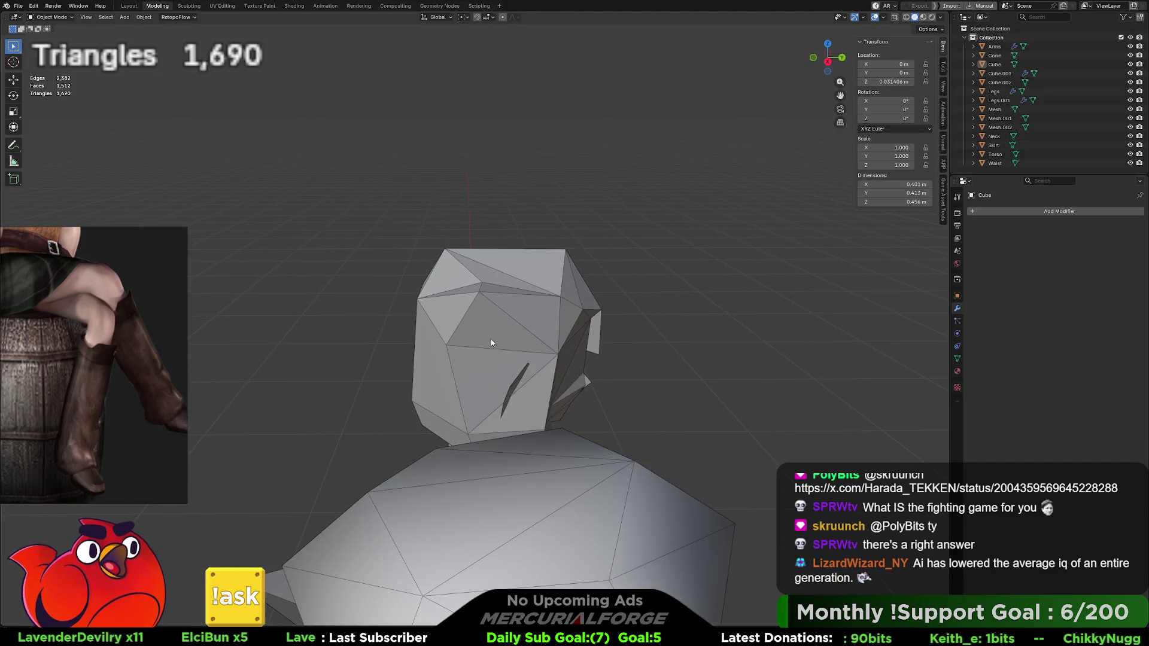
Step: Back in Edit Mode, move another hair spike tip vertex, then return to Object Mode
click(450, 343)
key(Tab)
click(448, 345)
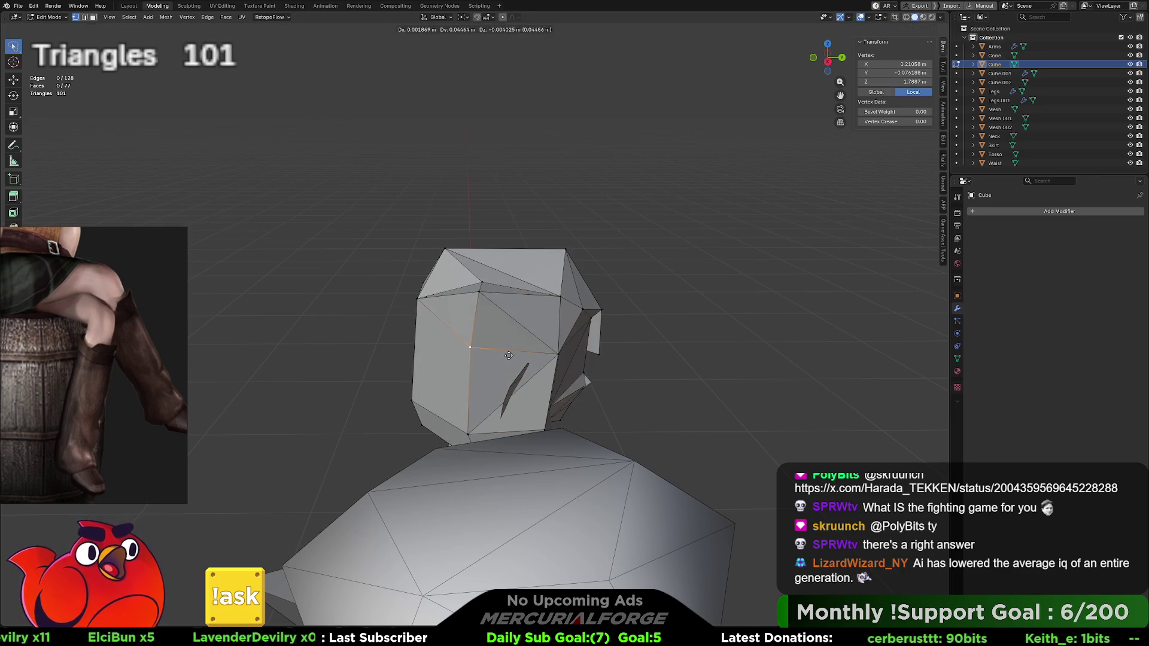
middle_drag(509, 355, 562, 306)
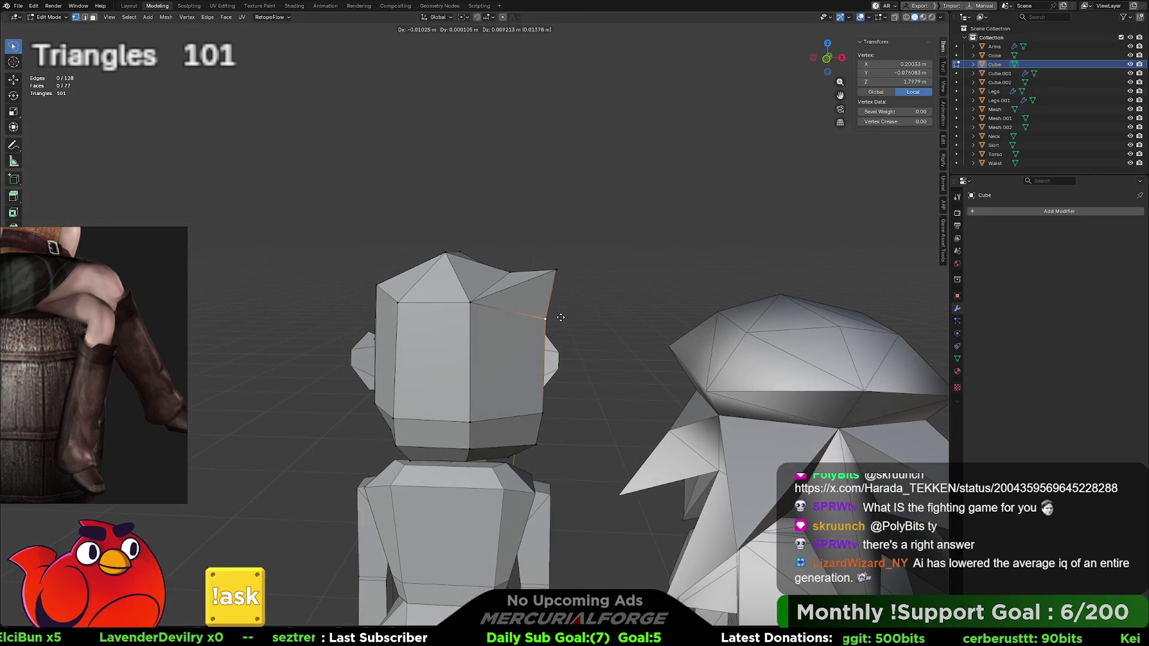
mouse_move(560, 317)
middle_down()
mouse_move(584, 307)
mouse_move(537, 298)
mouse_move(541, 328)
mouse_move(614, 333)
middle_up()
click(550, 298)
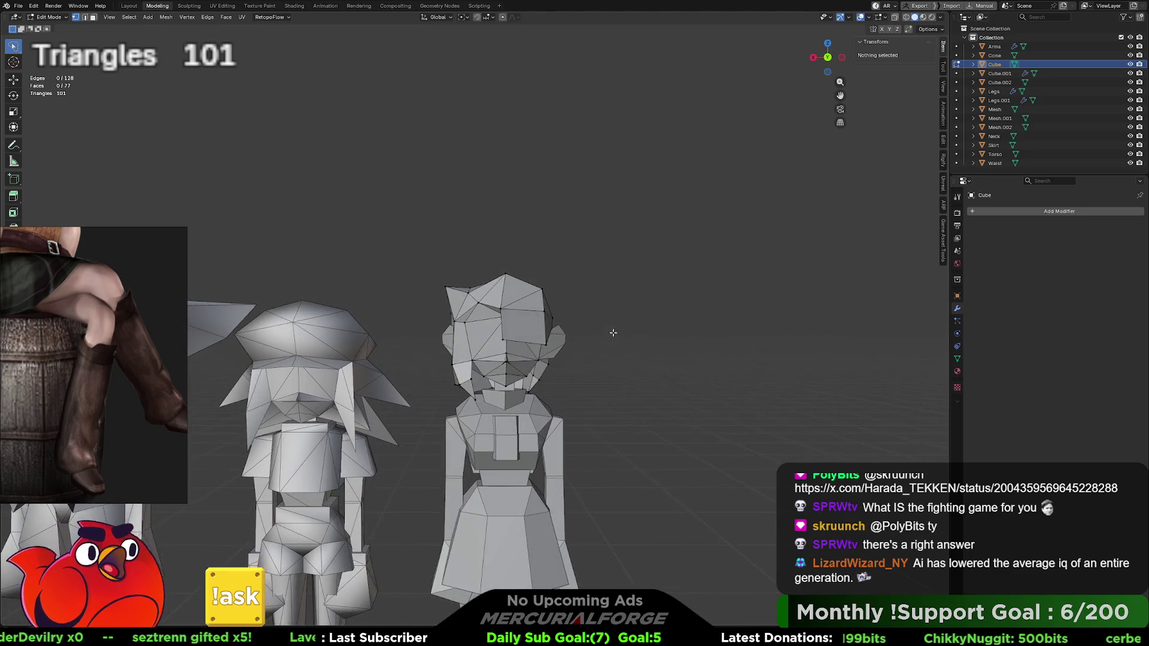
click(447, 290)
key(g)
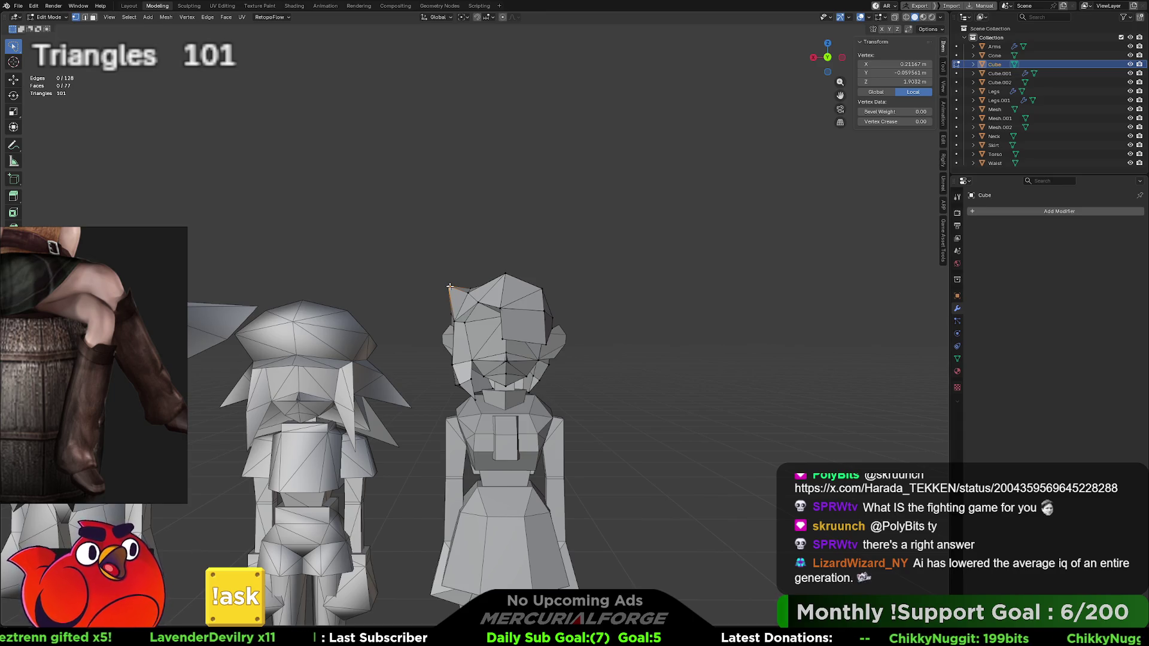
click(635, 310)
middle_drag(633, 310, 633, 335)
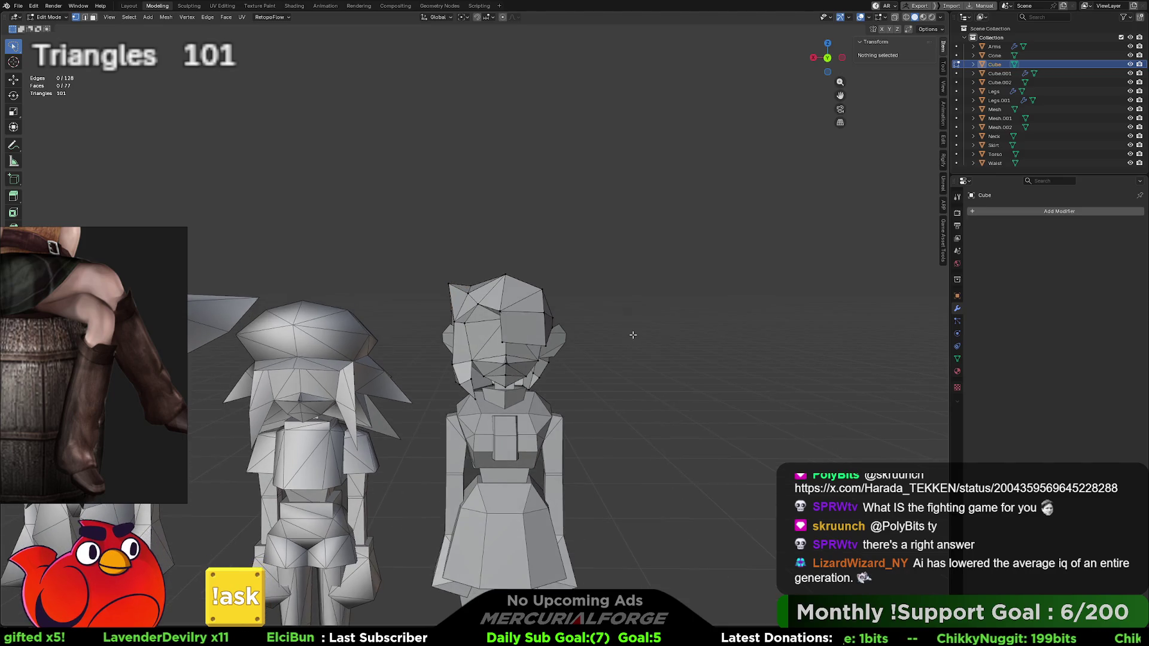
key(Tab)
scroll(602, 342, up, 3)
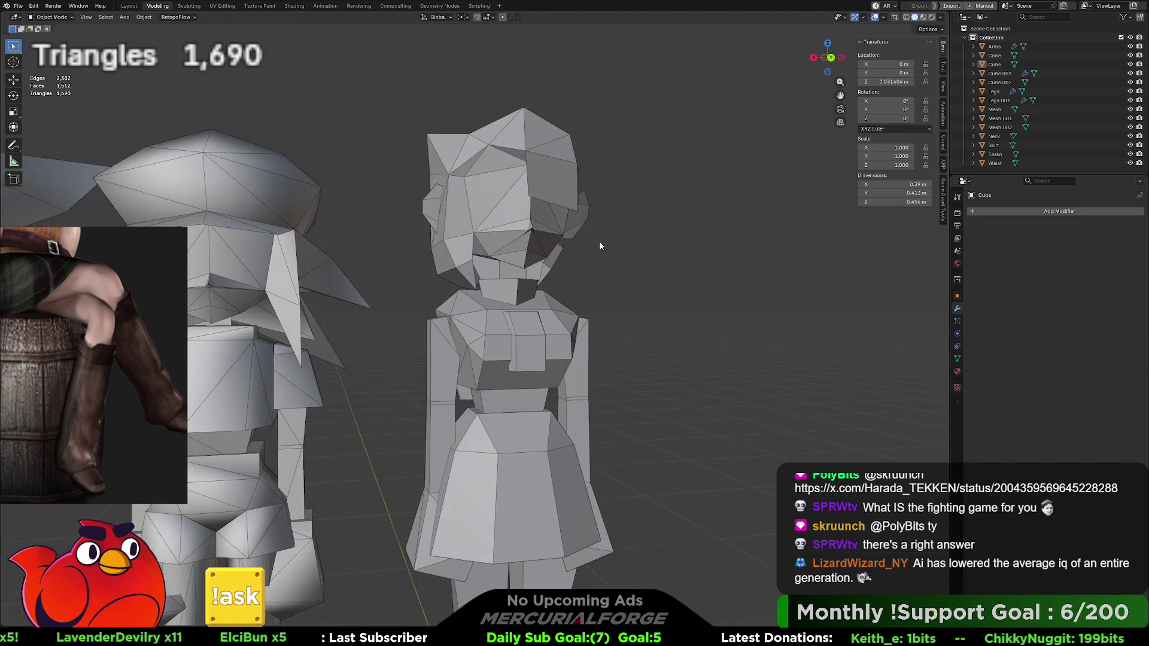
Step: From behind the figures, select Legs and Legs.001 and briefly check their apply options
scroll(599, 251, down, 2)
scroll(638, 241, up, 2)
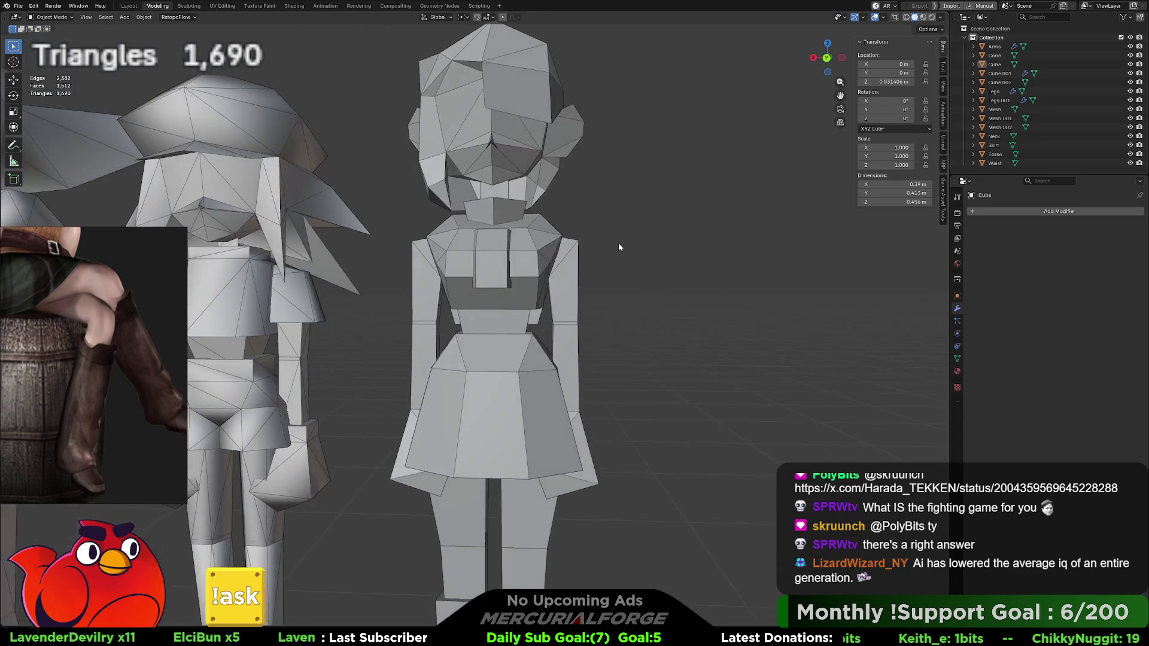
scroll(619, 243, down, 5)
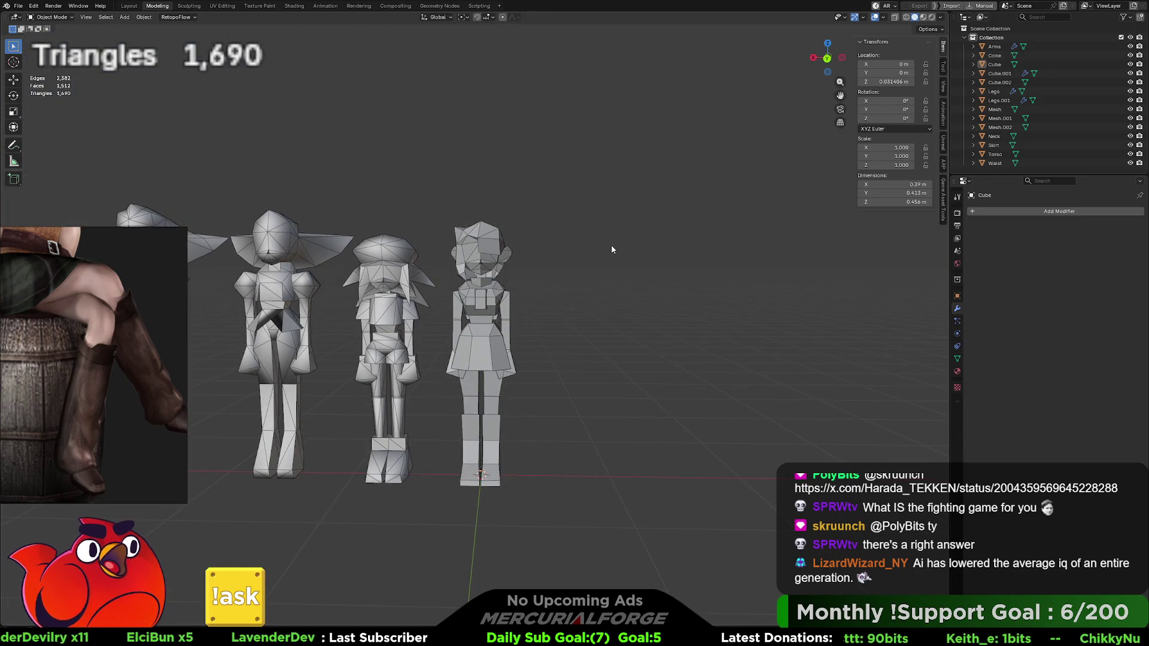
scroll(612, 250, up, 4)
scroll(611, 311, up, 2)
scroll(552, 312, up, 3)
mouse_move(551, 313)
middle_down()
mouse_move(526, 336)
mouse_move(556, 344)
middle_up()
scroll(564, 317, up, 8)
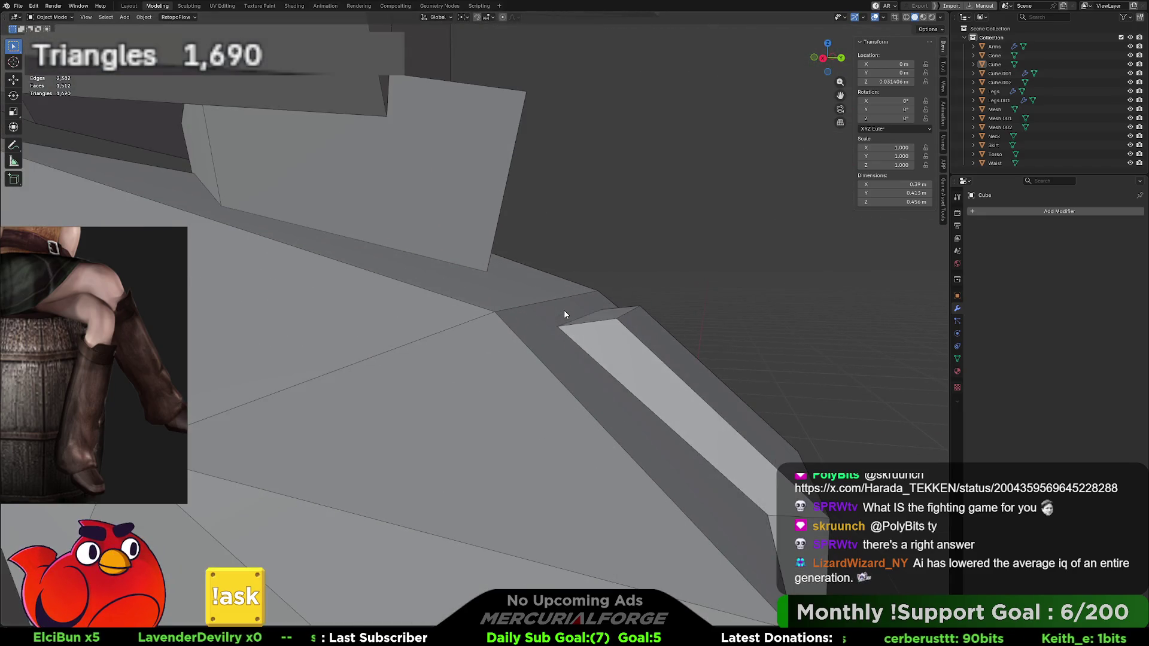
scroll(477, 331, down, 6)
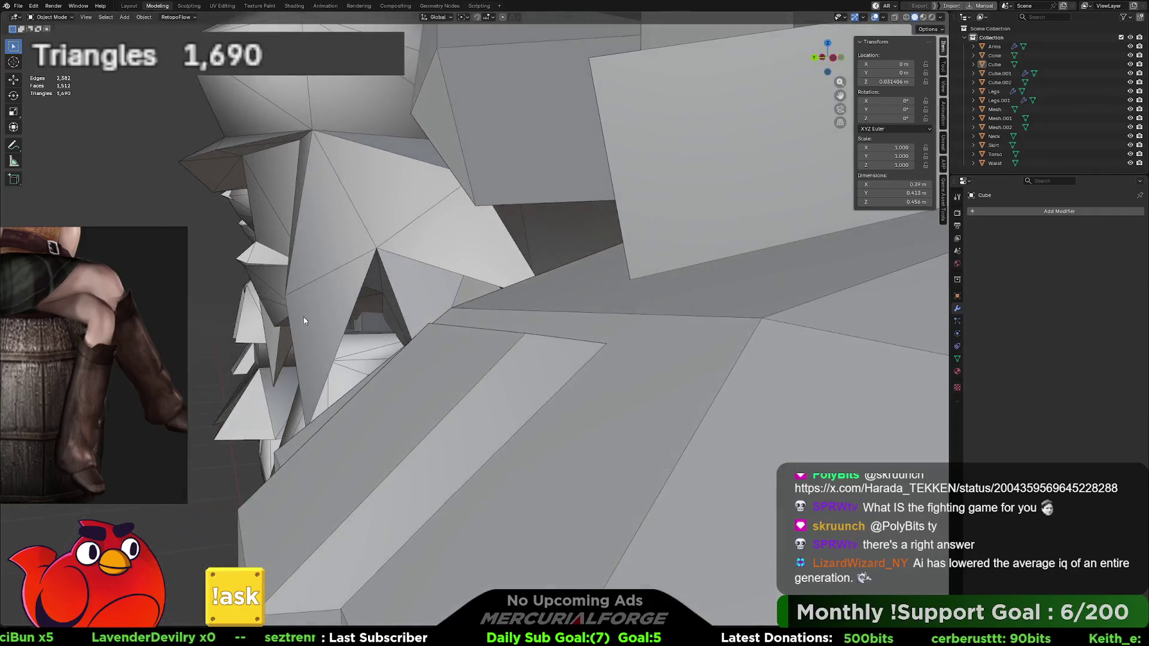
mouse_move(304, 317)
middle_down()
mouse_move(504, 306)
mouse_move(488, 328)
mouse_move(431, 329)
mouse_move(527, 325)
mouse_move(533, 249)
middle_up()
scroll(504, 307, down, 10)
scroll(531, 325, up, 4)
scroll(541, 317, up, 3)
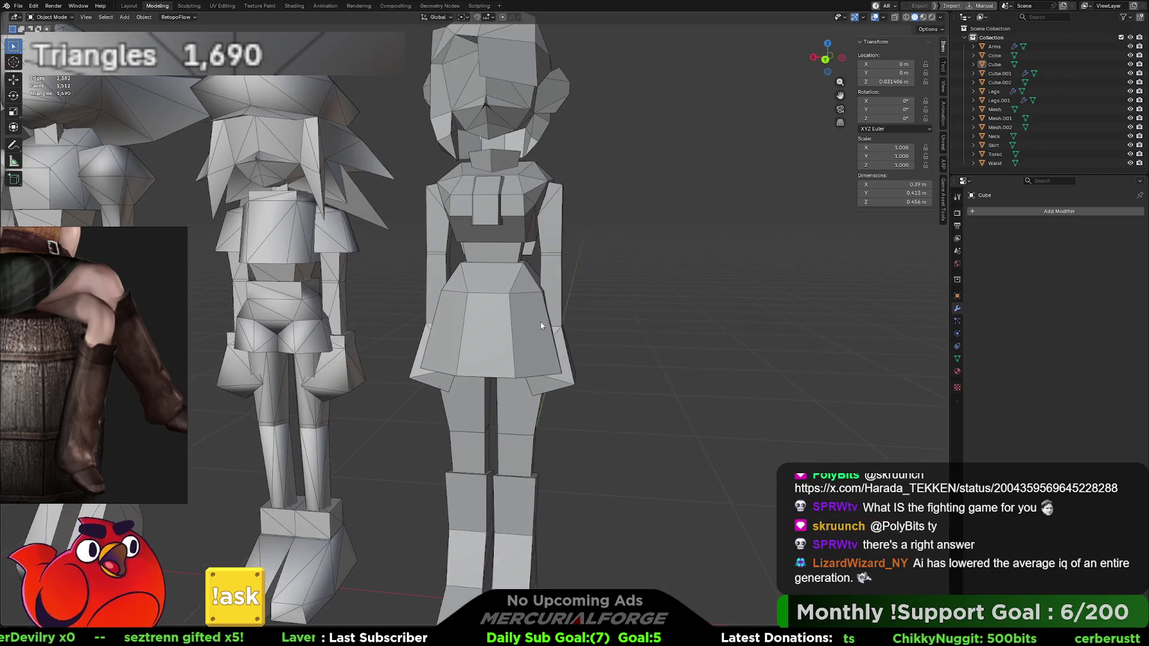
mouse_move(545, 324)
middle_down()
mouse_move(349, 323)
mouse_move(508, 284)
mouse_move(498, 313)
mouse_move(526, 314)
mouse_move(510, 362)
middle_up()
scroll(506, 371, up, 3)
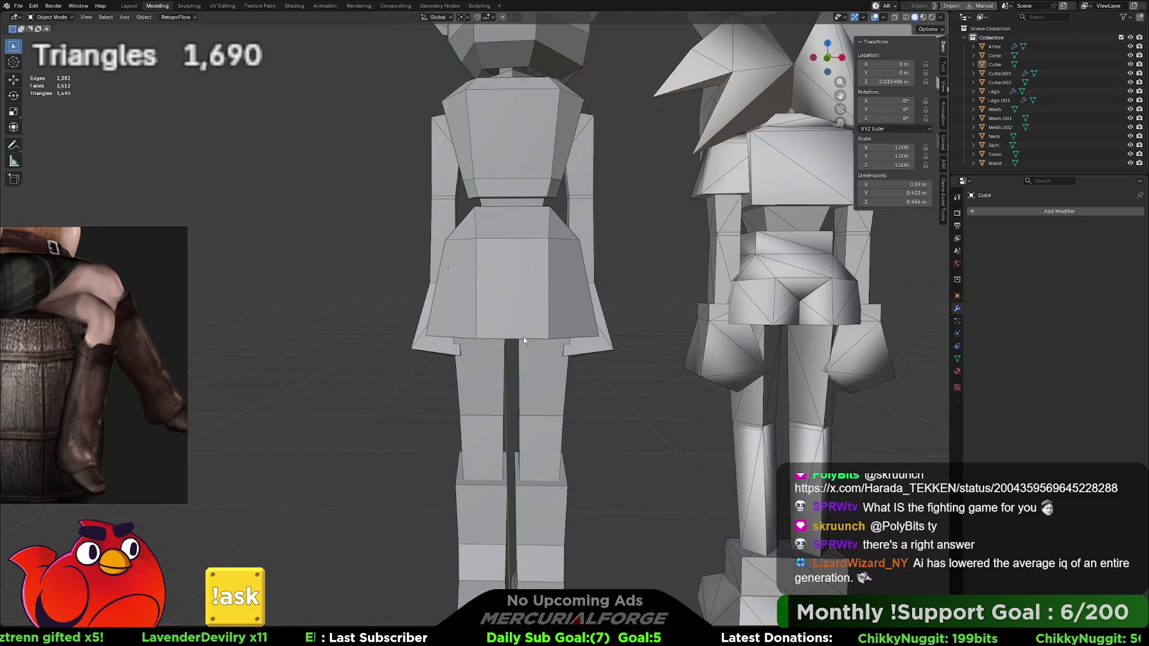
click(504, 376)
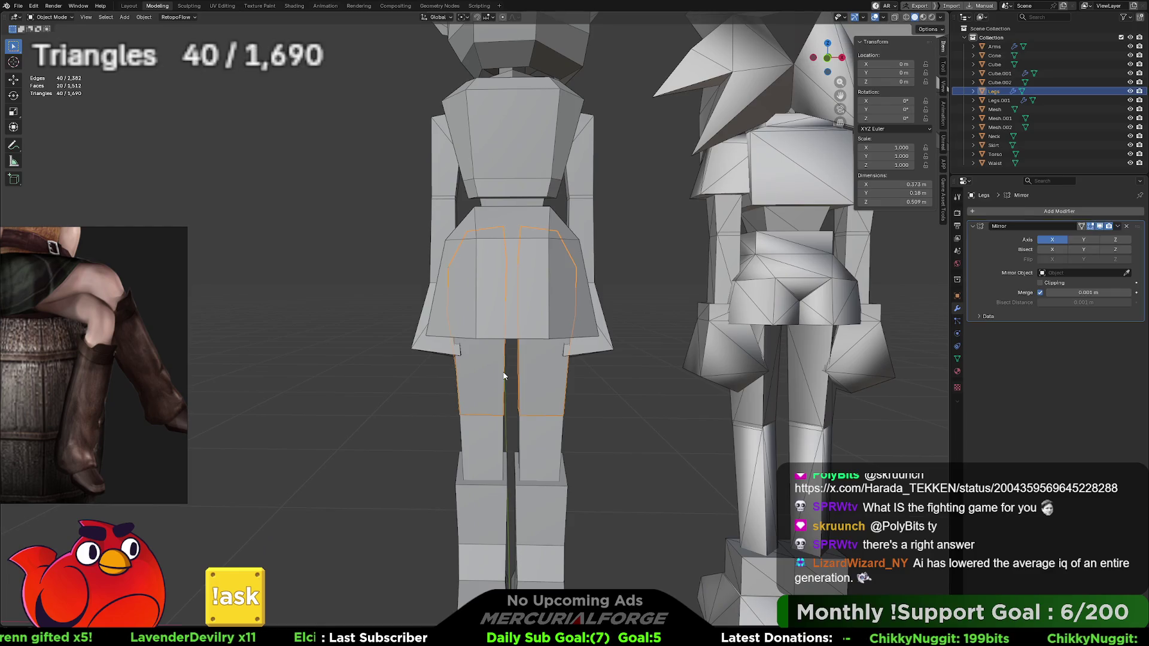
shift+click(494, 474)
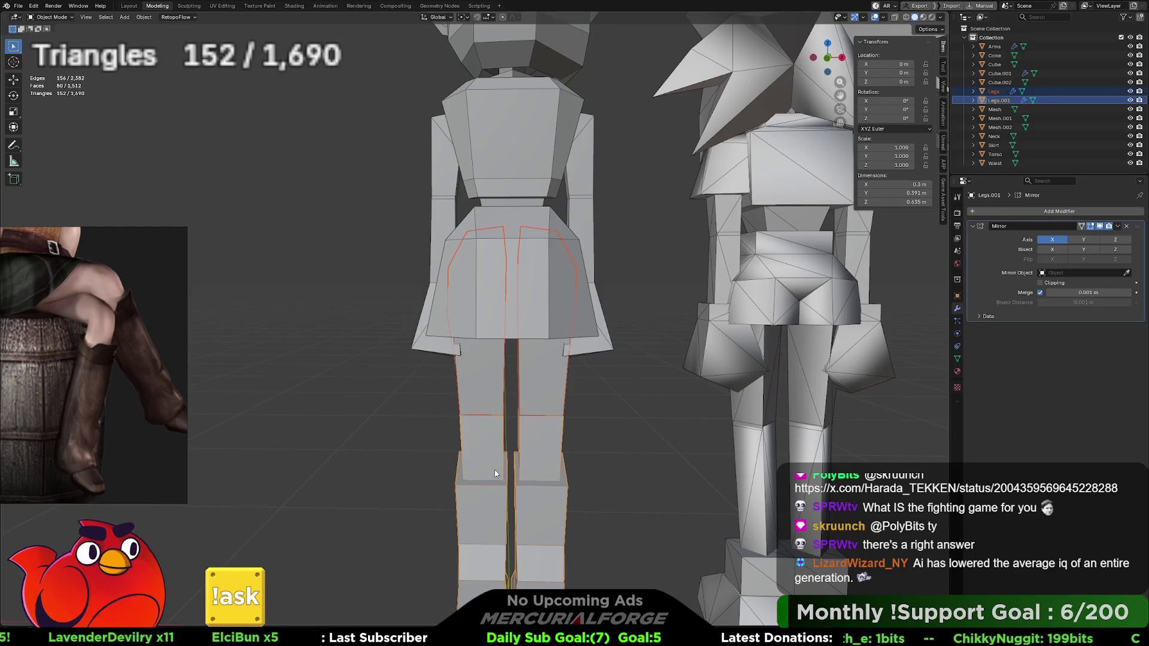
right_click(495, 473)
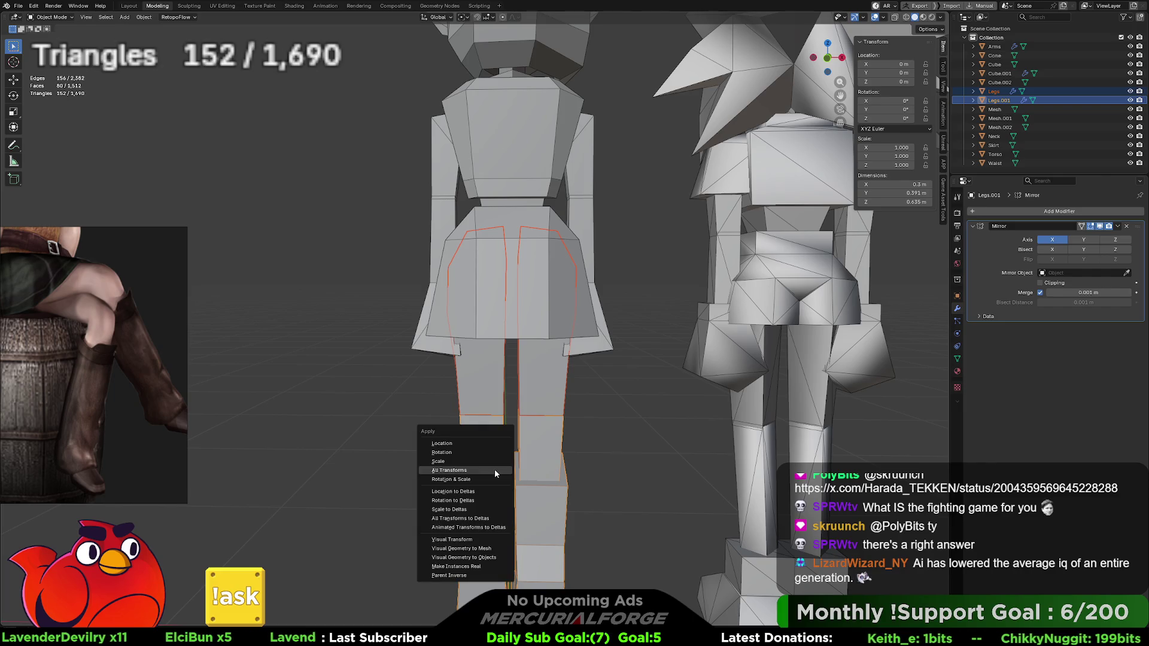
key(Escape)
Step: Select the skirt, orbit out to all four characters and switch to Material Preview shading
click(601, 425)
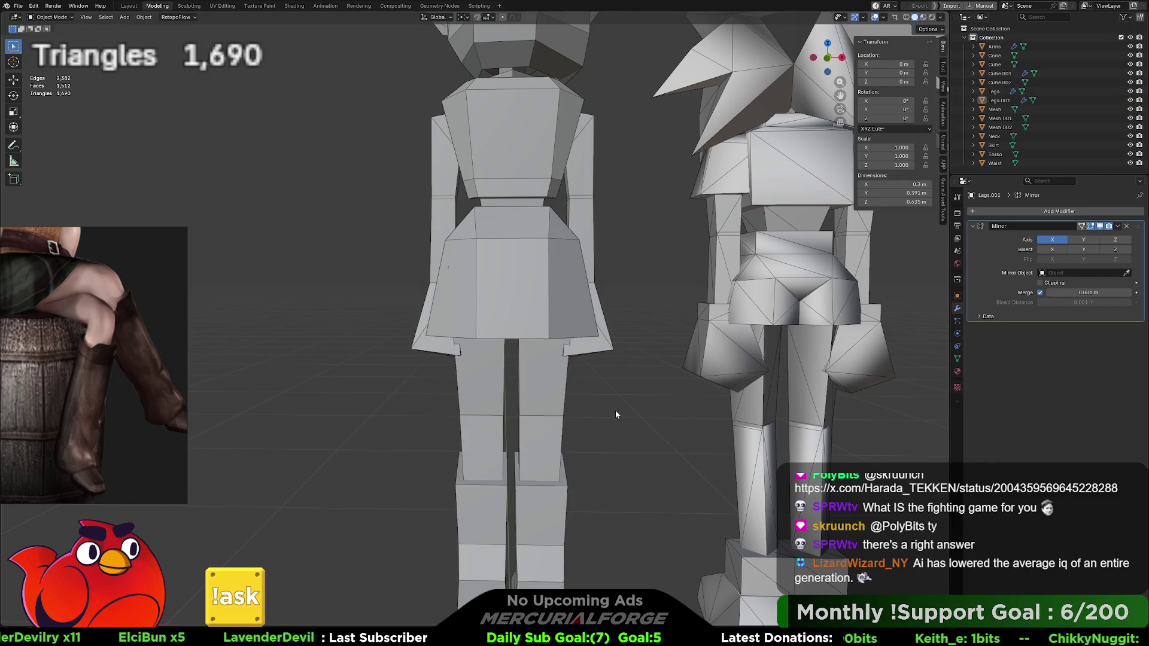
click(576, 318)
middle_drag(566, 313, 770, 317)
click(769, 317)
scroll(680, 328, down, 4)
mouse_move(679, 329)
middle_down()
mouse_move(551, 329)
mouse_move(692, 335)
mouse_move(666, 293)
mouse_move(643, 343)
middle_up()
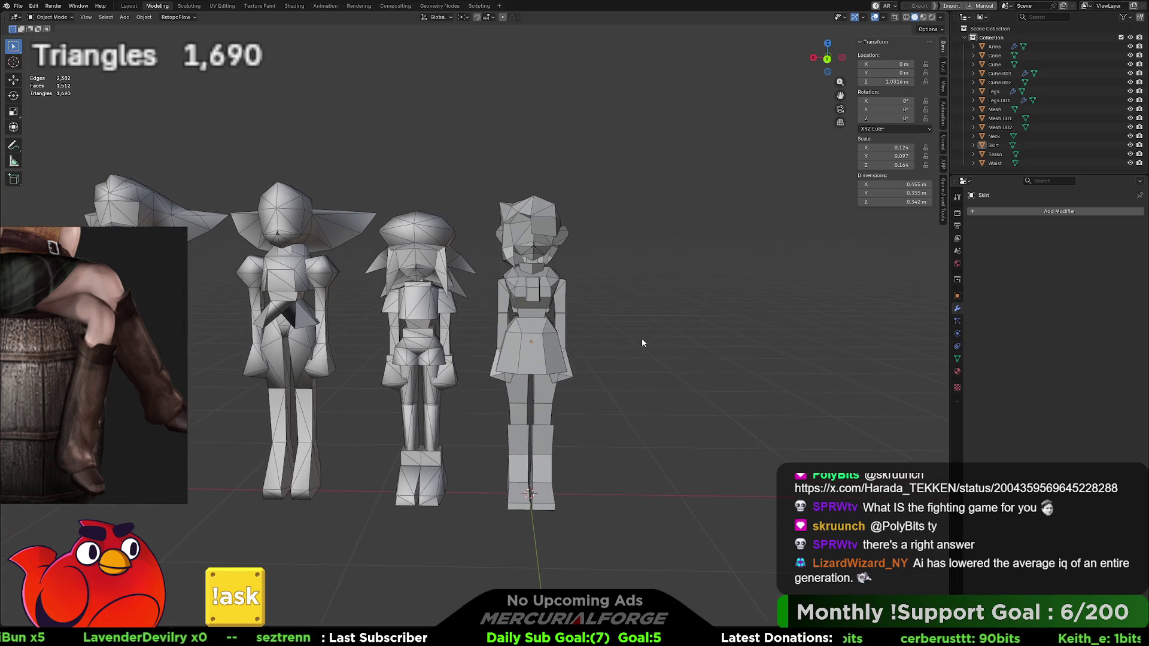
click(923, 17)
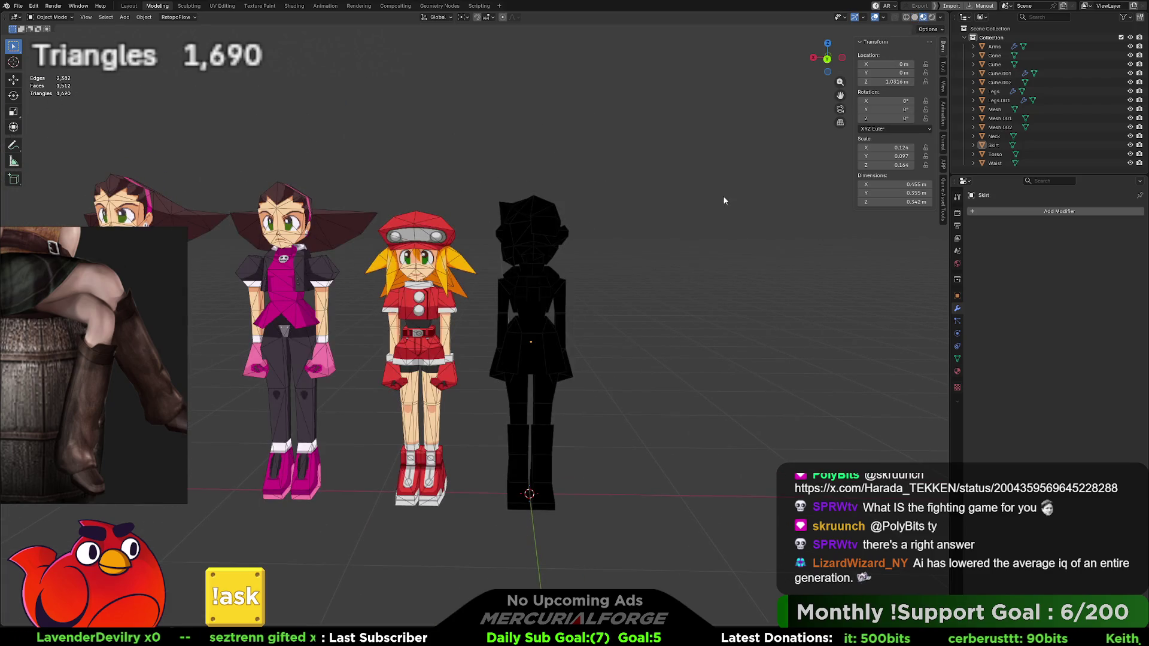
Step: Turn overlays off, enter Edit Mode on the head, zoom onto its silhouette, then return to Solid shading
click(875, 18)
scroll(600, 284, down, 3)
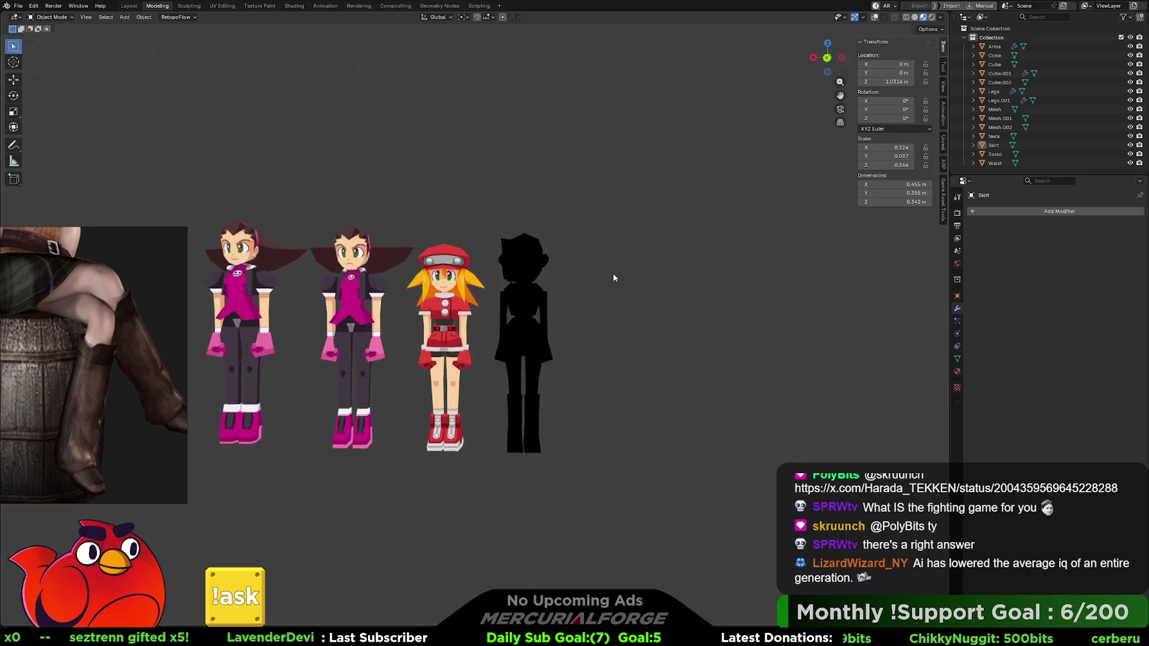
key(Tab)
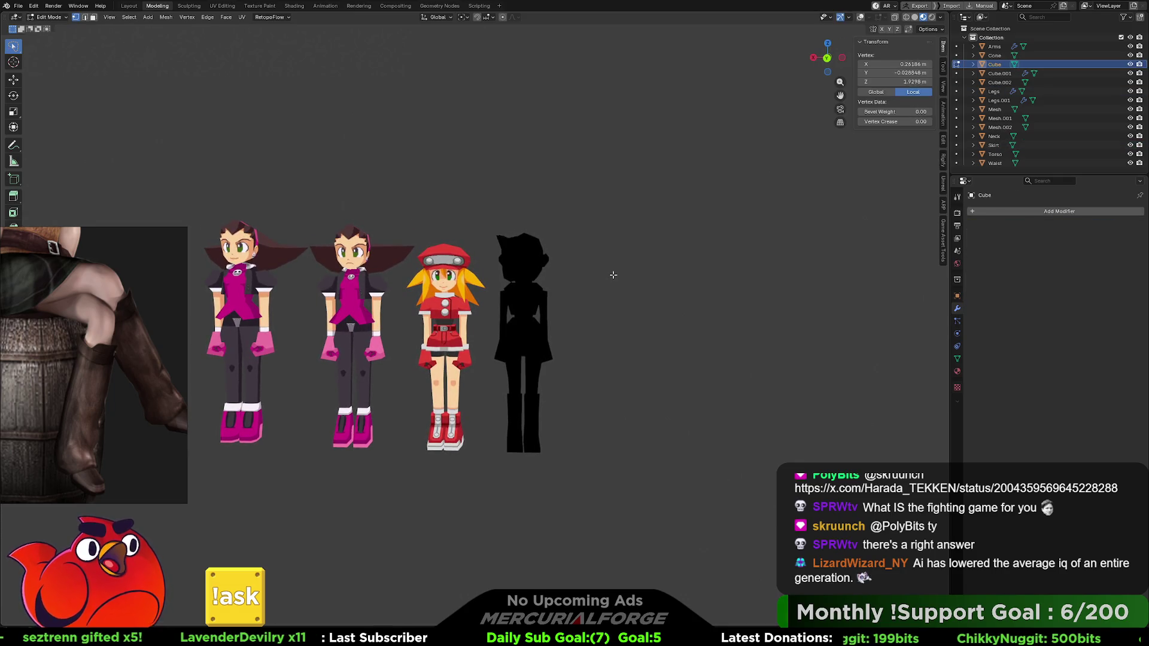
mouse_move(612, 276)
shift+middle_down()
mouse_move(594, 294)
mouse_move(398, 299)
mouse_move(423, 309)
mouse_move(608, 291)
mouse_move(573, 331)
shift+middle_up()
scroll(608, 293, up, 6)
scroll(536, 310, up, 4)
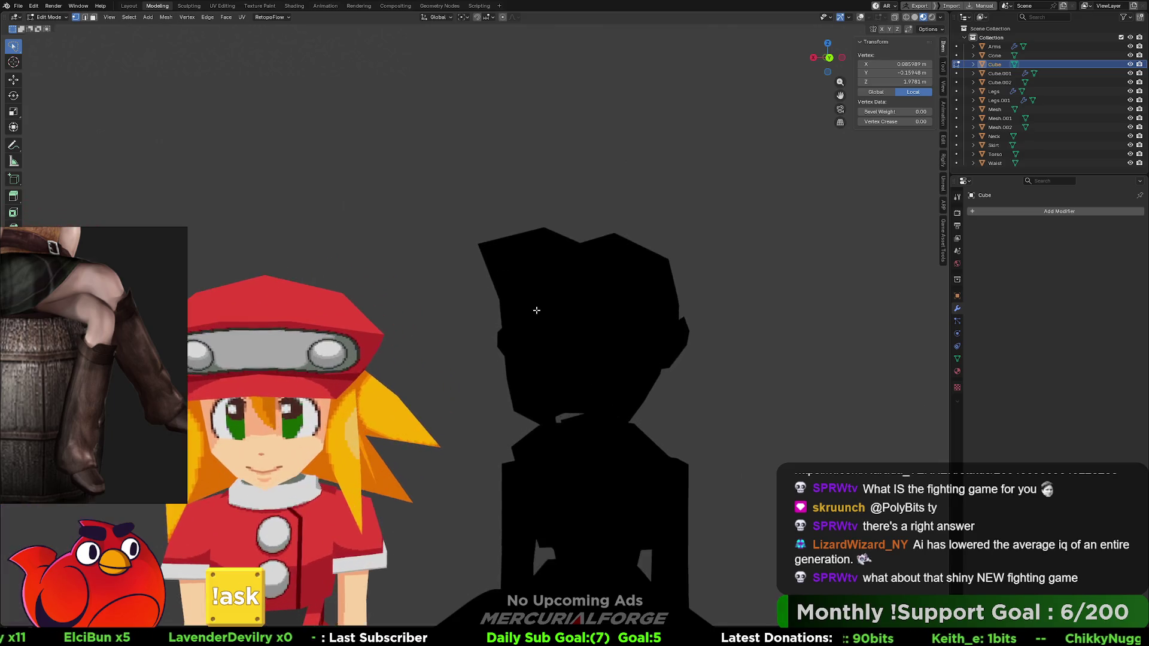
scroll(506, 281, down, 8)
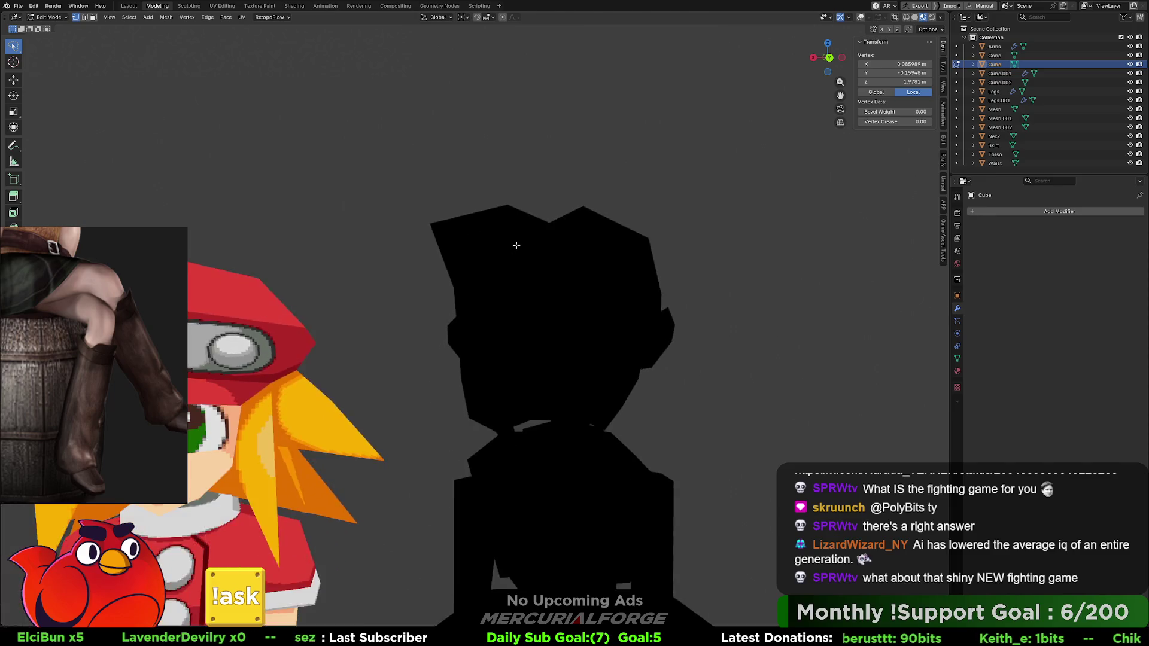
scroll(516, 257, up, 8)
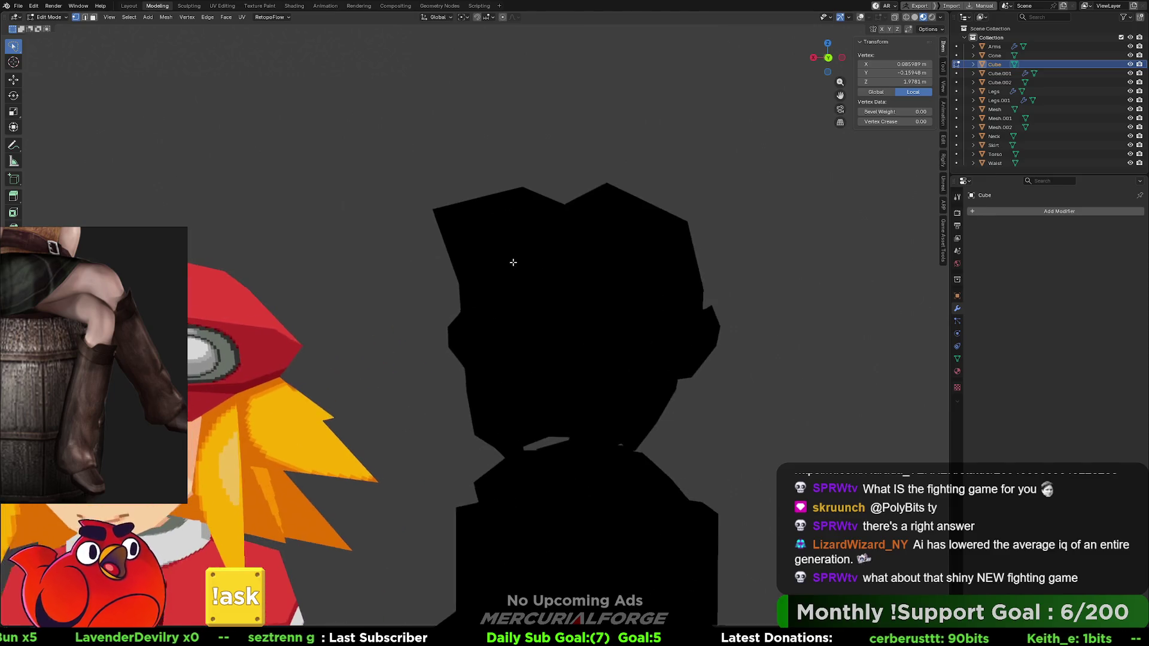
shift+middle_drag(525, 244, 492, 289)
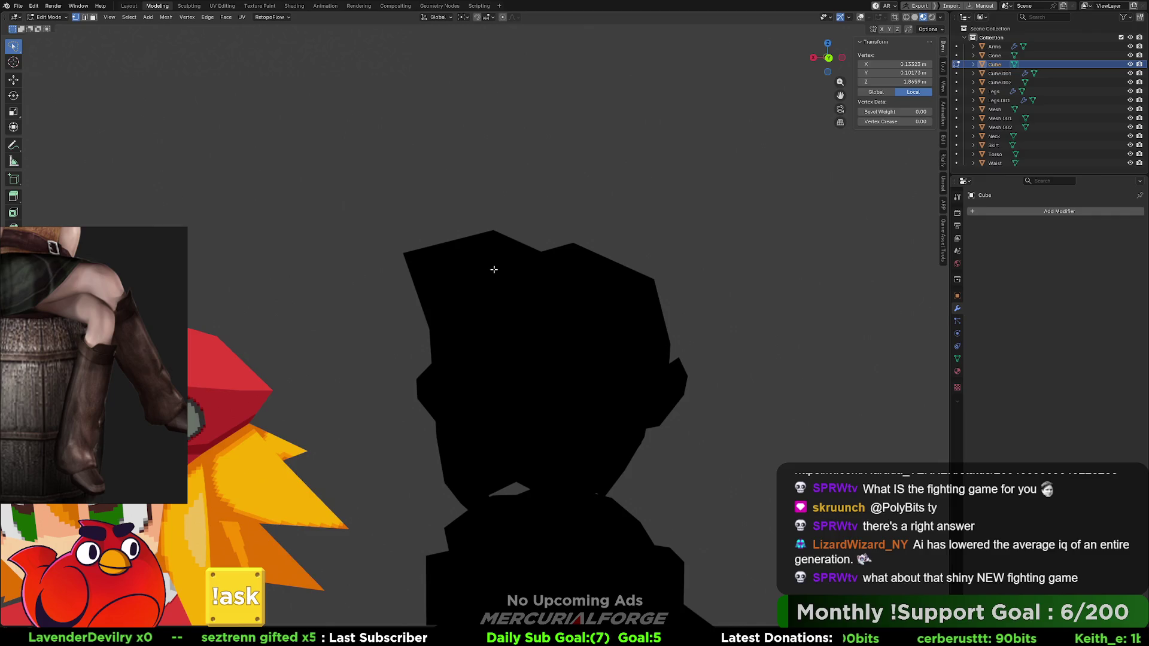
click(913, 18)
Step: Turn overlays back on to show edges and triangle stats while toggling the head's Edit Mode
middle_drag(455, 291, 422, 271)
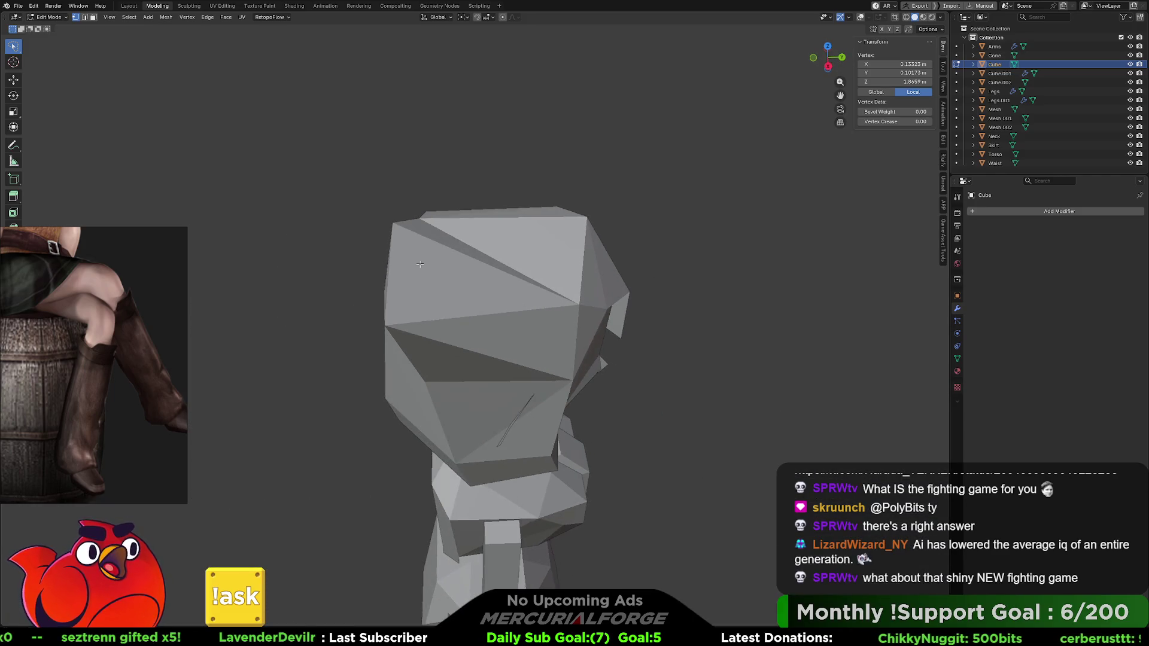
key(Tab)
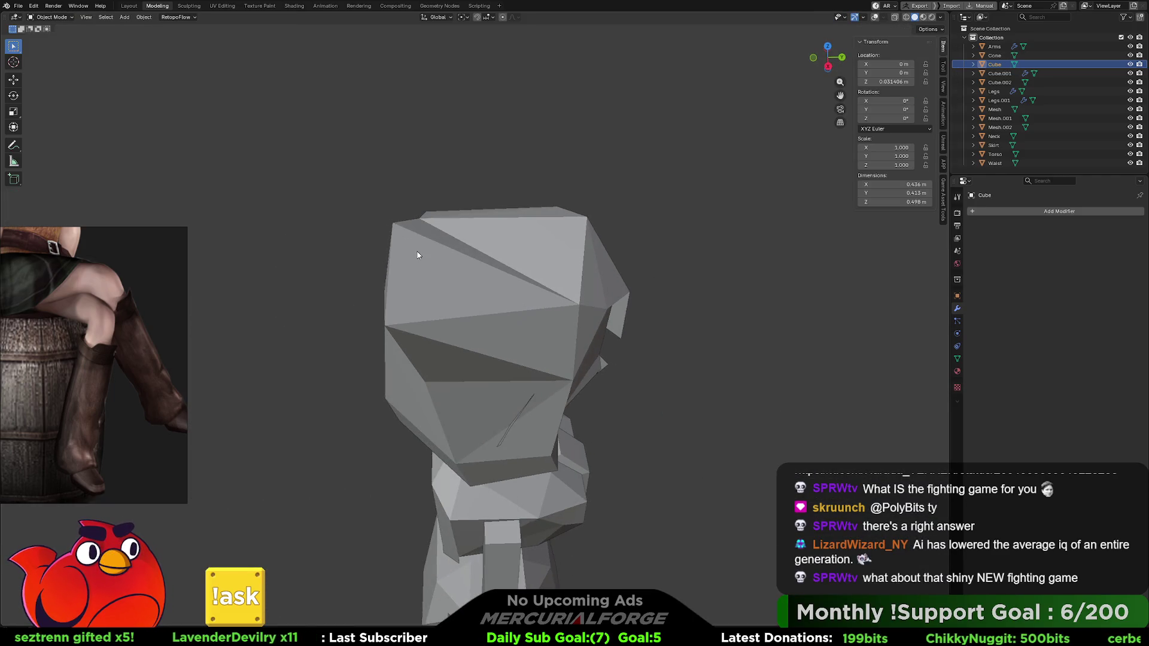
key(Tab)
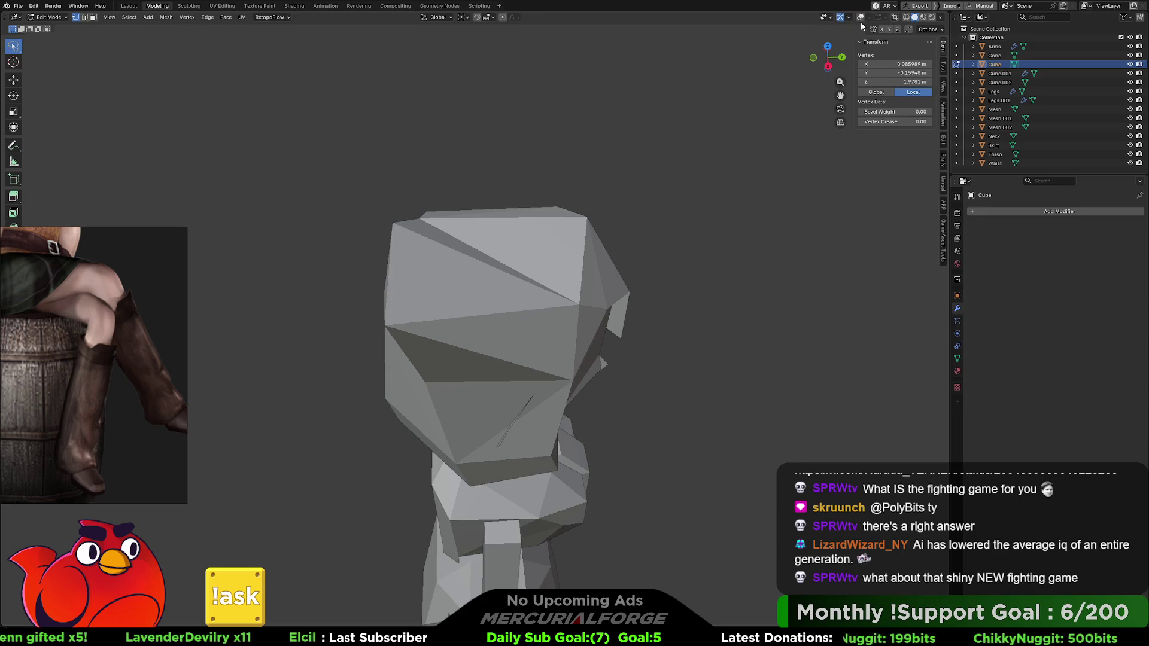
click(860, 18)
key(Tab)
key(Tab)
Step: Slide the top head edge along Y, lower it, and pull its left corner vertex into a spike
shift+click(385, 323)
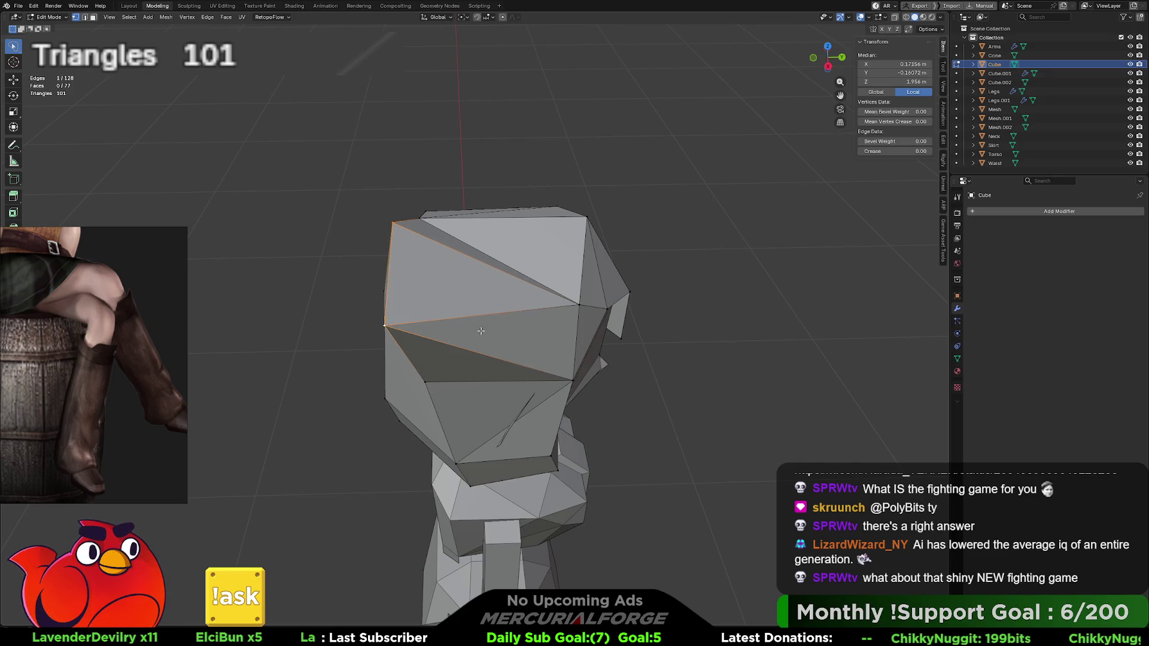
key(y)
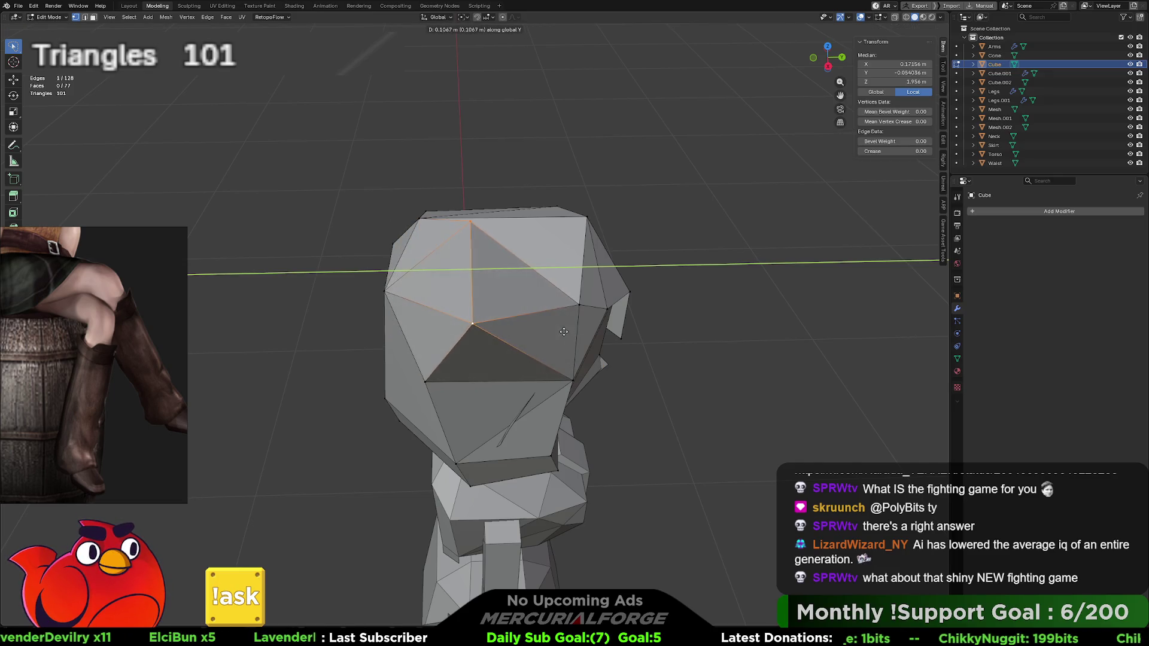
click(569, 332)
mouse_move(569, 332)
middle_down()
mouse_move(482, 280)
mouse_move(479, 347)
mouse_move(483, 285)
middle_up()
key(g)
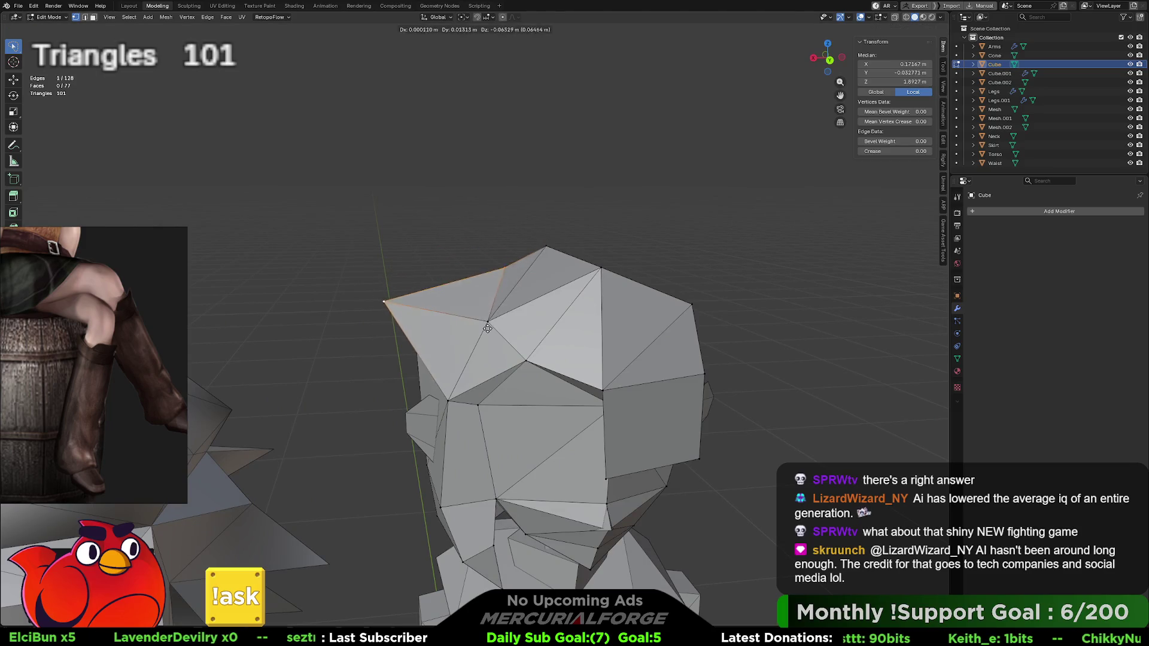
middle_drag(490, 334, 464, 313)
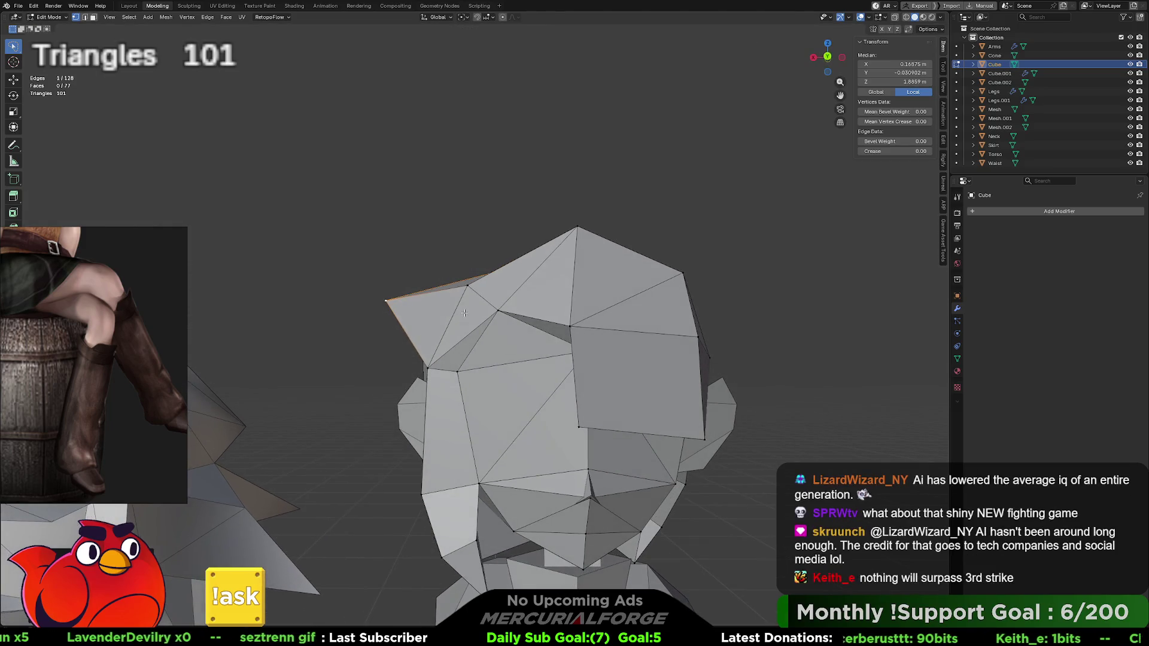
click(376, 308)
key(g)
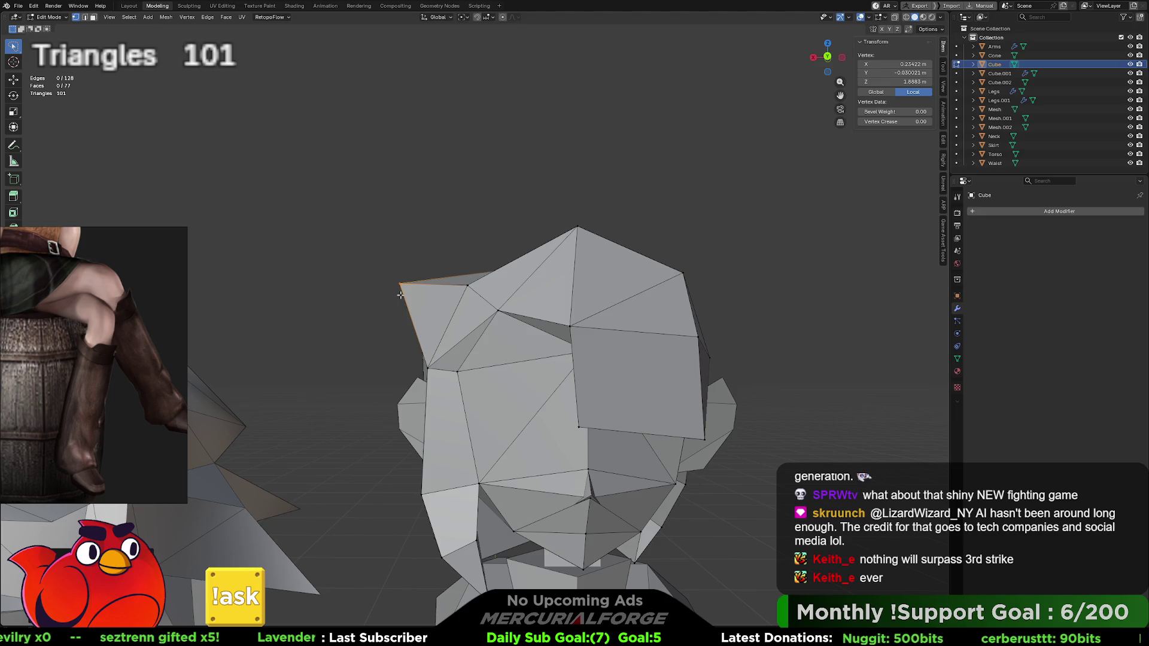
mouse_move(400, 295)
middle_down()
mouse_move(616, 351)
mouse_move(637, 345)
middle_up()
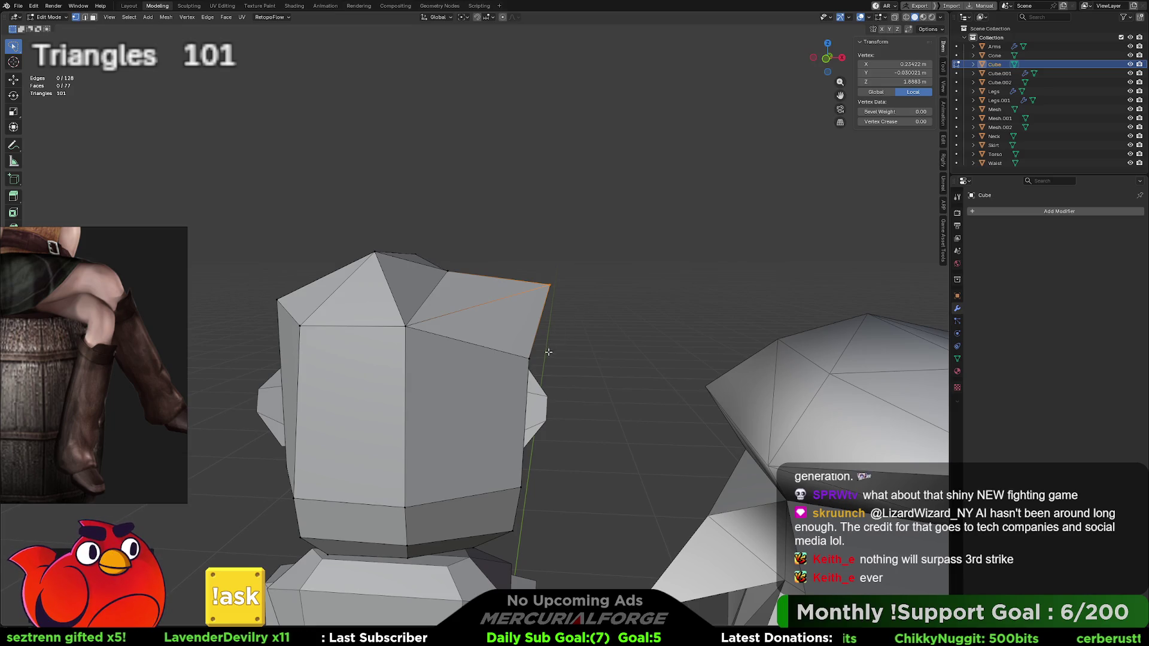
middle_drag(551, 359, 363, 345)
mouse_move(436, 326)
middle_down()
mouse_move(479, 335)
mouse_move(508, 312)
middle_up()
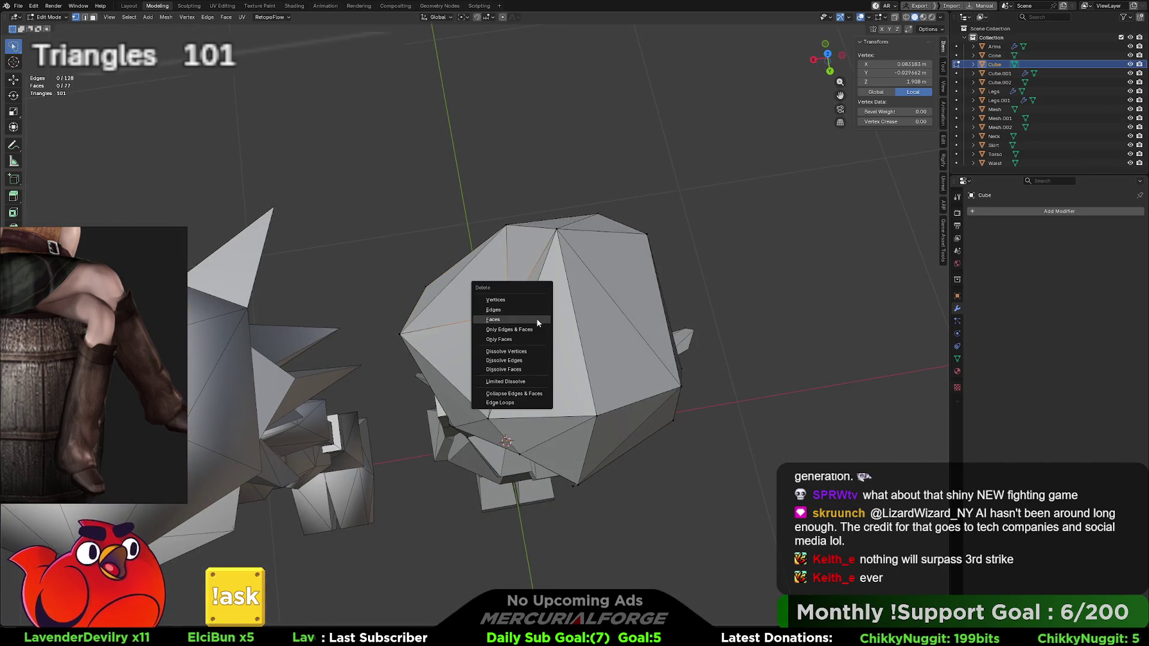
Step: Dissolve the extra head vertex and join selected vertices with new edges, reaching 99 triangles
key(x)
click(526, 351)
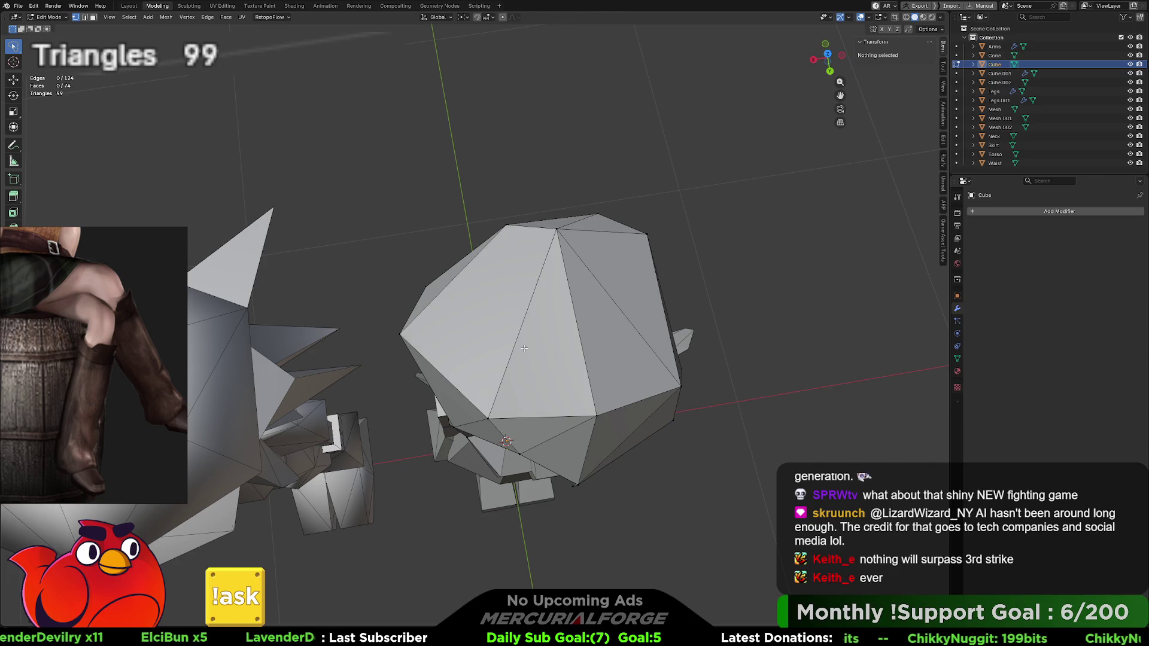
mouse_move(526, 351)
middle_down()
mouse_move(584, 307)
mouse_move(670, 300)
mouse_move(553, 312)
mouse_move(516, 294)
mouse_move(528, 291)
middle_up()
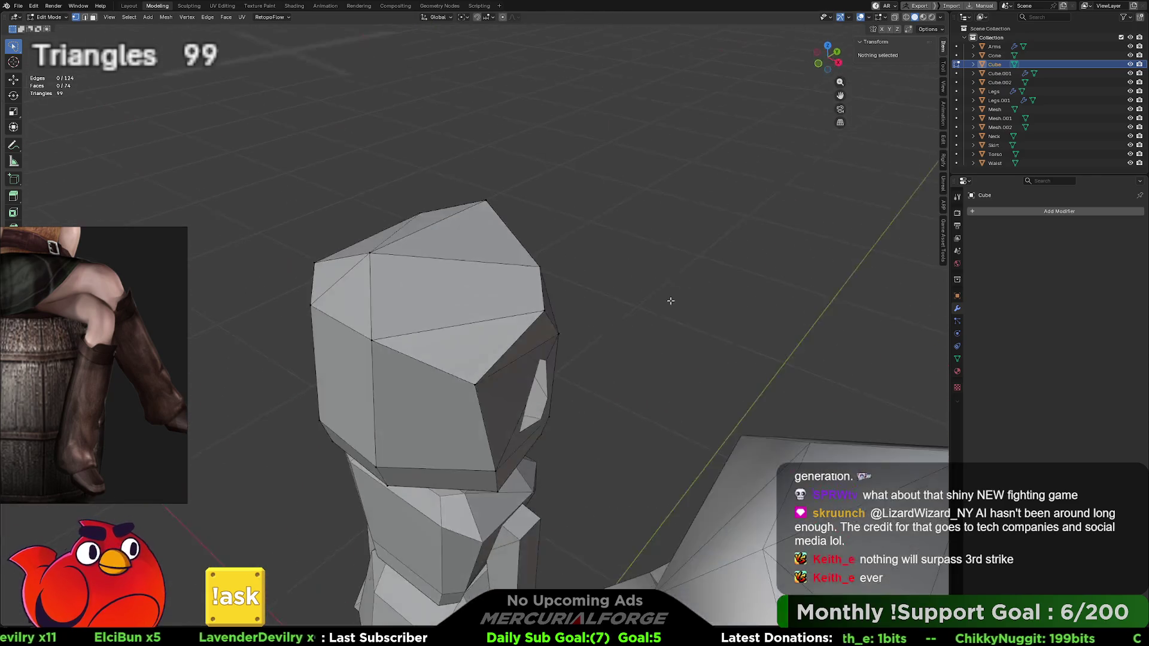
click(541, 310)
key(j)
scroll(539, 300, down, 6)
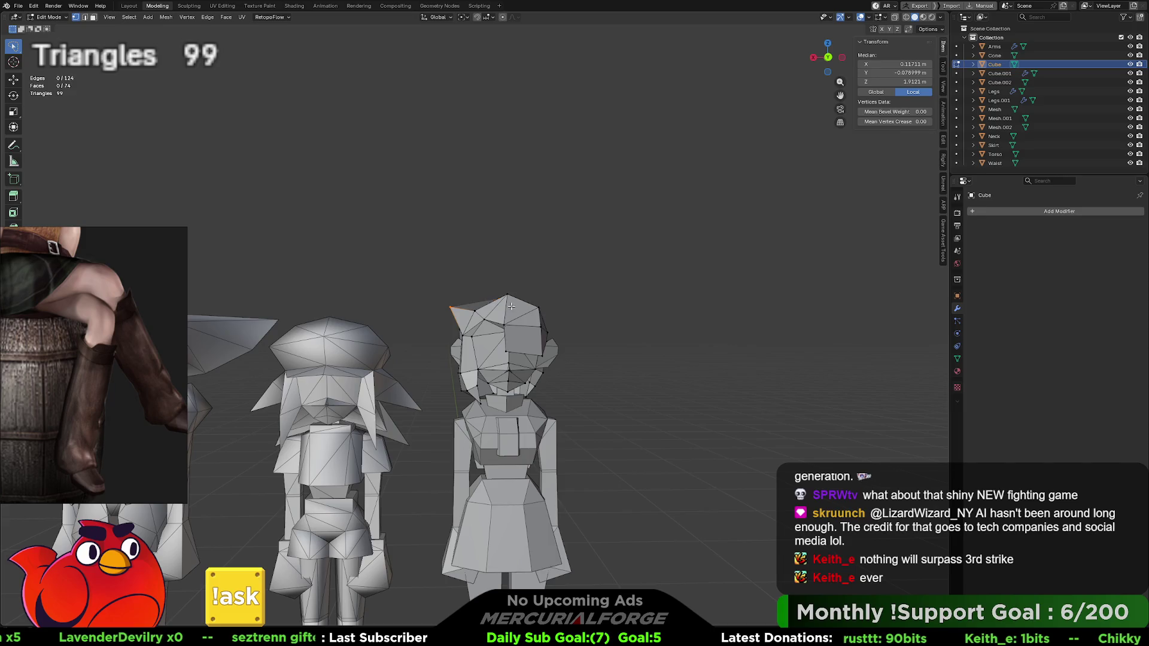
scroll(512, 308, up, 4)
shift+click(503, 273)
key(j)
Step: Orbit around the head and step through undo and redo to compare the spike edits
key(ctrl+KP_1)
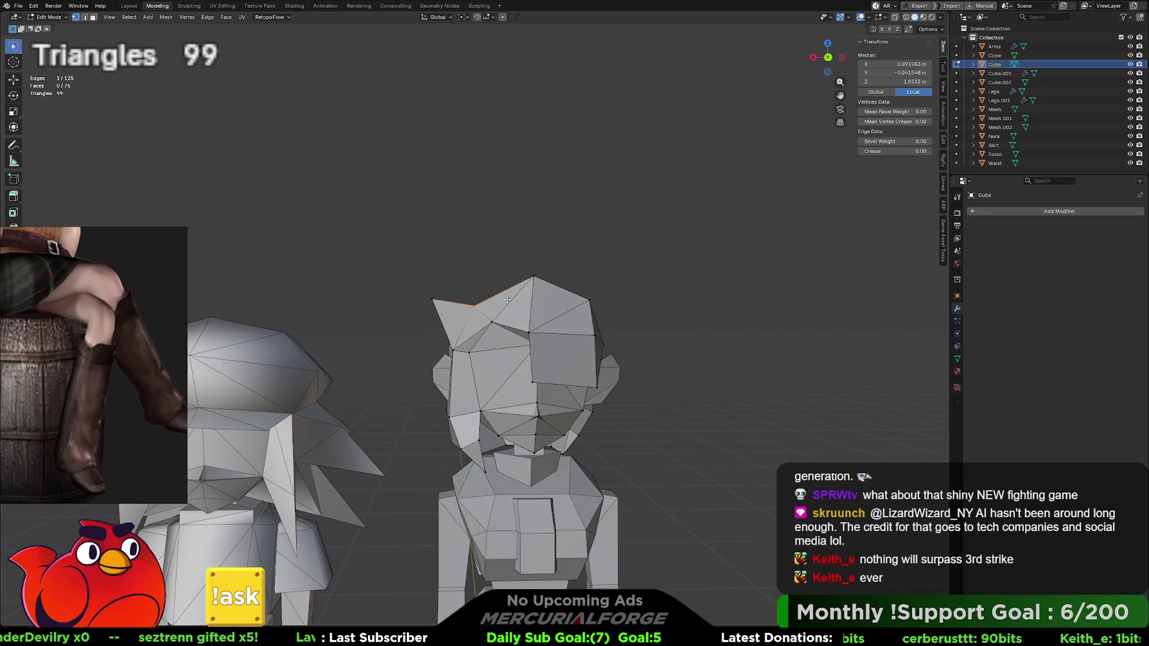
middle_drag(599, 331, 643, 343)
middle_drag(488, 333, 422, 316)
key(ctrl+z)
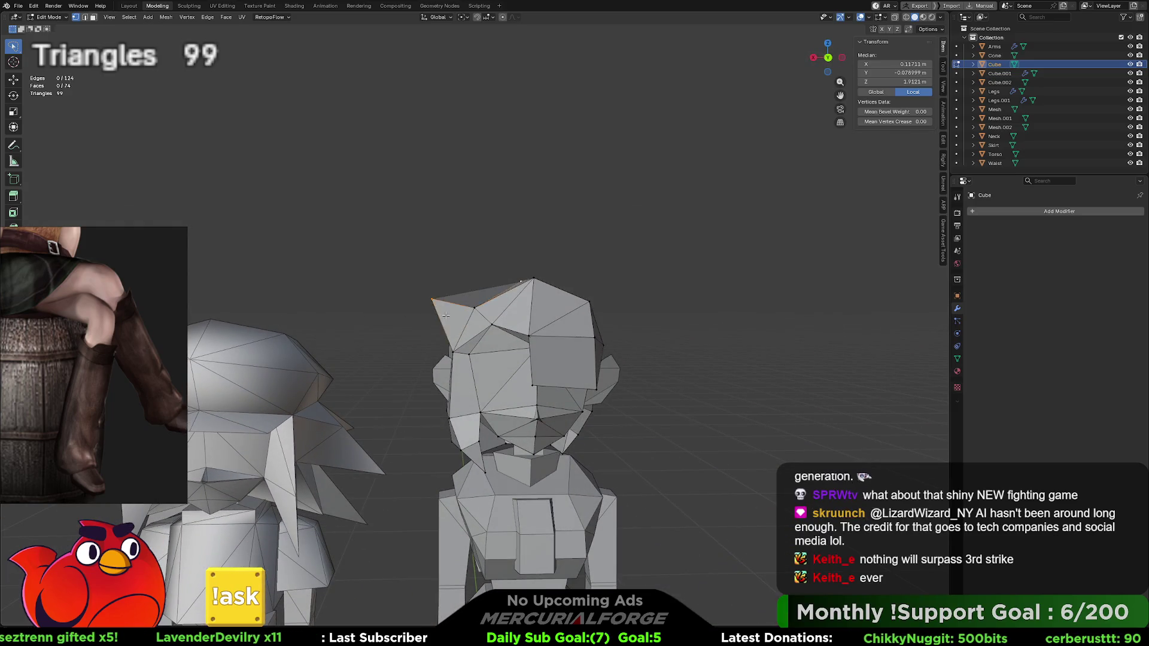
key(ctrl+z)
key(ctrl+z)
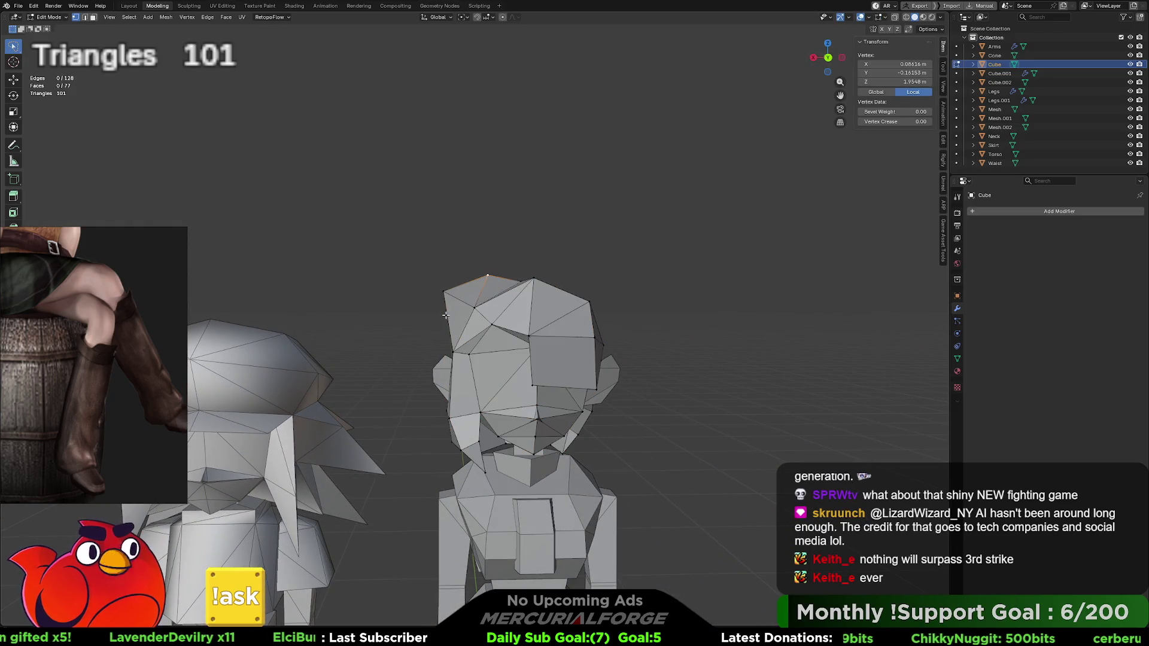
key(ctrl+z)
key(ctrl+z)
key(ctrl+z)
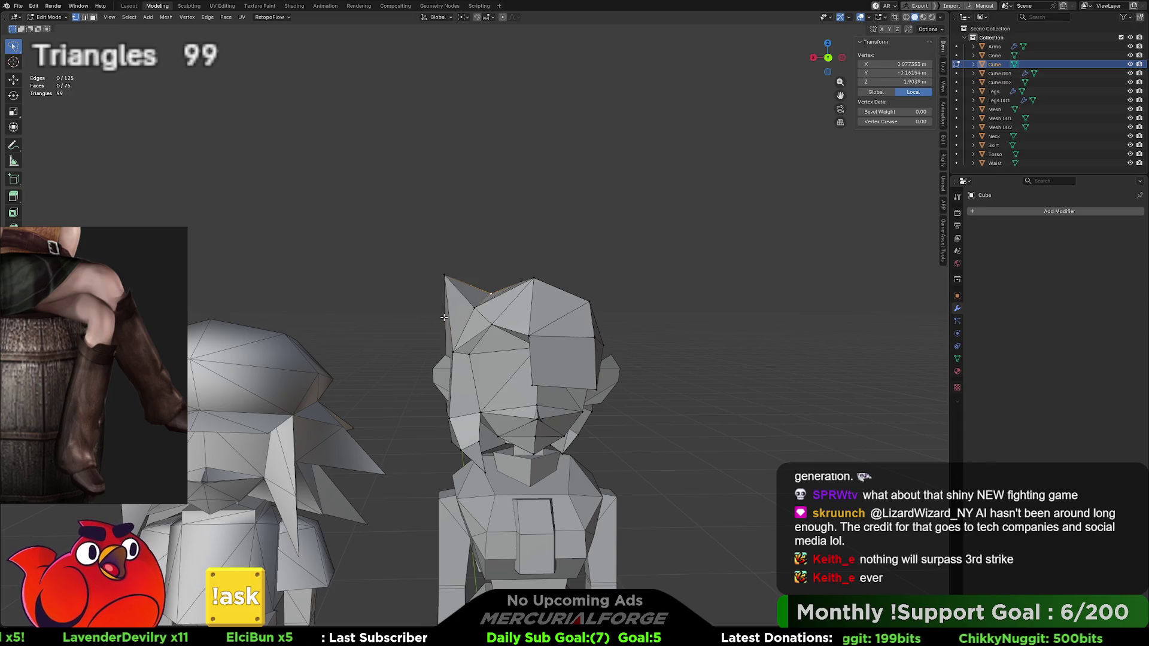
key(ctrl+z)
key(ctrl+z)
key(ctrl+z)
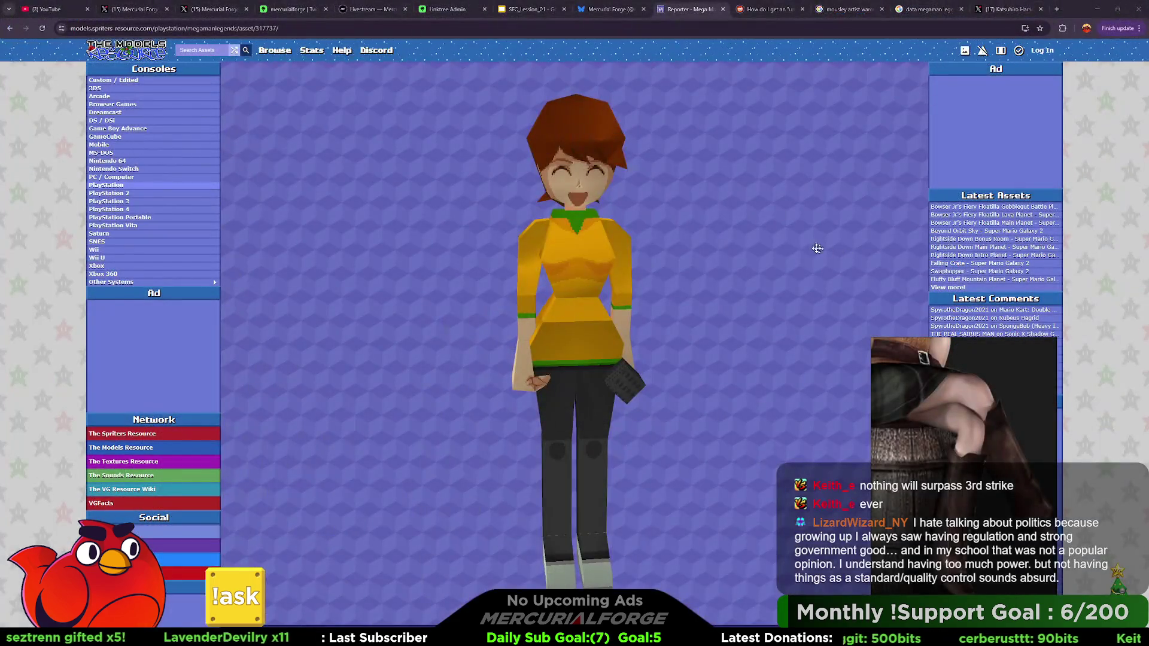
Step: Rotate the Reporter model's 3D preview to see her from behind
mouse_move(818, 248)
mouse_down()
mouse_move(385, 243)
mouse_move(807, 249)
mouse_up()
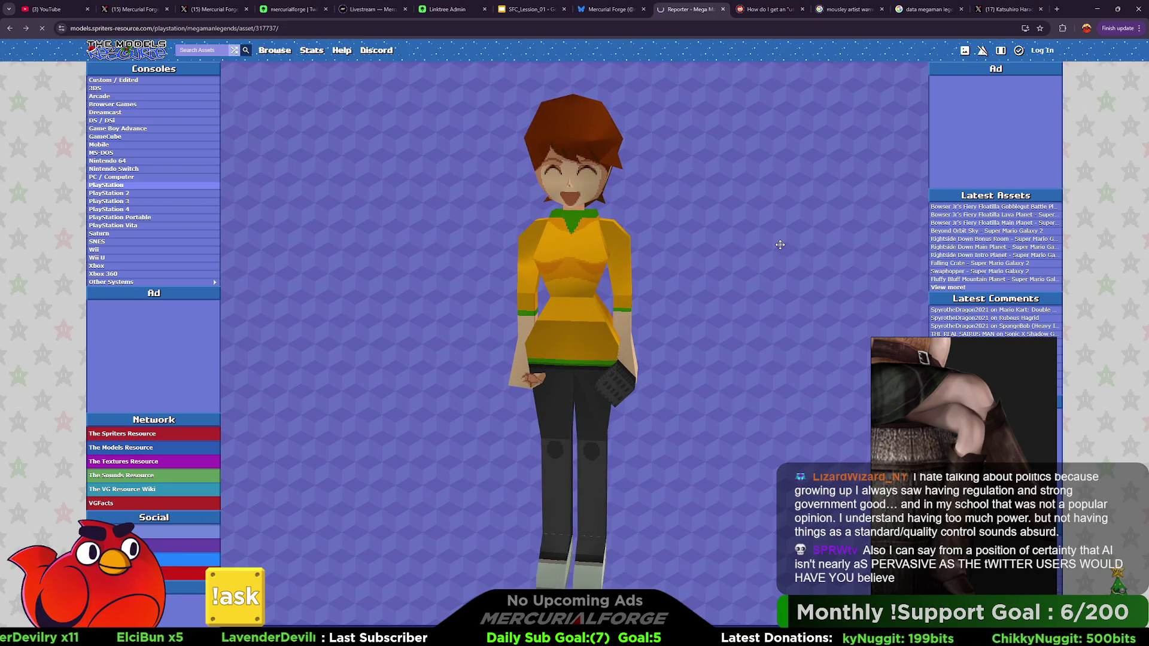
Step: Open the Museum Curator model, enlarge its 3D preview and rotate it through several angles
key(alt+Left)
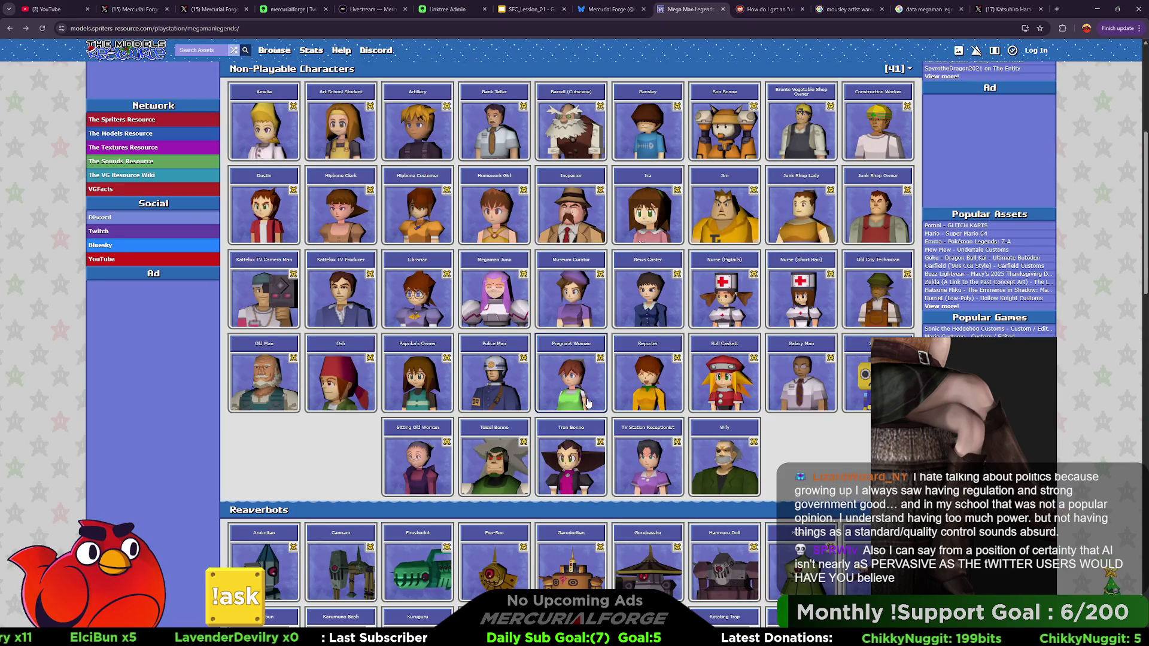
click(580, 305)
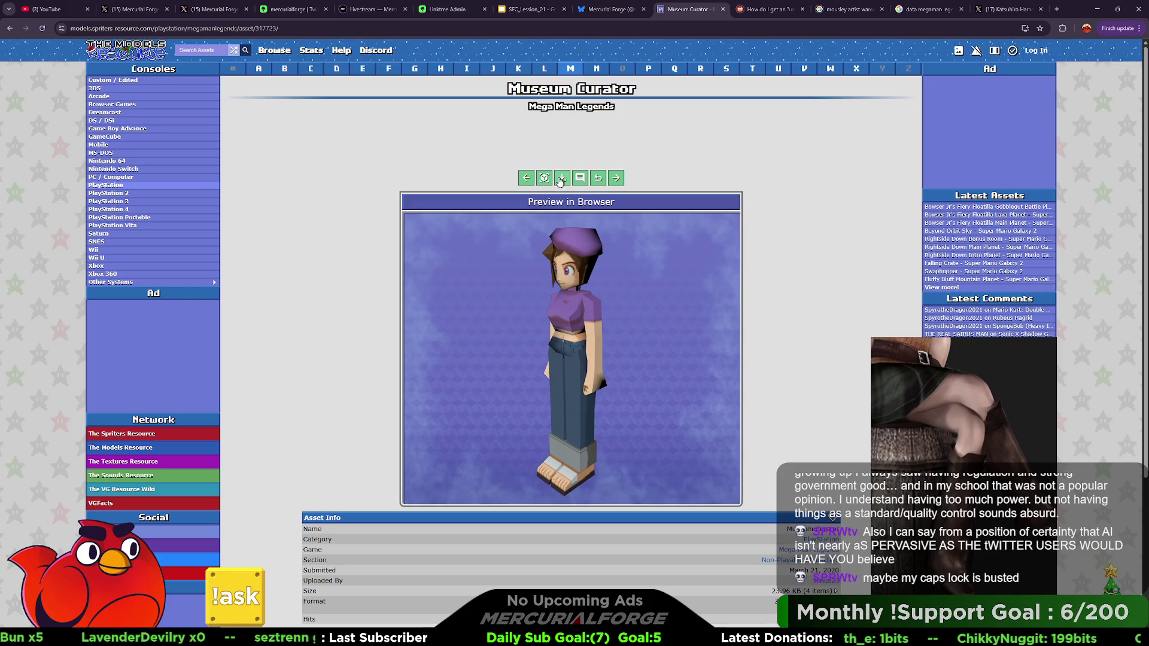
double_click(576, 280)
mouse_move(483, 352)
mouse_down()
mouse_move(490, 320)
mouse_move(754, 311)
mouse_move(514, 311)
mouse_up()
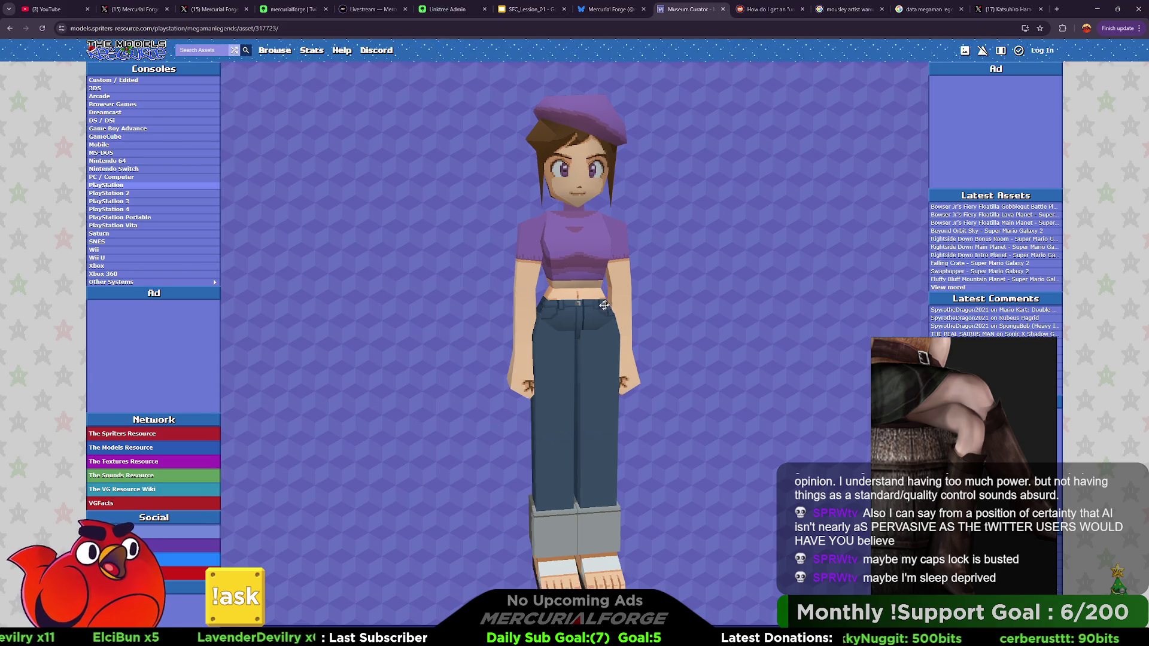
drag(591, 314, 586, 298)
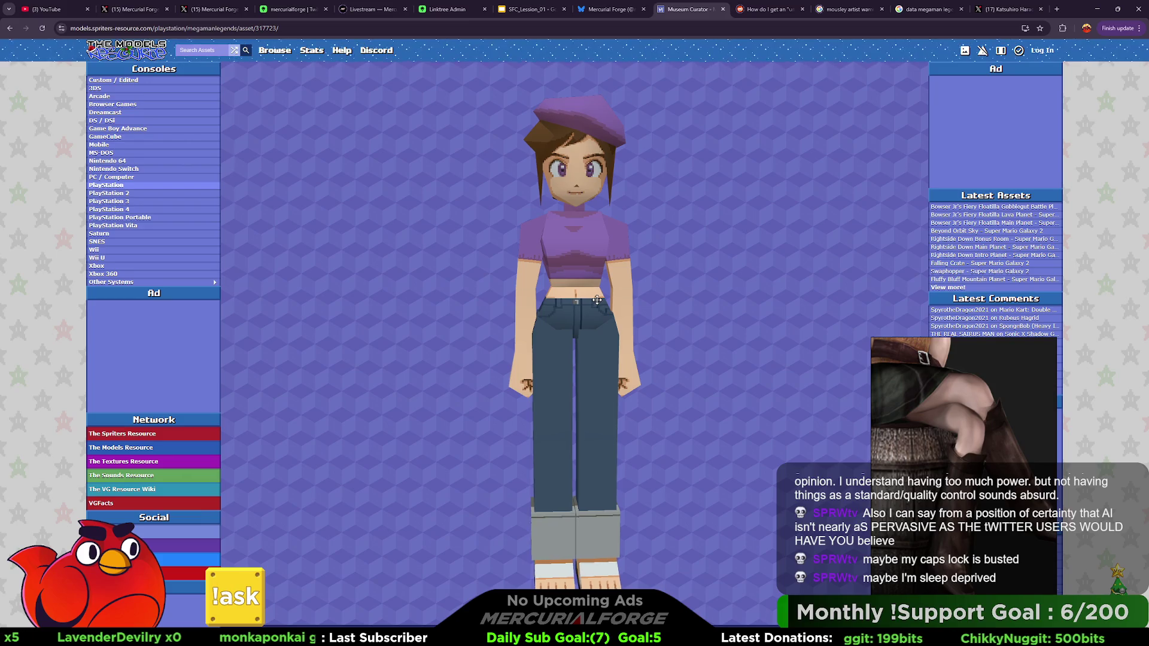
mouse_move(596, 300)
mouse_down()
mouse_move(671, 304)
mouse_move(510, 310)
mouse_up()
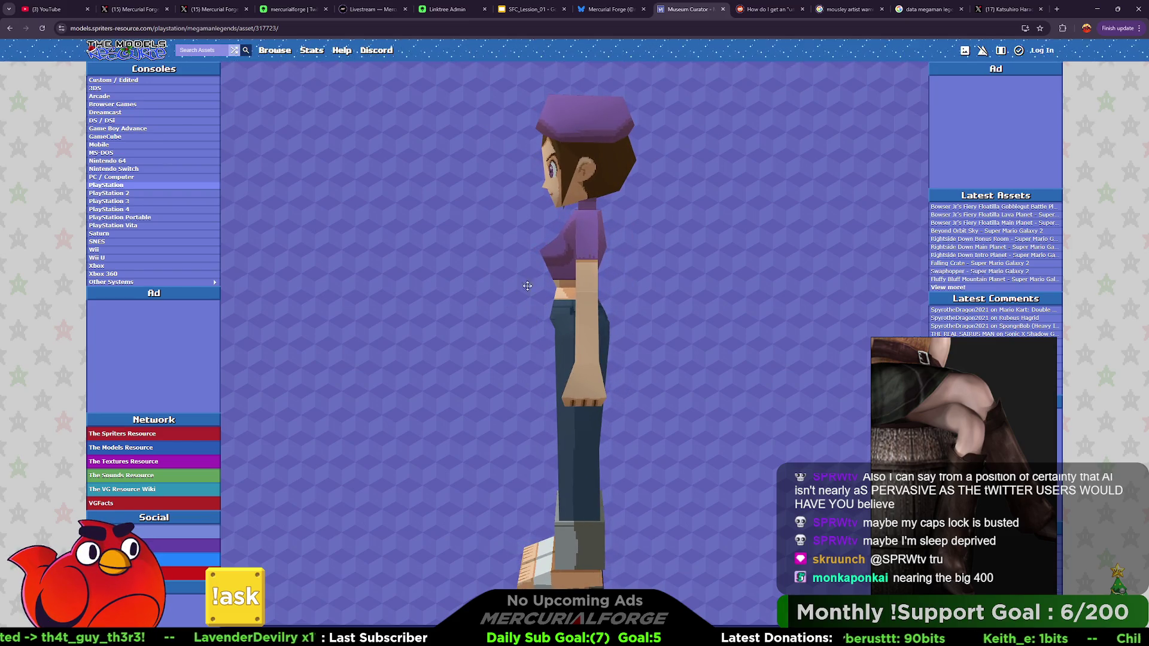
mouse_move(564, 225)
mouse_down()
mouse_move(865, 238)
mouse_move(651, 236)
mouse_move(862, 237)
mouse_move(700, 244)
mouse_up()
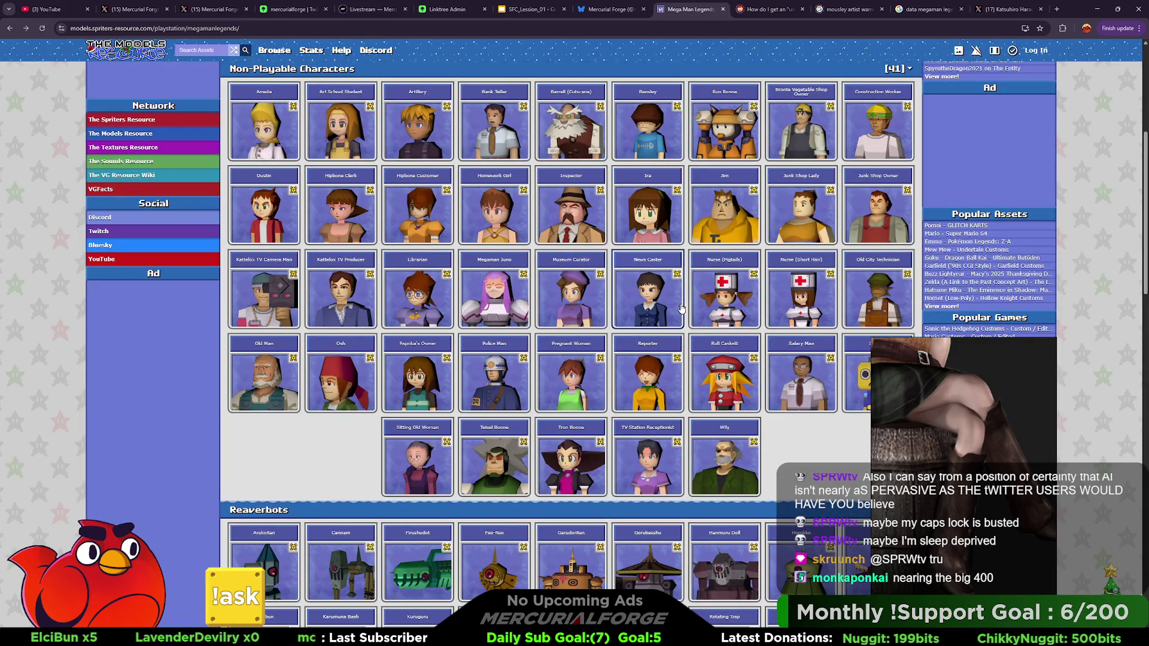
Step: View the Hipbone Customer model full-size from a raised back angle, then return to the list
click(443, 222)
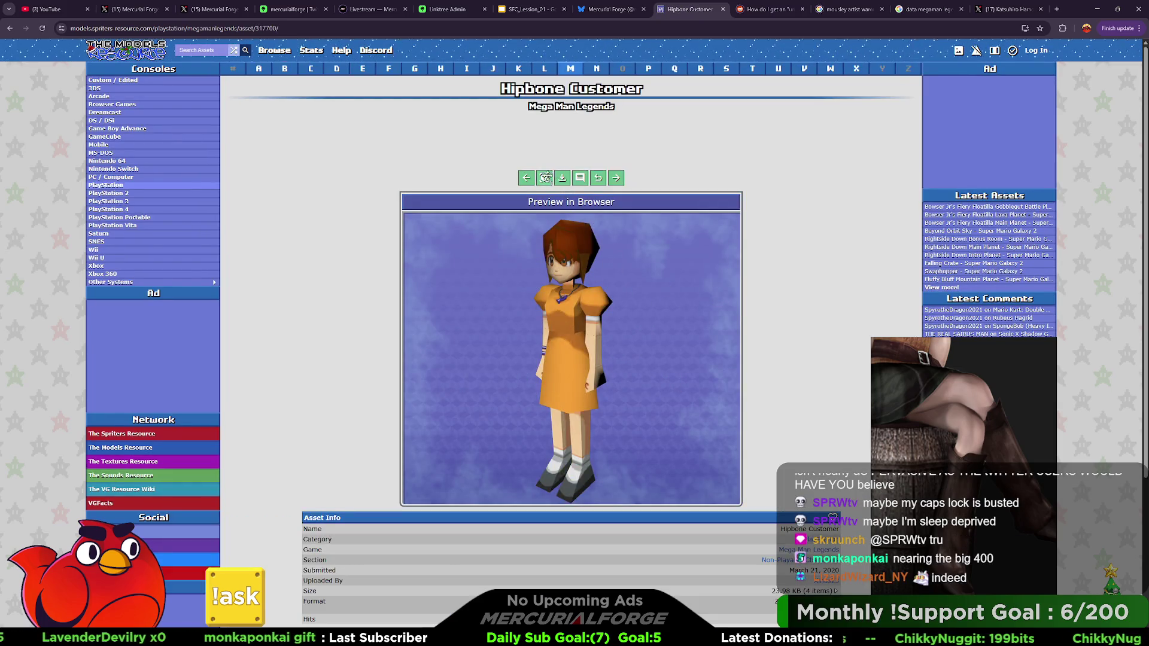
click(547, 179)
mouse_move(441, 293)
mouse_down()
mouse_move(383, 290)
mouse_move(347, 323)
mouse_move(313, 290)
mouse_move(240, 291)
mouse_up()
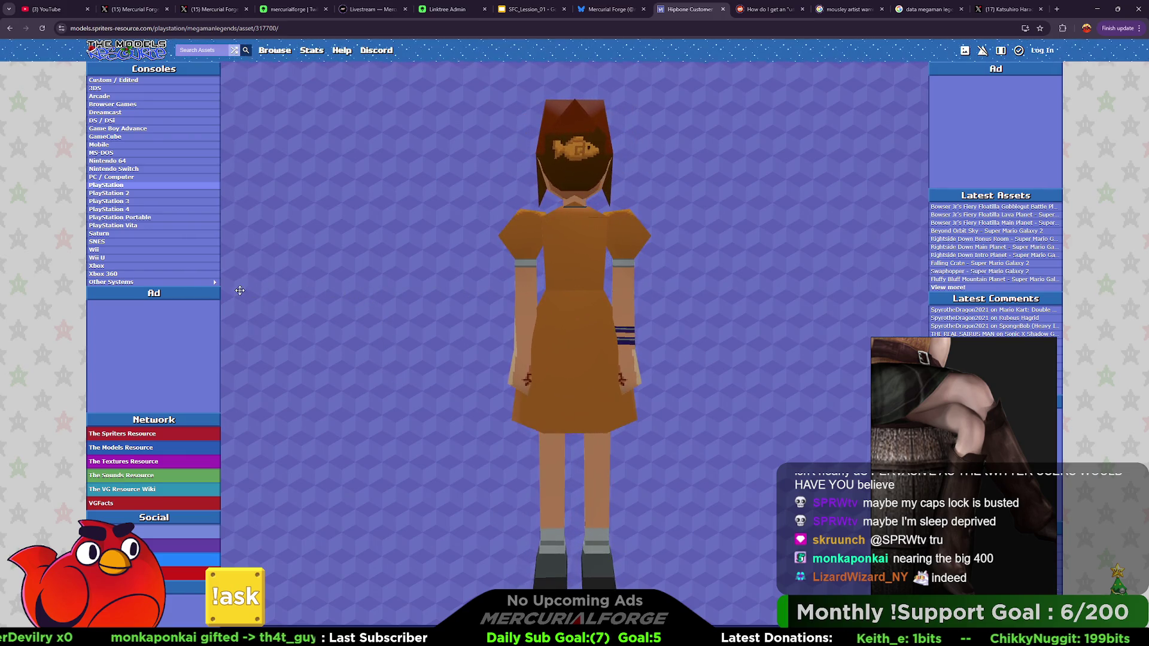
mouse_move(455, 270)
mouse_down()
mouse_move(536, 193)
mouse_move(537, 240)
mouse_move(543, 178)
mouse_move(807, 187)
mouse_up()
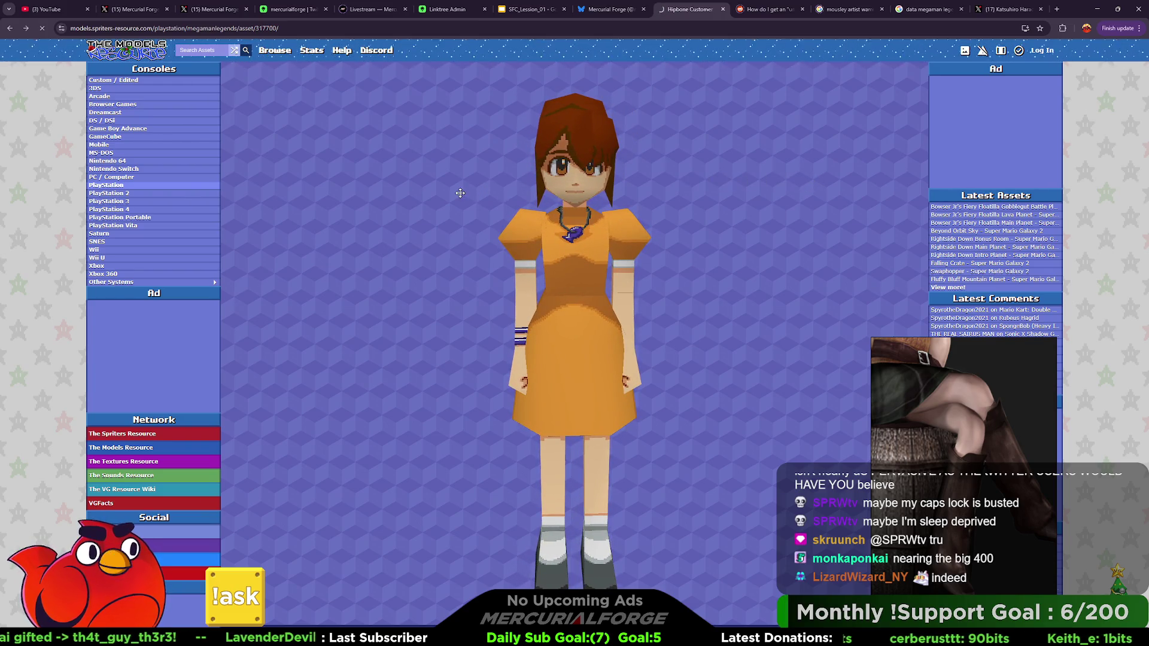
key(alt+Left)
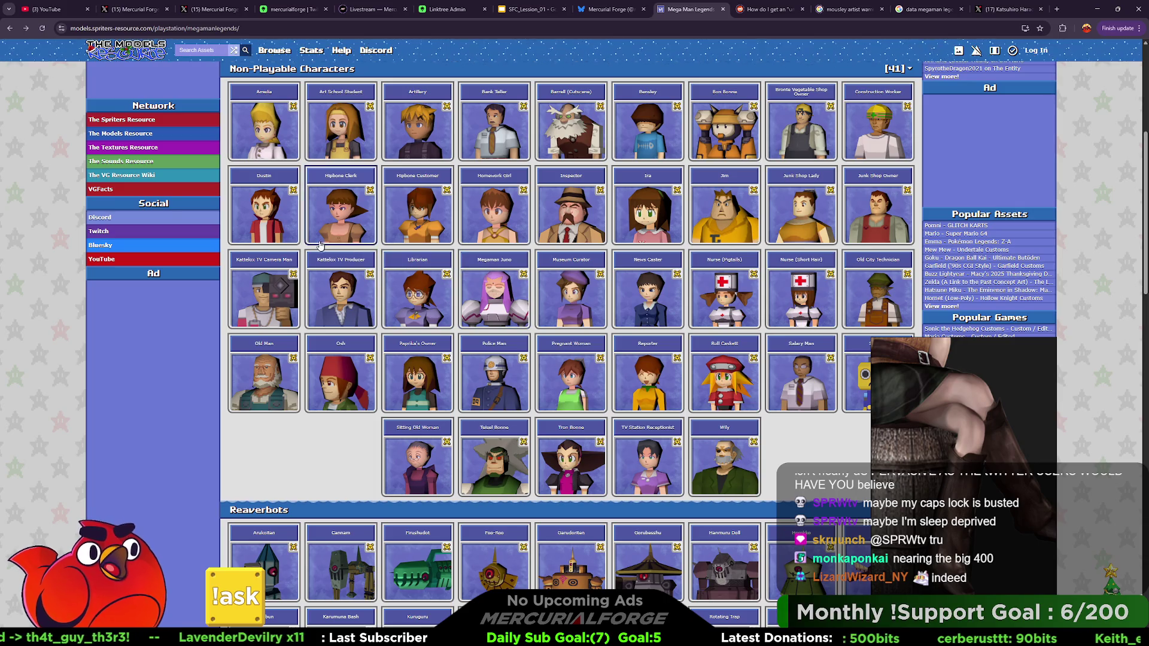
Step: Open the Librarian model full-size, turn it from back to side to front and zoom toward her brooch
click(413, 302)
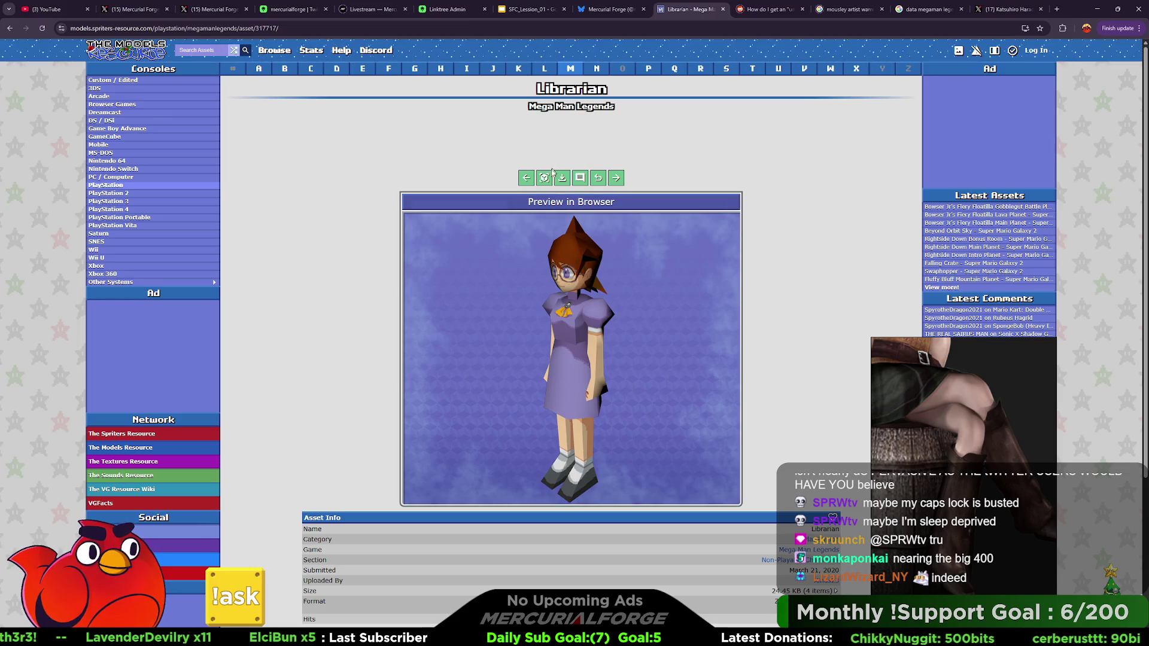
click(544, 178)
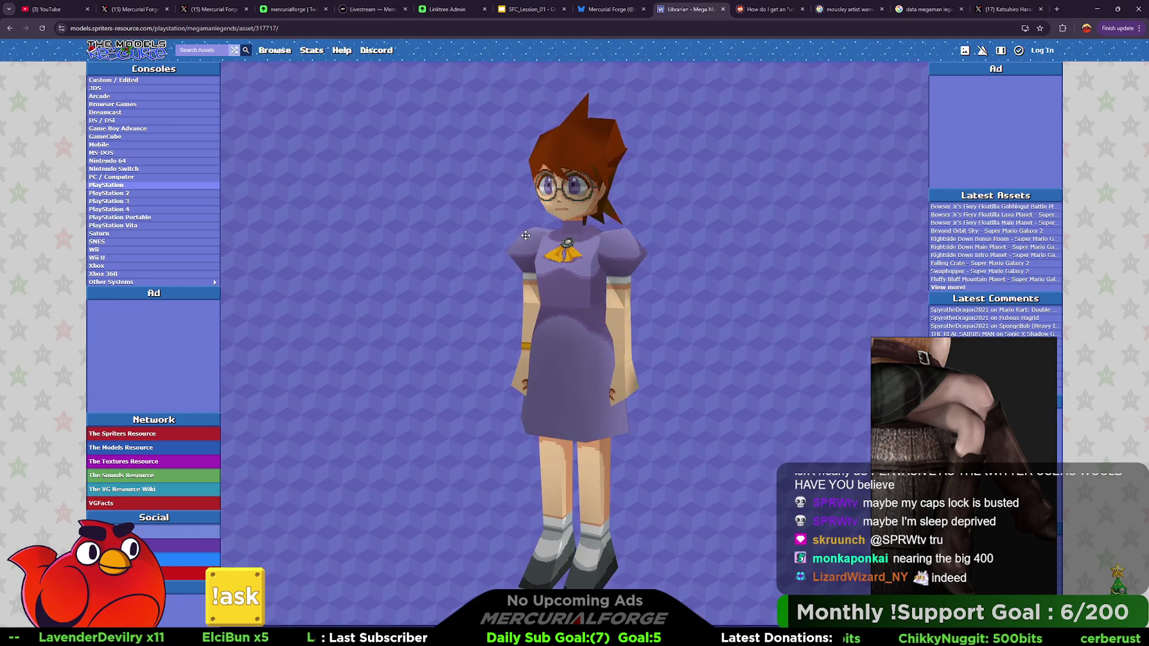
mouse_move(641, 238)
mouse_down()
mouse_move(754, 237)
mouse_move(736, 311)
mouse_move(725, 323)
mouse_move(713, 254)
mouse_move(675, 244)
mouse_move(235, 223)
mouse_move(657, 240)
mouse_up()
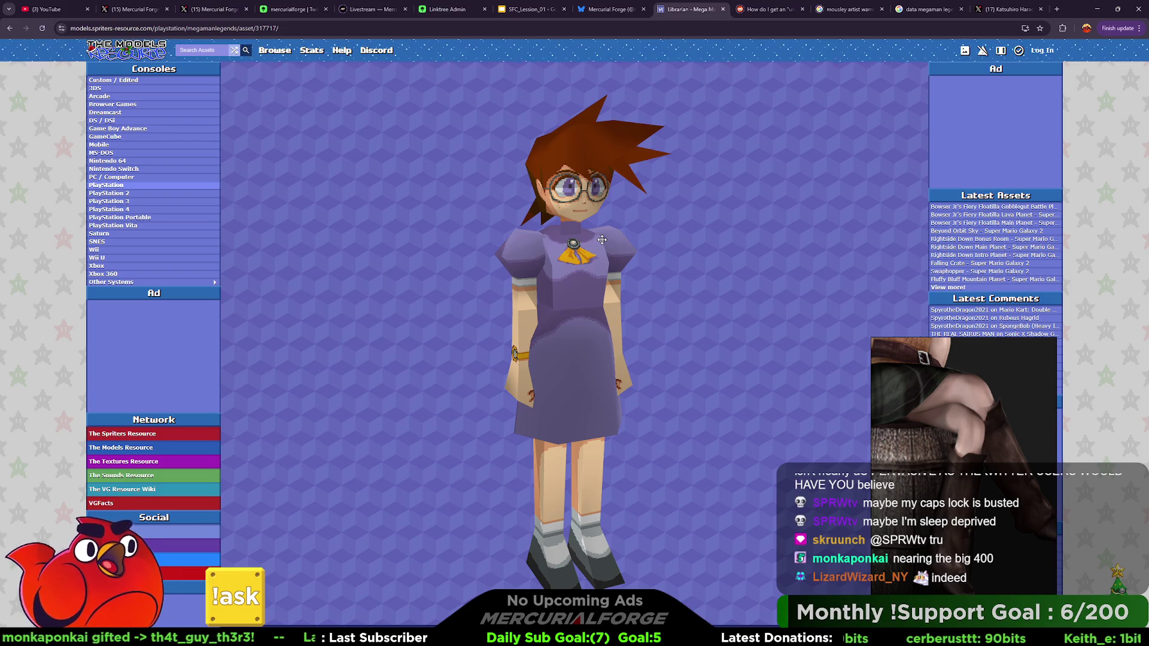
mouse_move(602, 240)
mouse_down()
mouse_move(436, 231)
mouse_move(571, 239)
mouse_up()
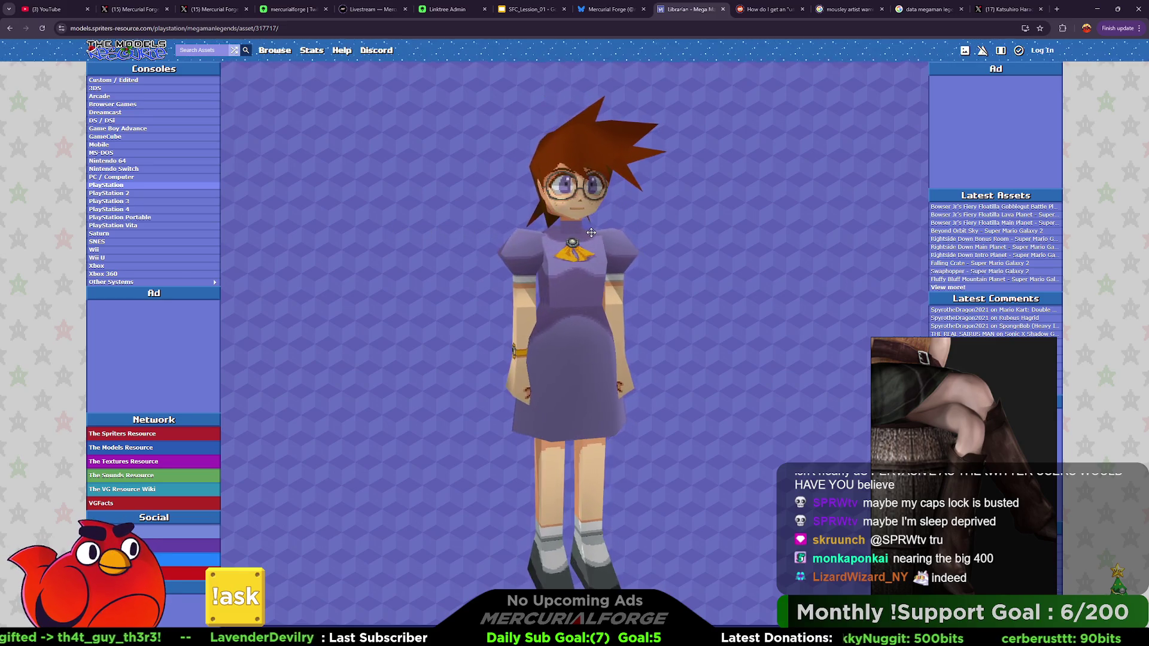
scroll(571, 238, up, 5)
scroll(570, 238, up, 5)
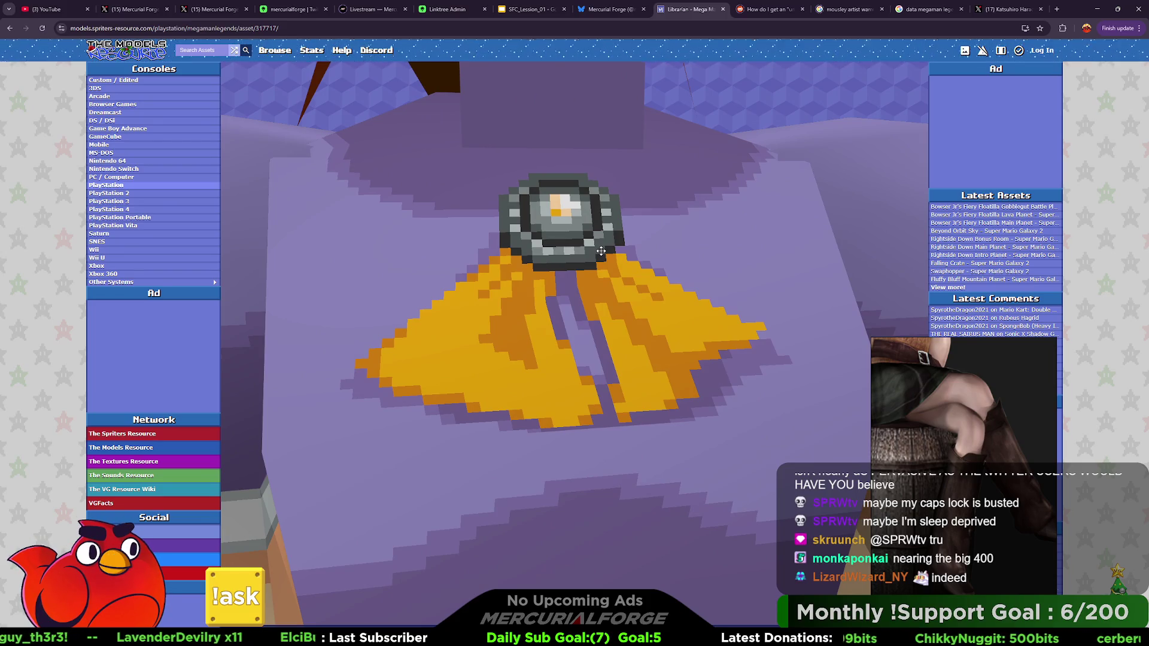
scroll(601, 251, down, 10)
drag(619, 275, 612, 259)
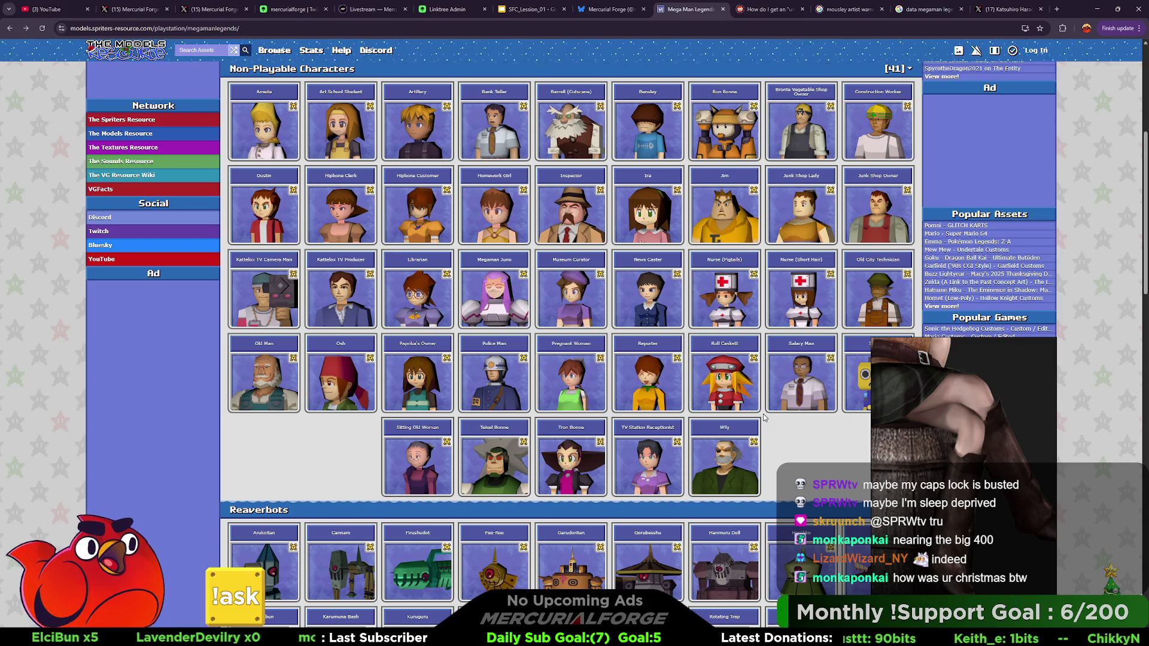
Step: Scroll through the Reaverbots, Mechas, Airships, Vehicles, Animals and Objects model sections, then back up
scroll(764, 418, up, 2)
scroll(764, 417, down, 2)
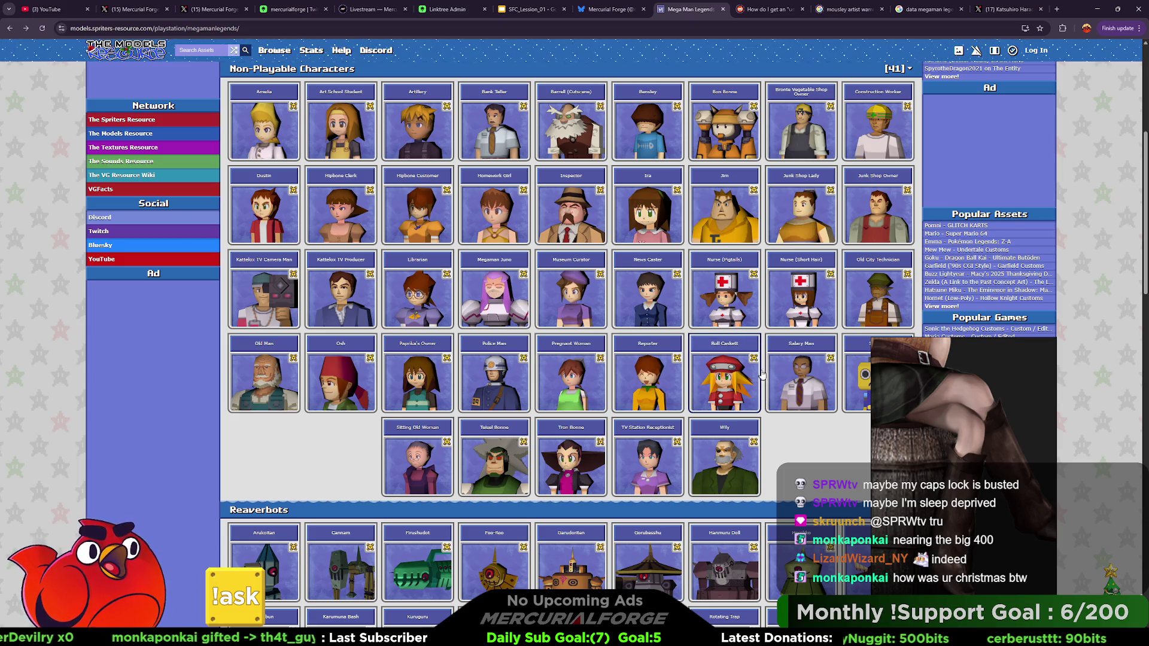
scroll(763, 374, up, 2)
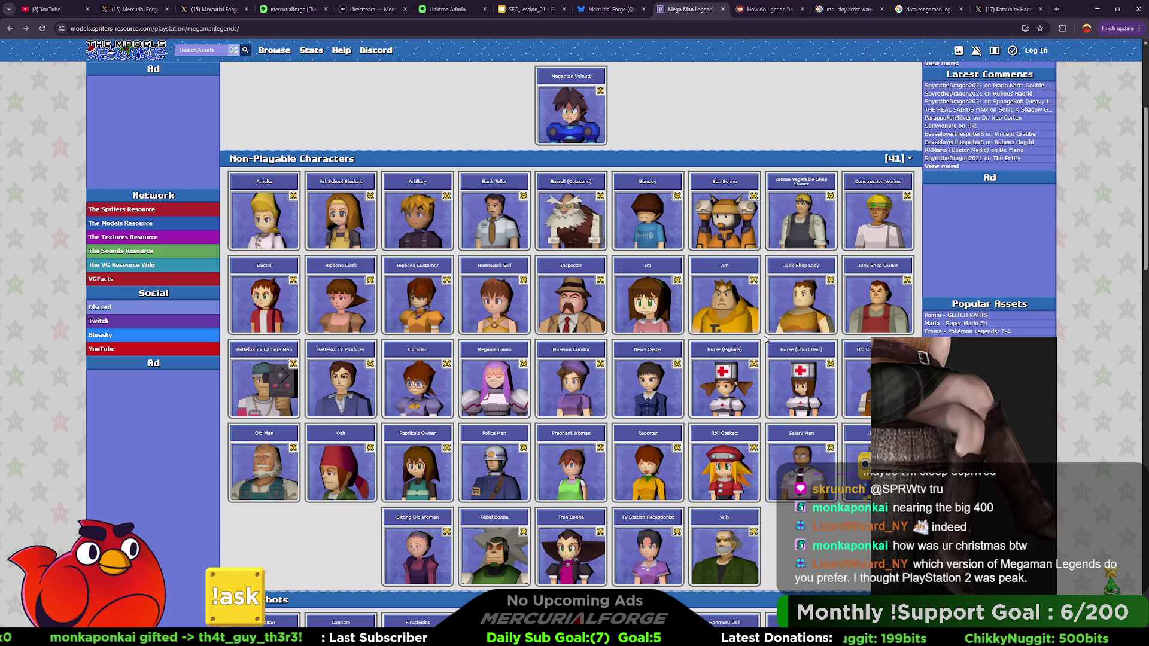
scroll(764, 340, down, 5)
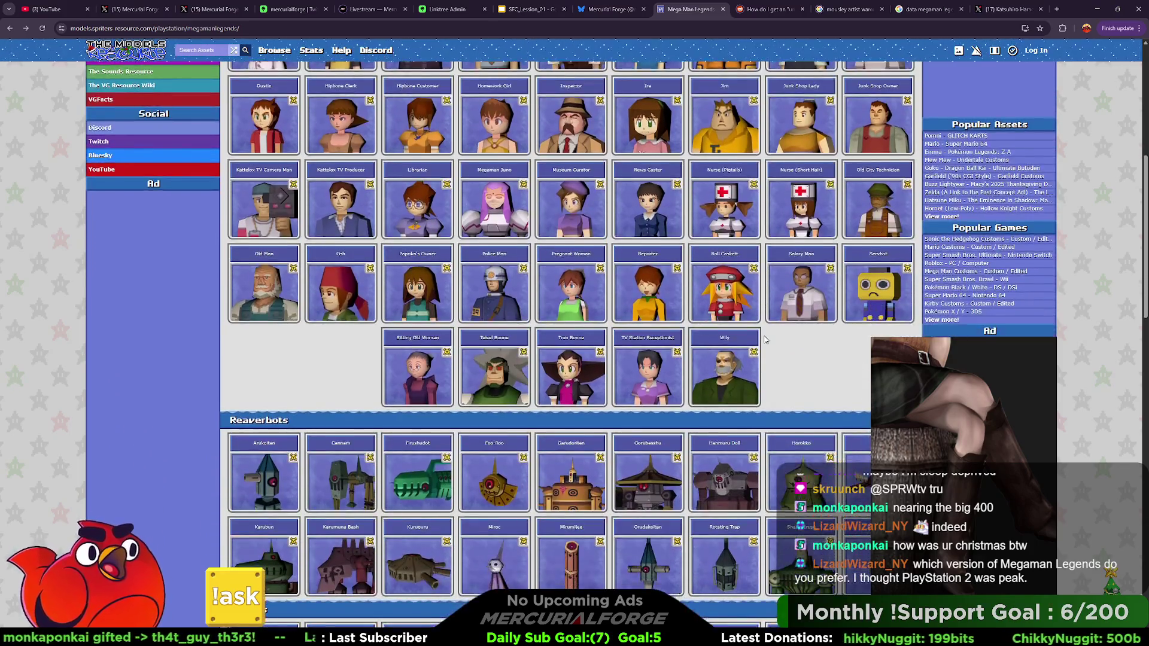
scroll(765, 339, down, 2)
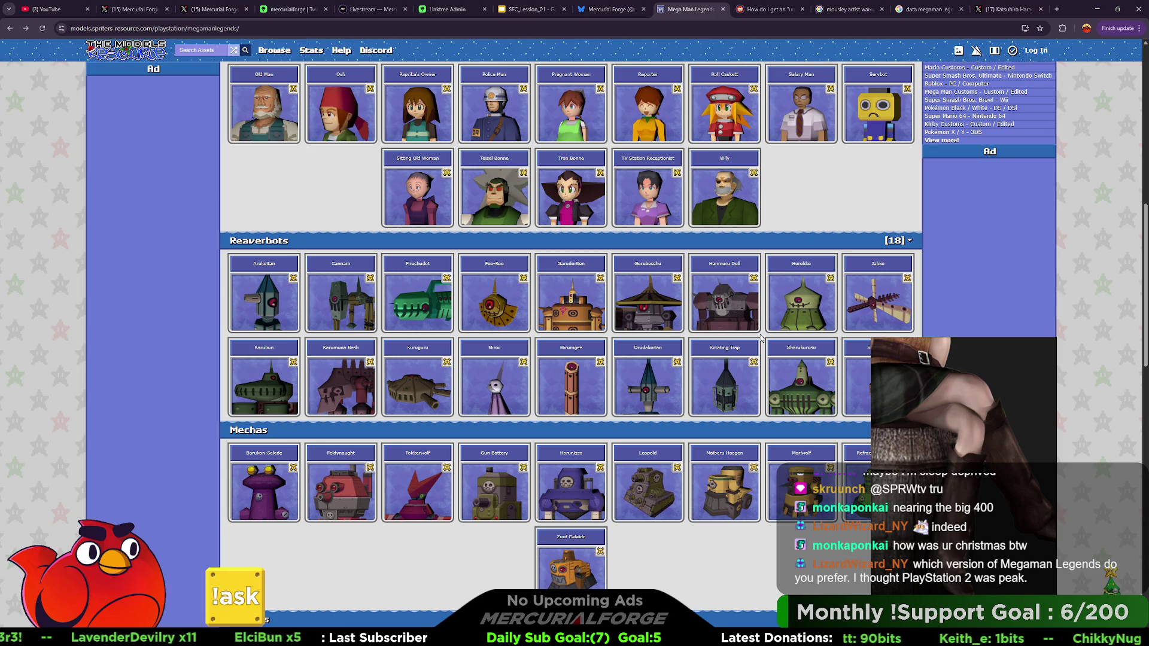
scroll(761, 338, down, 2)
scroll(761, 339, down, 3)
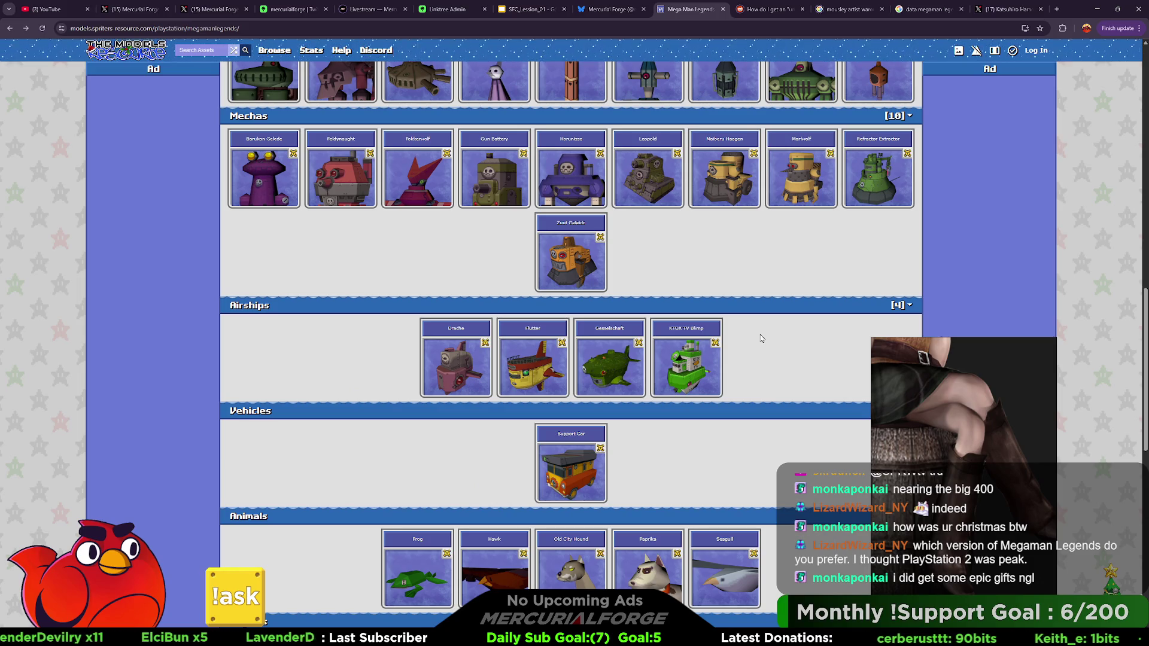
scroll(761, 339, down, 2)
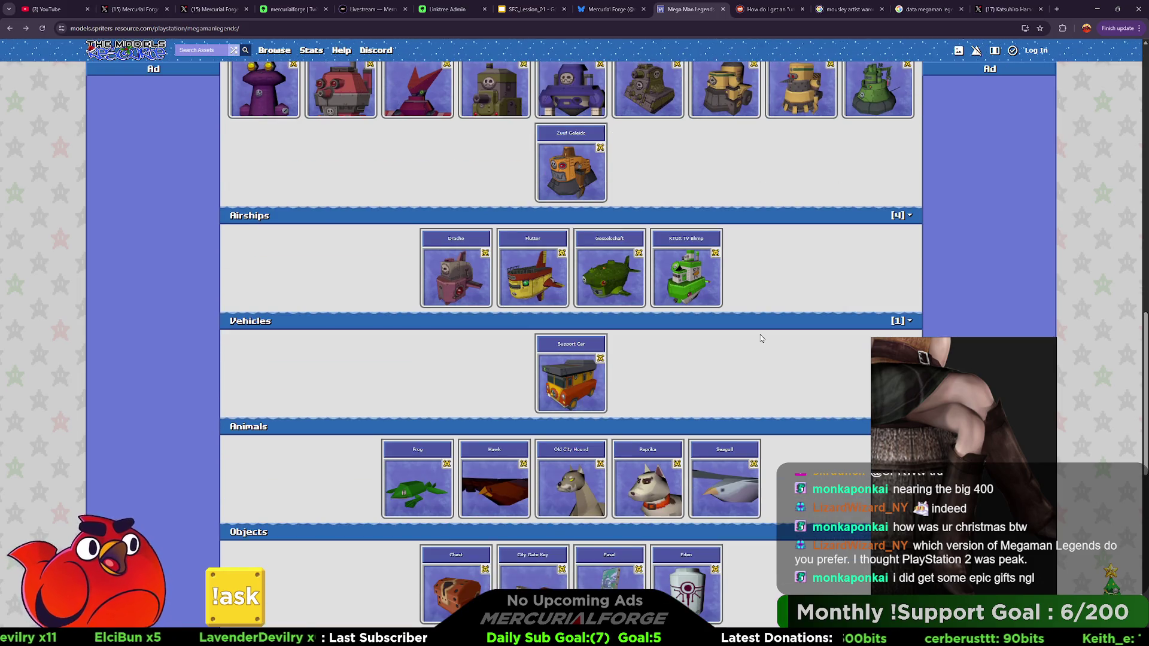
scroll(761, 339, down, 3)
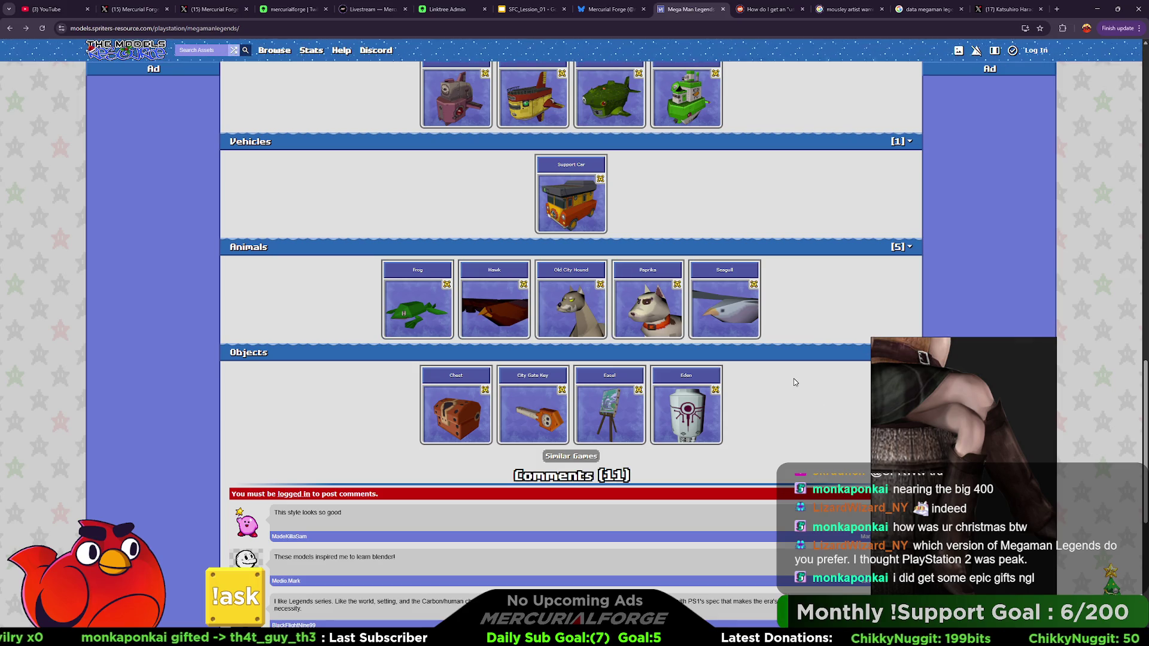
scroll(794, 379, up, 20)
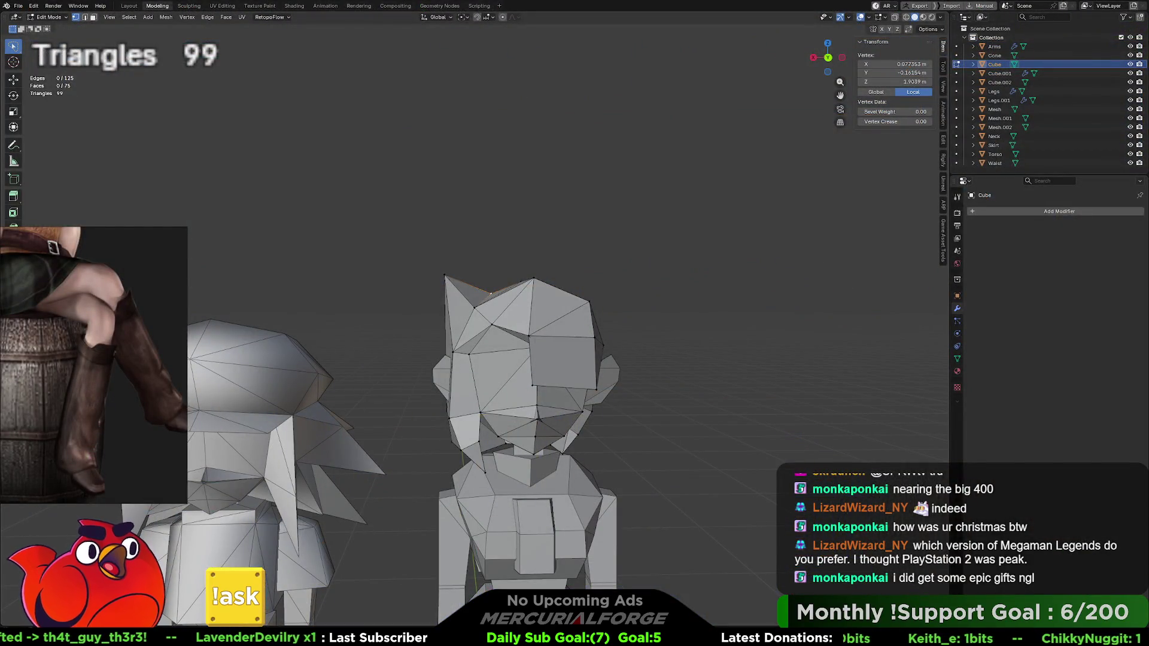
Step: Fill trial faces on the head top, then undo them back to 97 triangles and deselect
scroll(654, 255, down, 5)
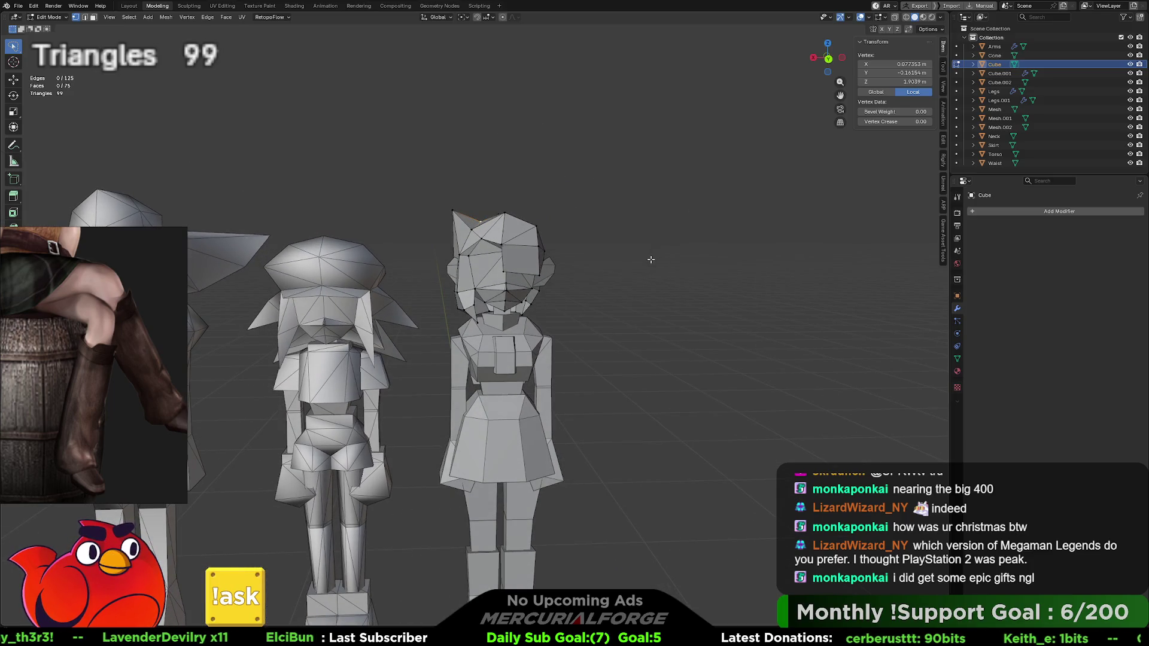
key(ctrl+KP_Add)
key(f)
key(f)
key(f)
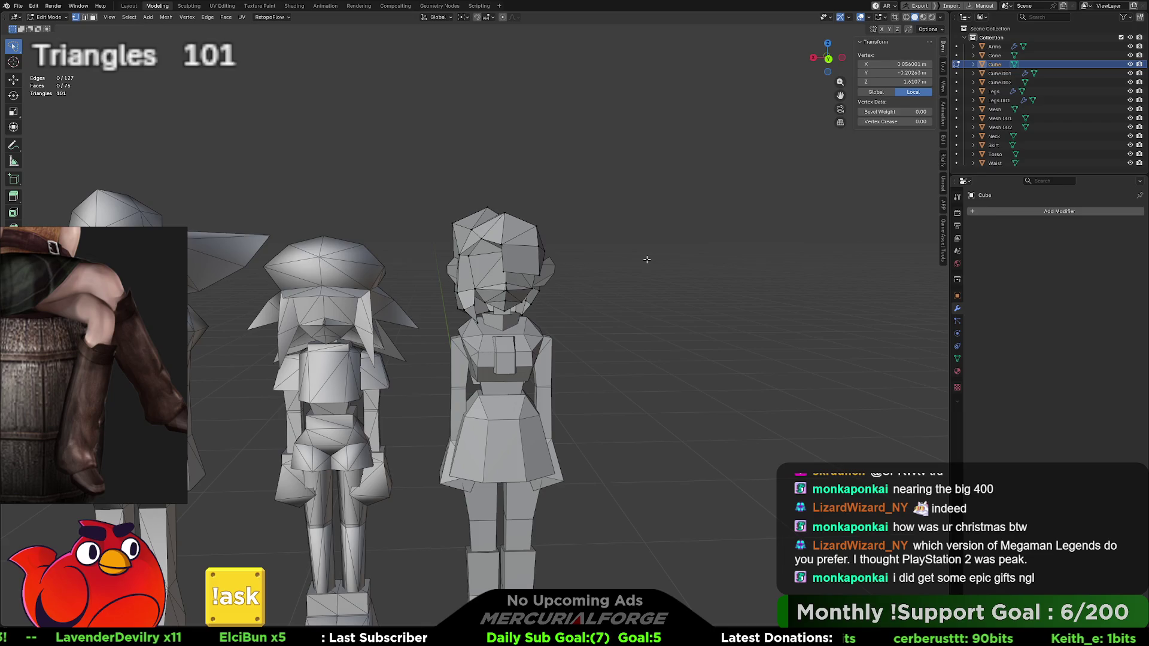
key(f)
key(f)
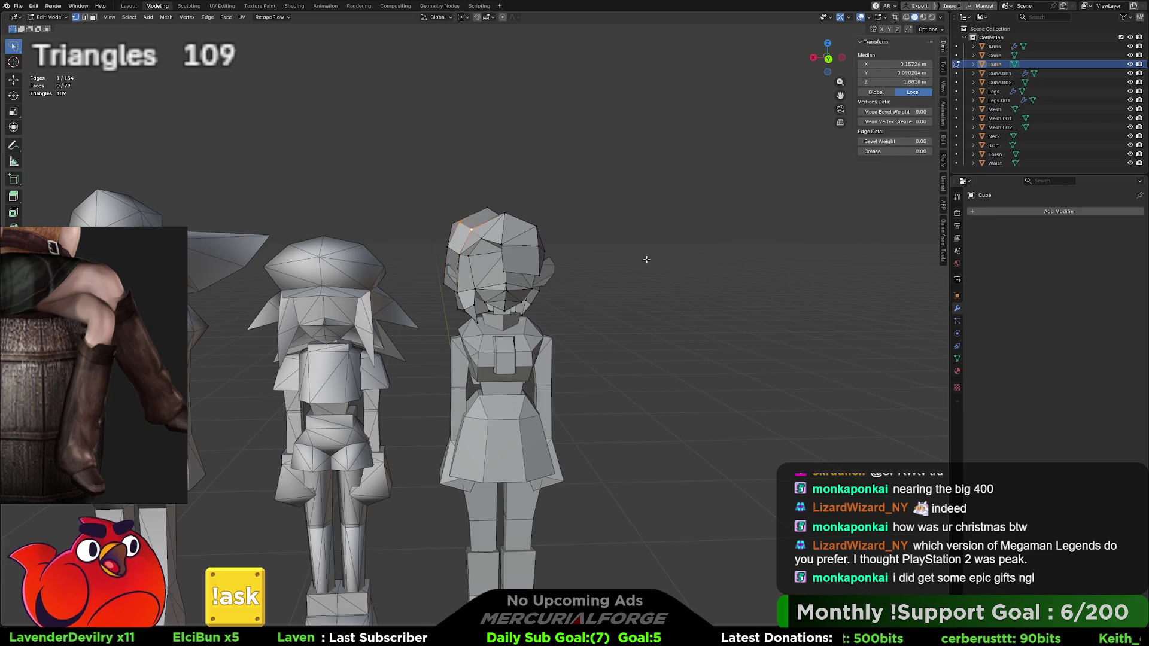
key(ctrl+KP_Add)
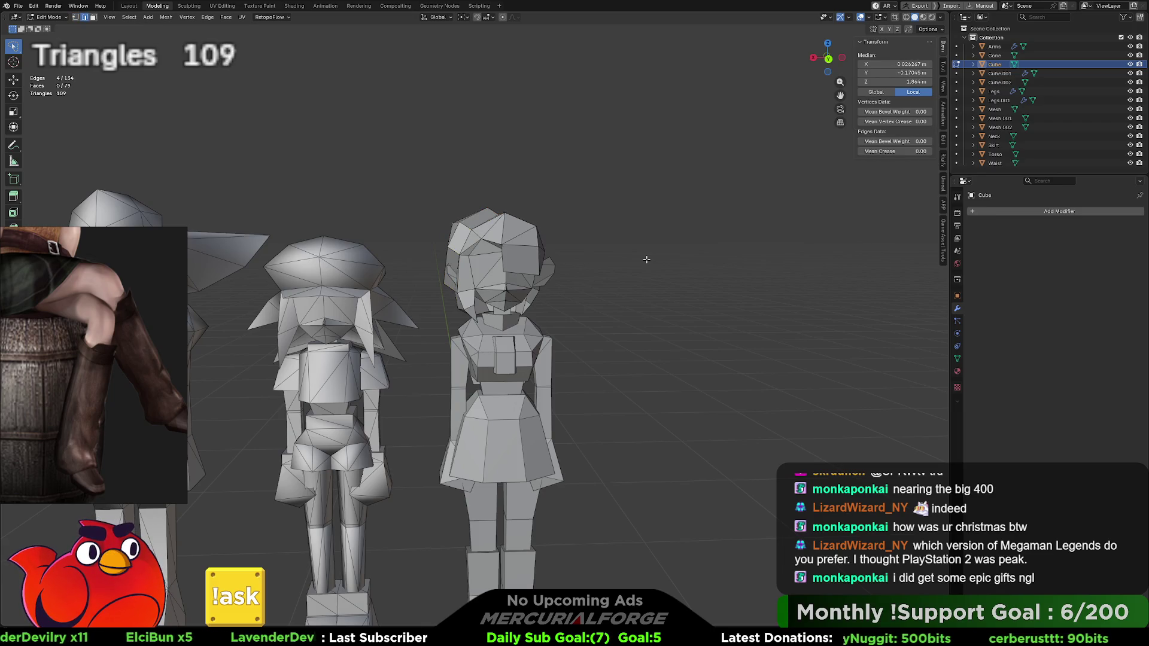
key(ctrl+z)
key(ctrl+z)
key(ctrl+z)
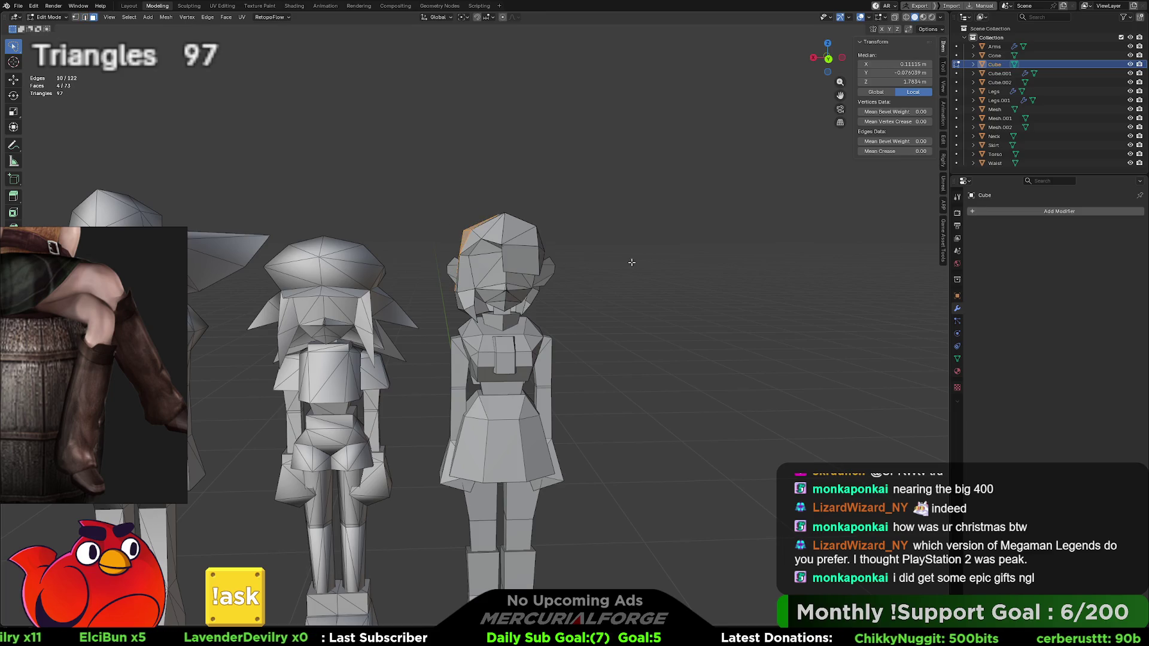
click(611, 265)
mouse_move(611, 264)
middle_down()
mouse_move(809, 277)
mouse_move(590, 272)
middle_up()
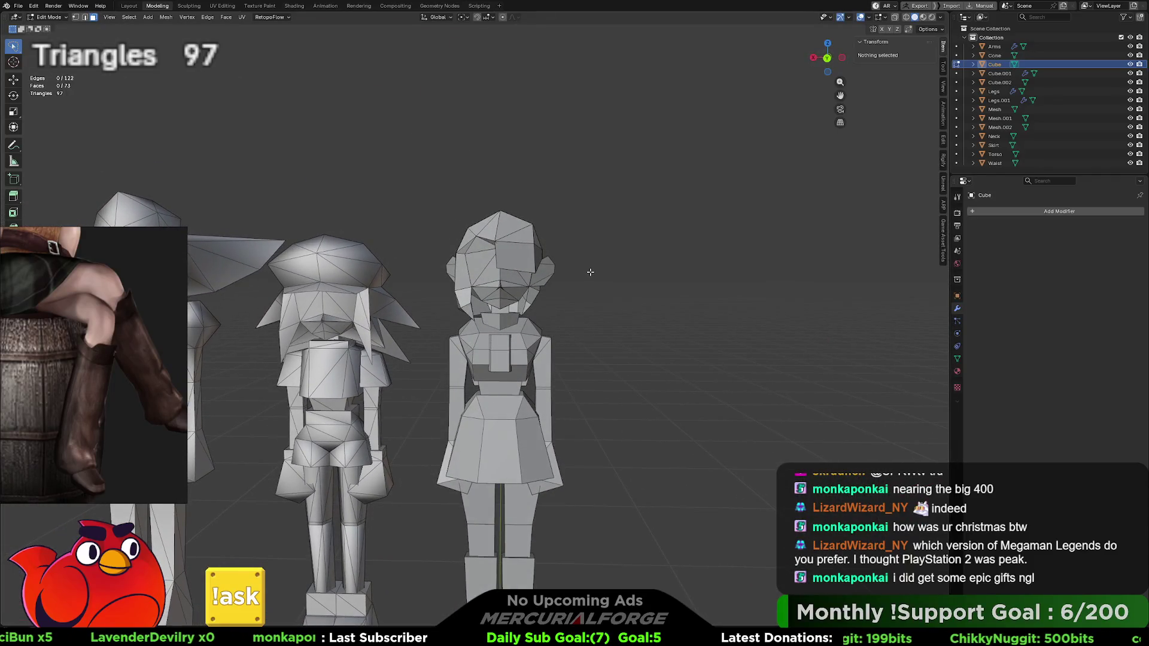
scroll(590, 272, up, 3)
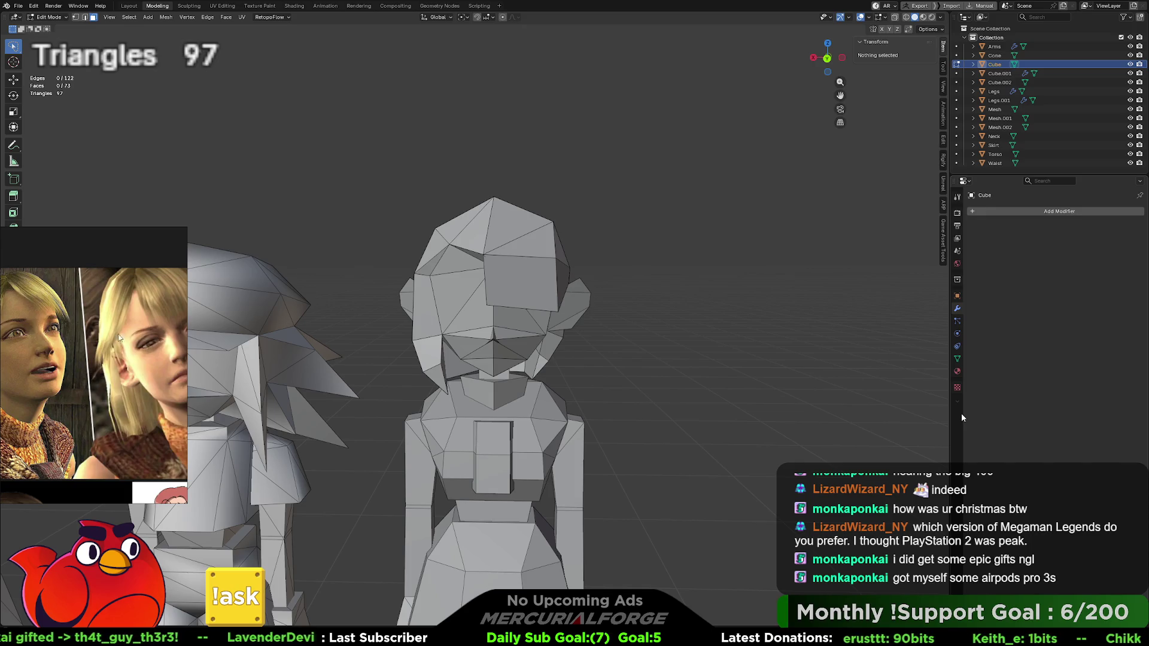
Step: Orbit around the girl's head to inspect its top from several angles
scroll(577, 305, up, 3)
mouse_move(577, 305)
middle_down()
mouse_move(515, 300)
mouse_move(552, 280)
middle_up()
scroll(508, 307, up, 2)
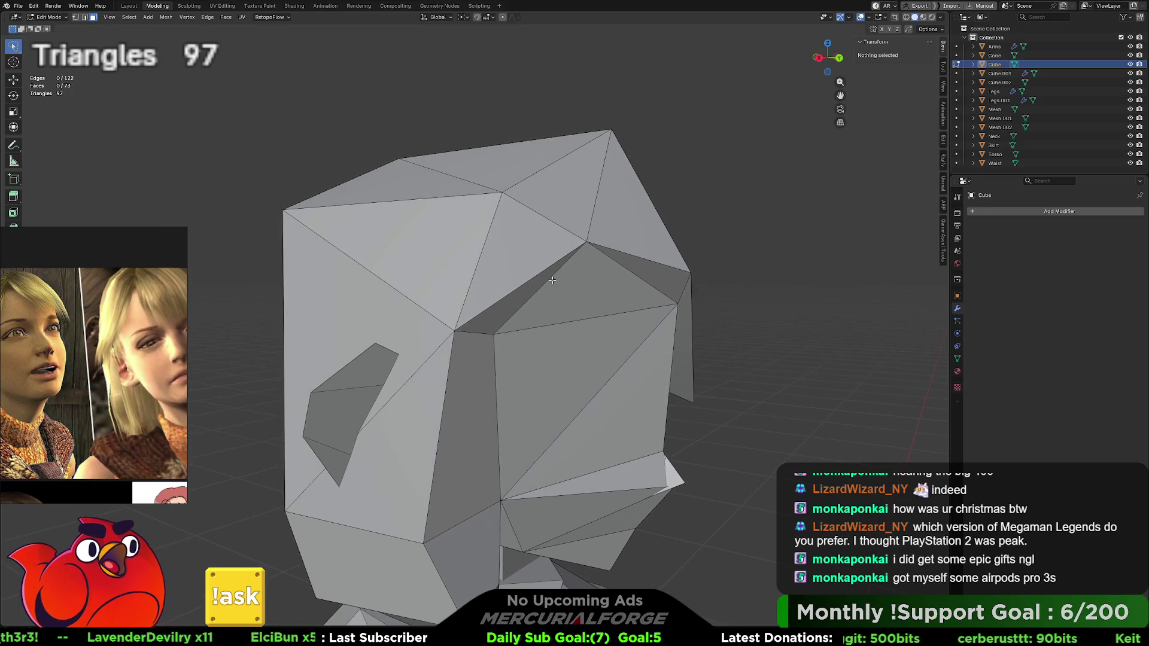
mouse_move(584, 243)
middle_down()
mouse_move(630, 255)
mouse_move(595, 361)
mouse_move(606, 277)
middle_up()
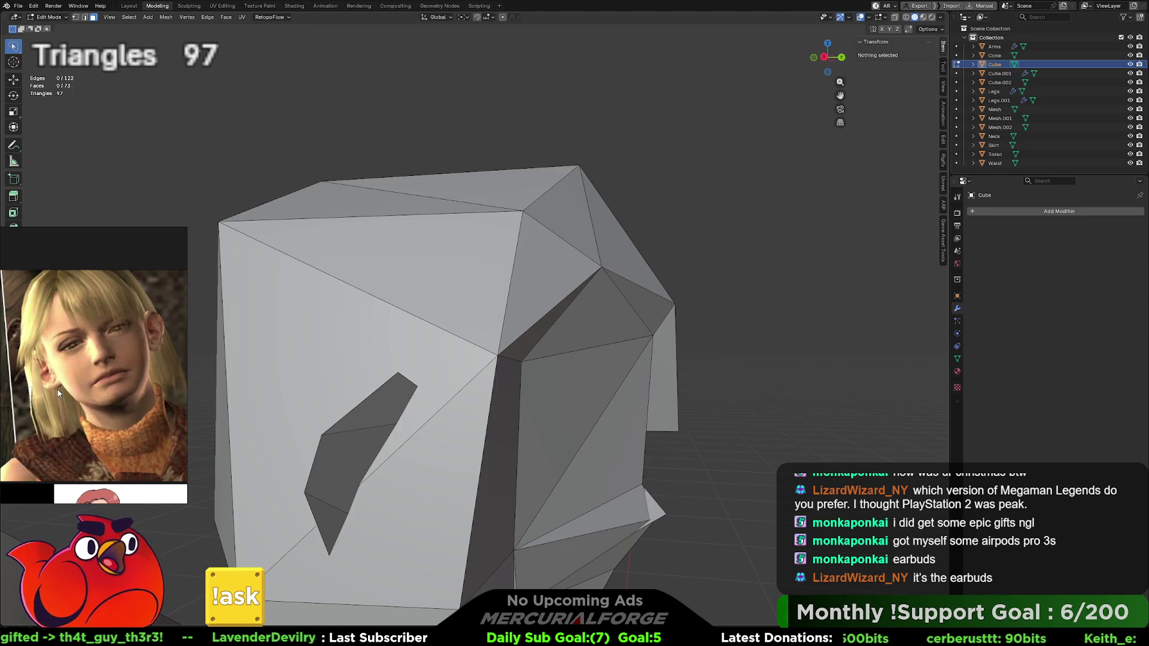
mouse_move(634, 317)
middle_down()
mouse_move(560, 314)
mouse_move(573, 327)
mouse_move(570, 318)
mouse_move(622, 323)
mouse_move(513, 339)
middle_up()
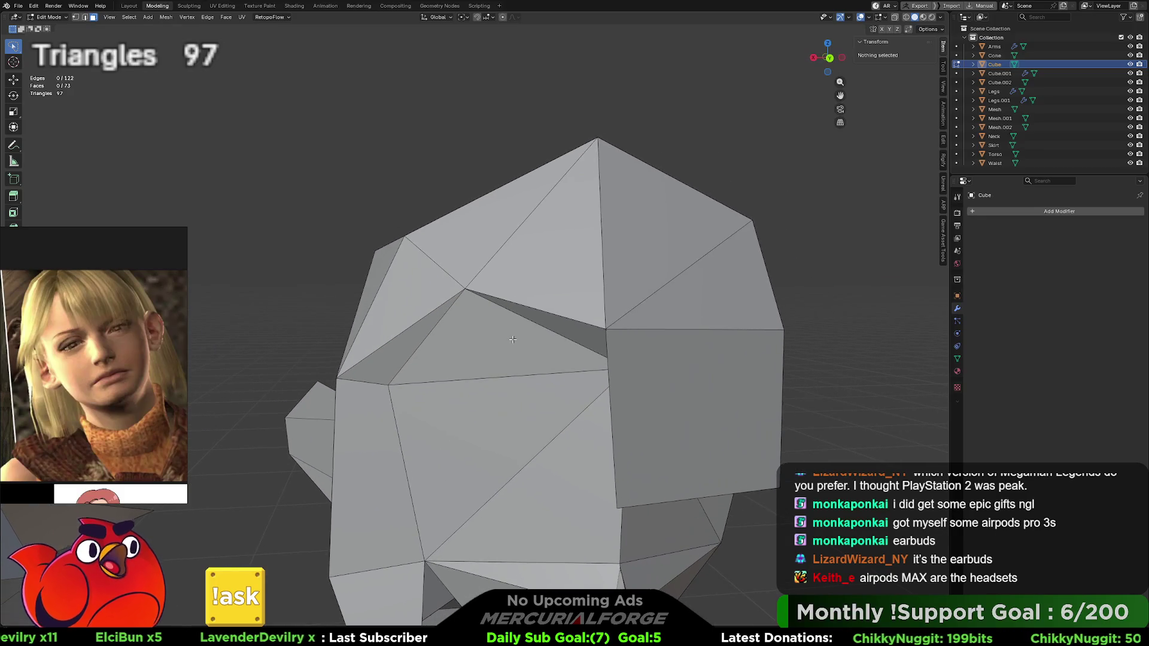
middle_drag(590, 181, 517, 321)
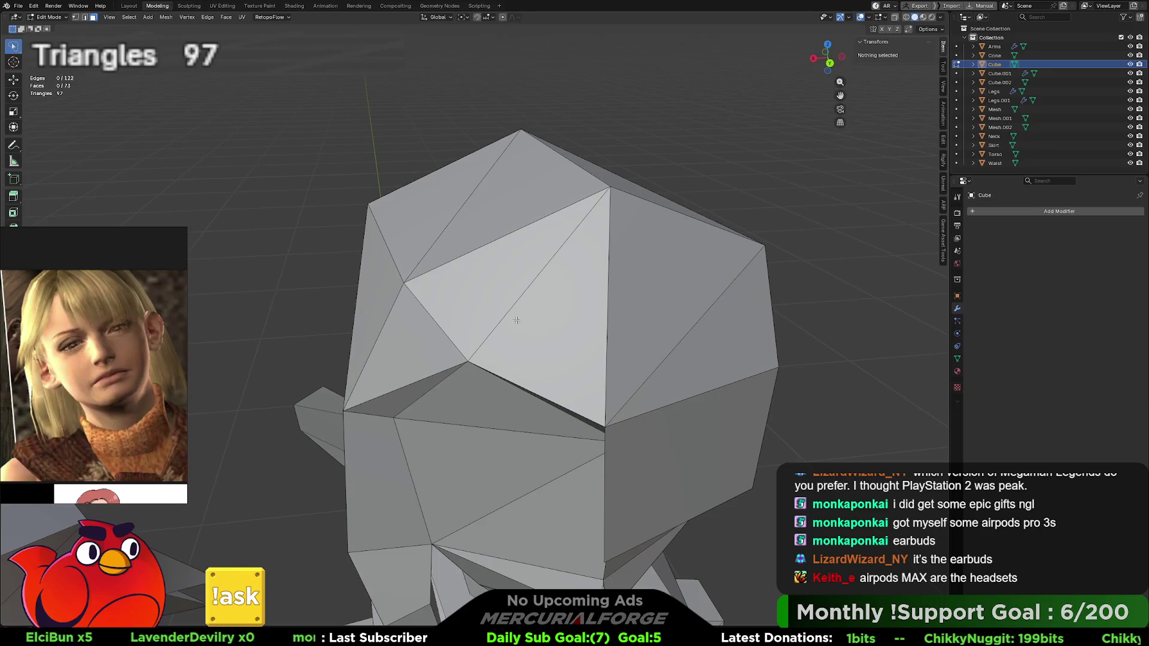
Step: Move a crown vertex slightly to reshape the top of the head
click(610, 188)
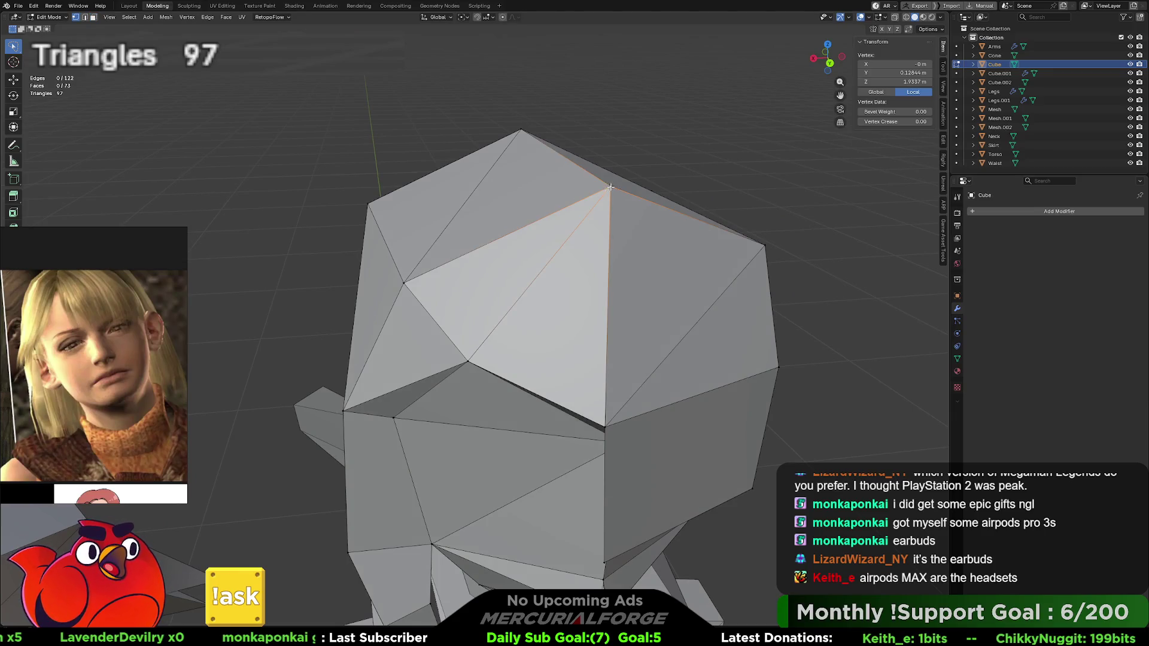
click(556, 235)
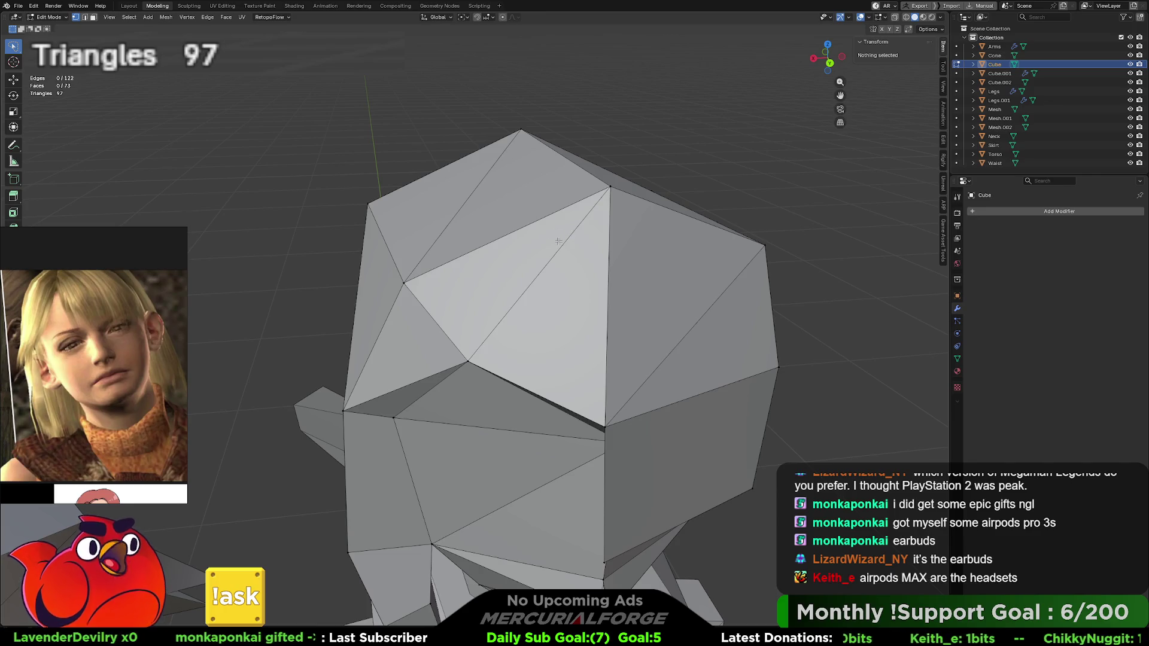
key(2)
click(558, 241)
middle_drag(558, 241, 556, 267)
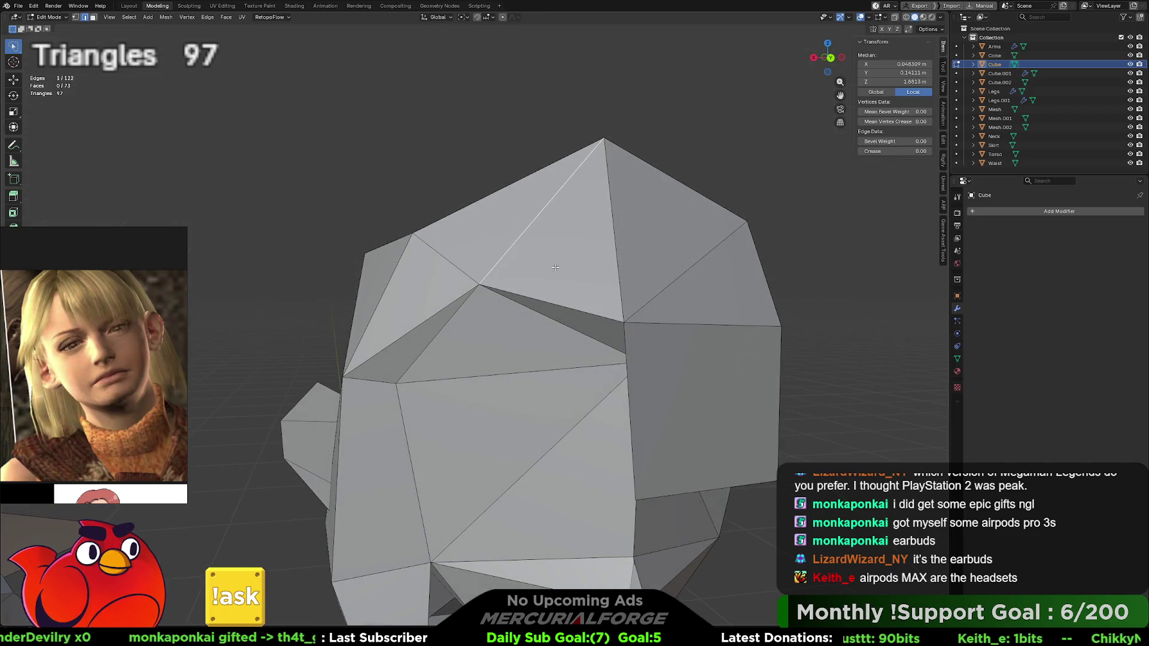
middle_drag(547, 211, 578, 246)
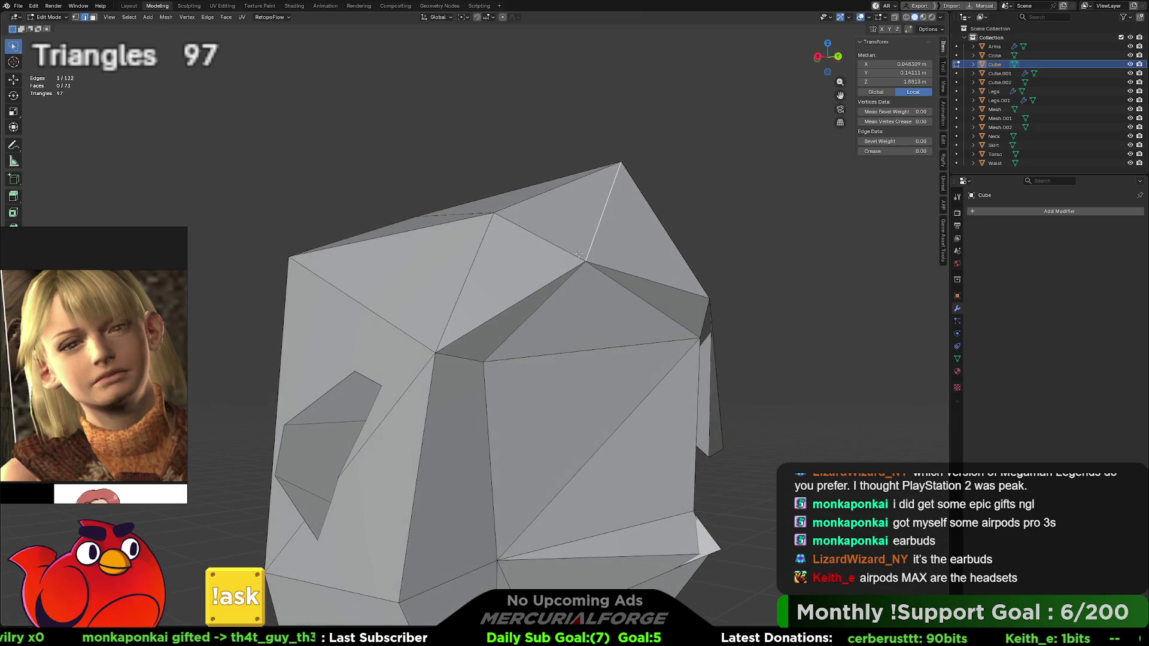
middle_drag(589, 293, 583, 252)
click(573, 242)
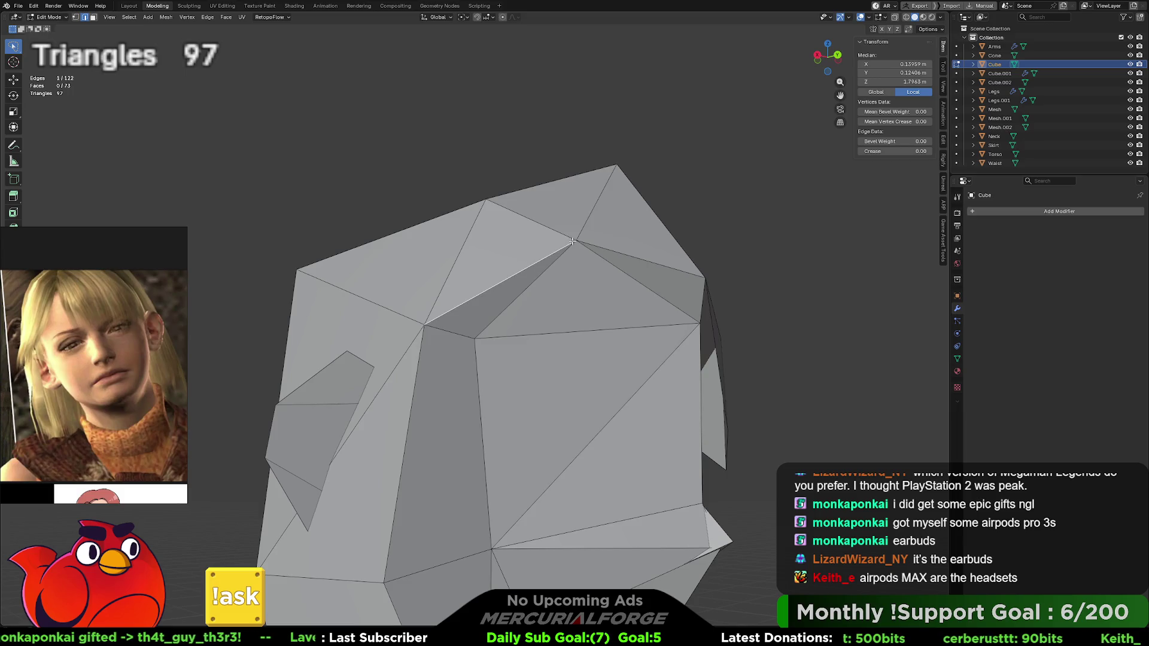
middle_drag(575, 245, 598, 281)
key(g)
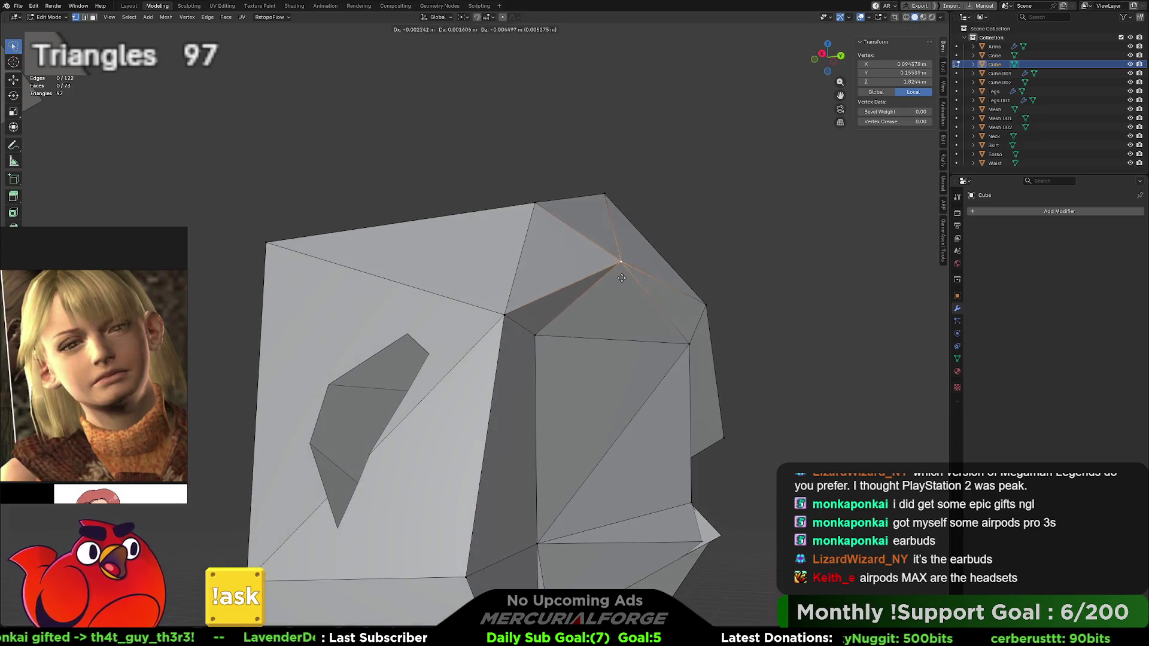
click(619, 328)
mouse_move(620, 329)
middle_down()
mouse_move(501, 300)
mouse_move(612, 269)
mouse_move(559, 268)
middle_up()
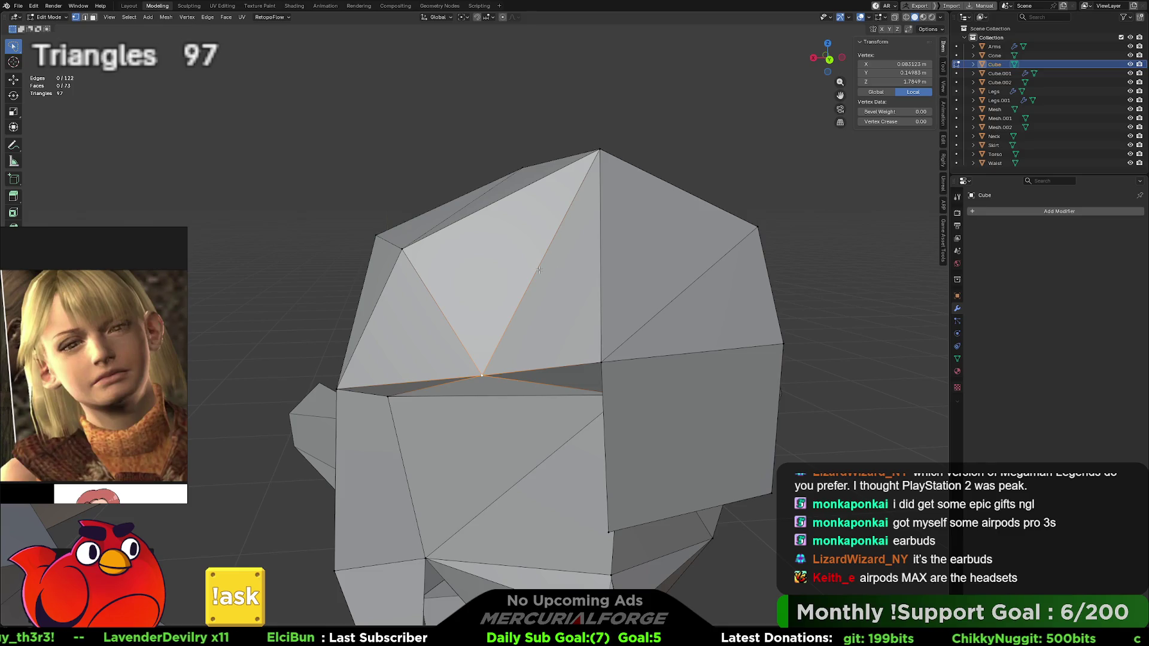
Step: In edge mode, select an edge on the head's top and bring up its edge operations
click(538, 271)
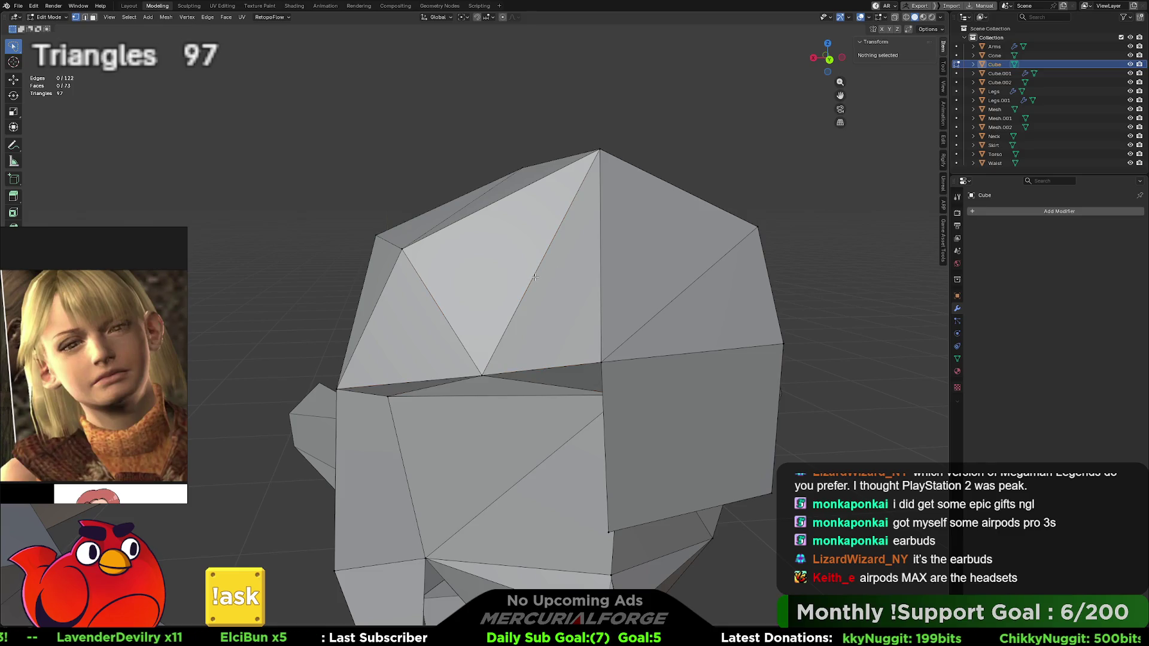
key(2)
click(535, 277)
right_click(448, 316)
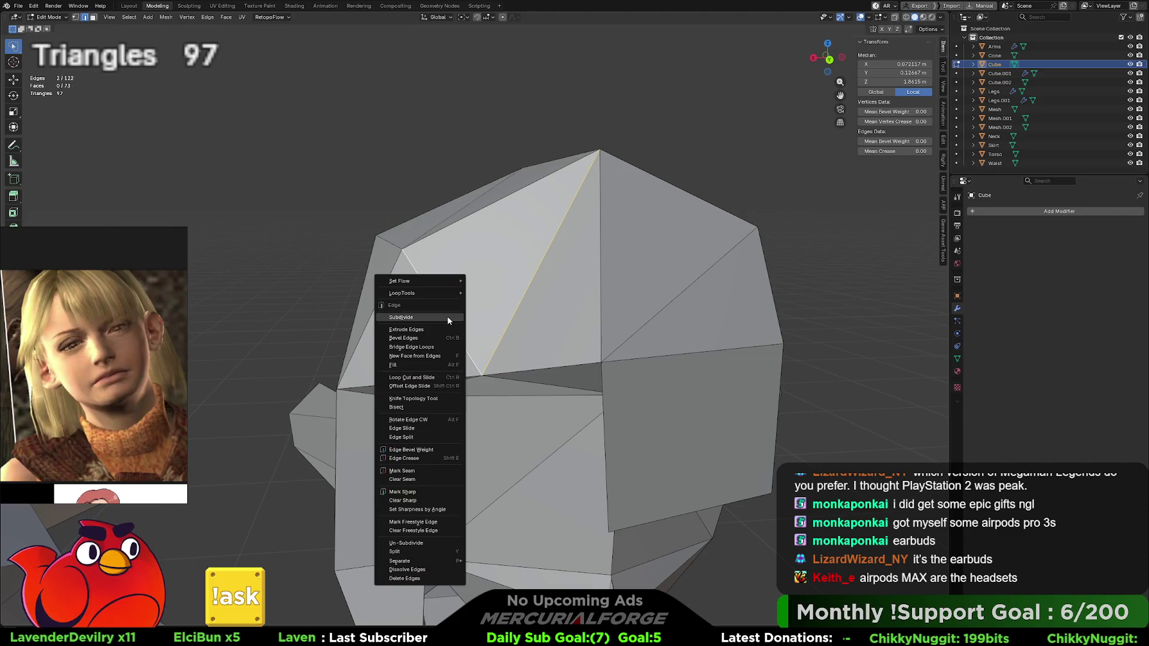
Step: Subdivide the top edge and shift the newly created edge into place
click(440, 322)
mouse_move(440, 317)
middle_down()
mouse_move(539, 281)
mouse_move(614, 272)
middle_up()
click(557, 276)
key(g)
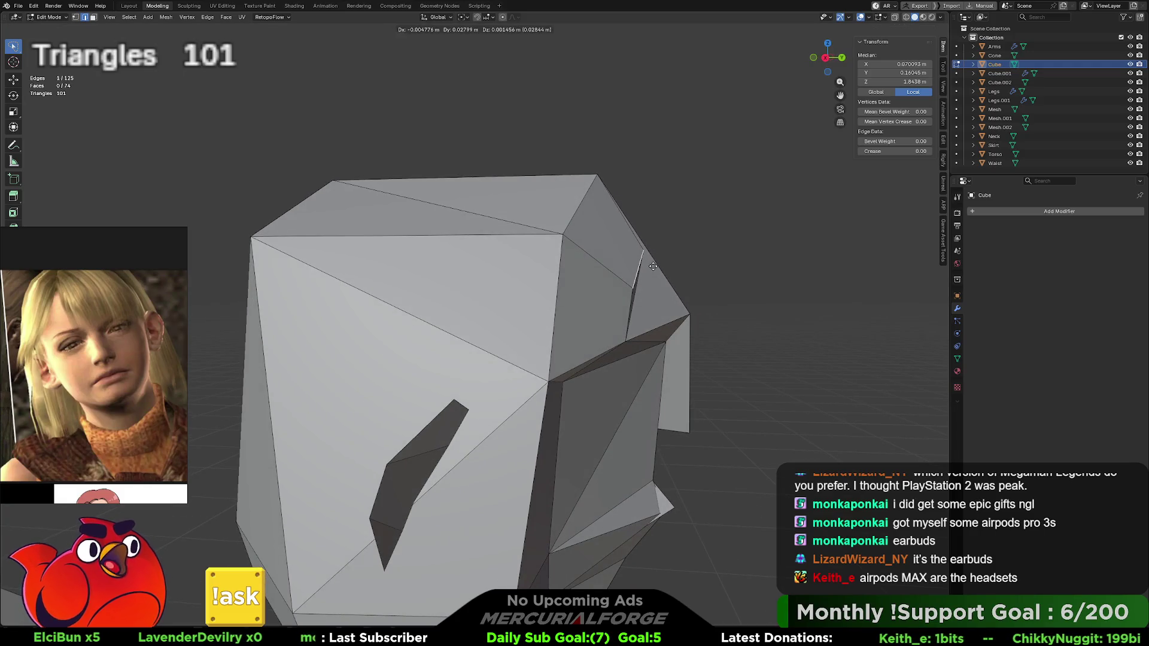
mouse_move(657, 267)
middle_down()
mouse_move(571, 263)
mouse_move(651, 285)
middle_up()
click(539, 261)
Step: Connect two vertex pairs on the head's side and top with new edges
key(1)
click(663, 273)
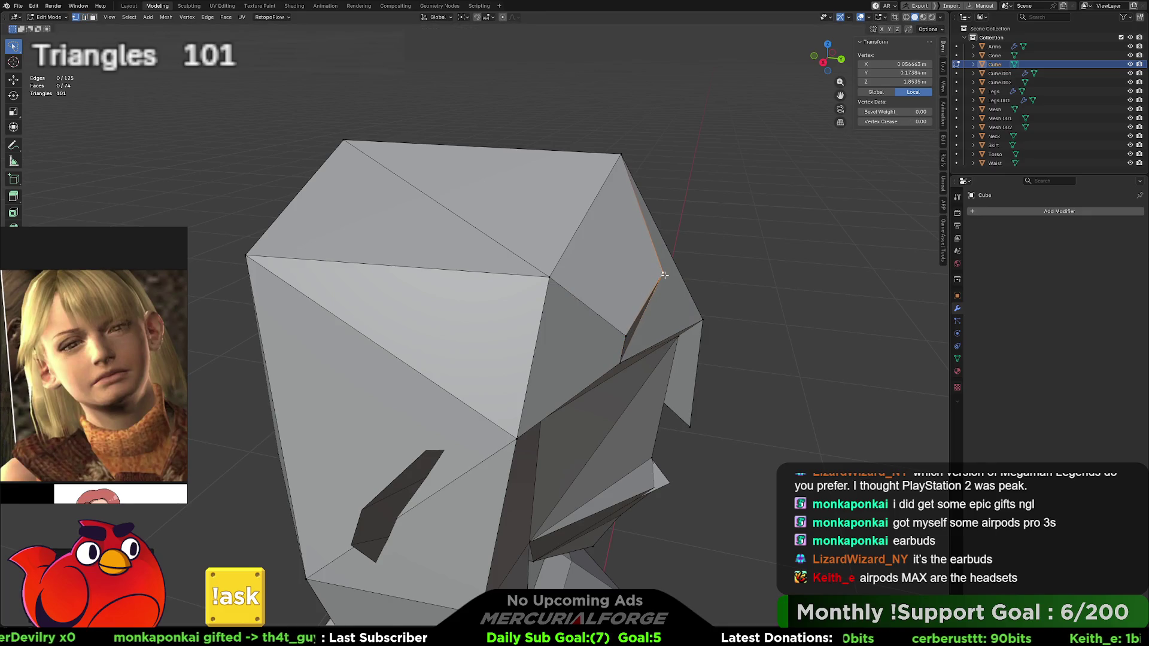
middle_drag(664, 275, 624, 363)
shift+click(665, 386)
key(j)
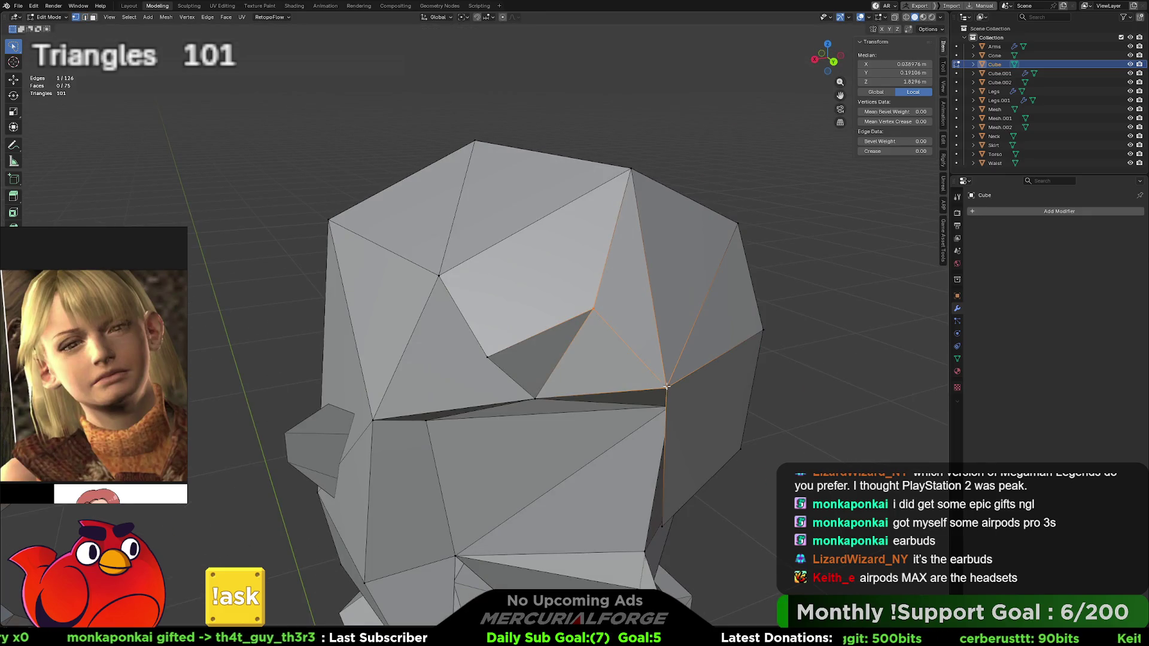
click(488, 357)
shift+click(380, 413)
key(j)
mouse_move(447, 392)
middle_down()
mouse_move(522, 296)
mouse_move(616, 288)
mouse_move(572, 289)
middle_up()
Step: Clear the selection and pick the top edge to remove, bringing up the delete options
key(alt+a)
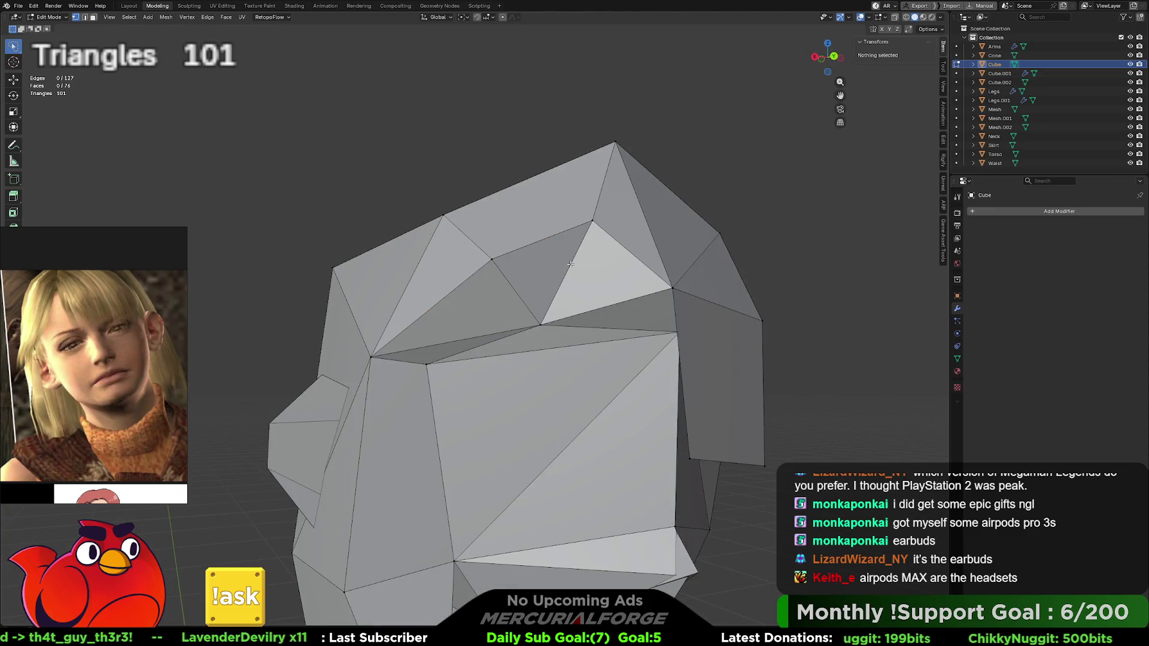
click(575, 254)
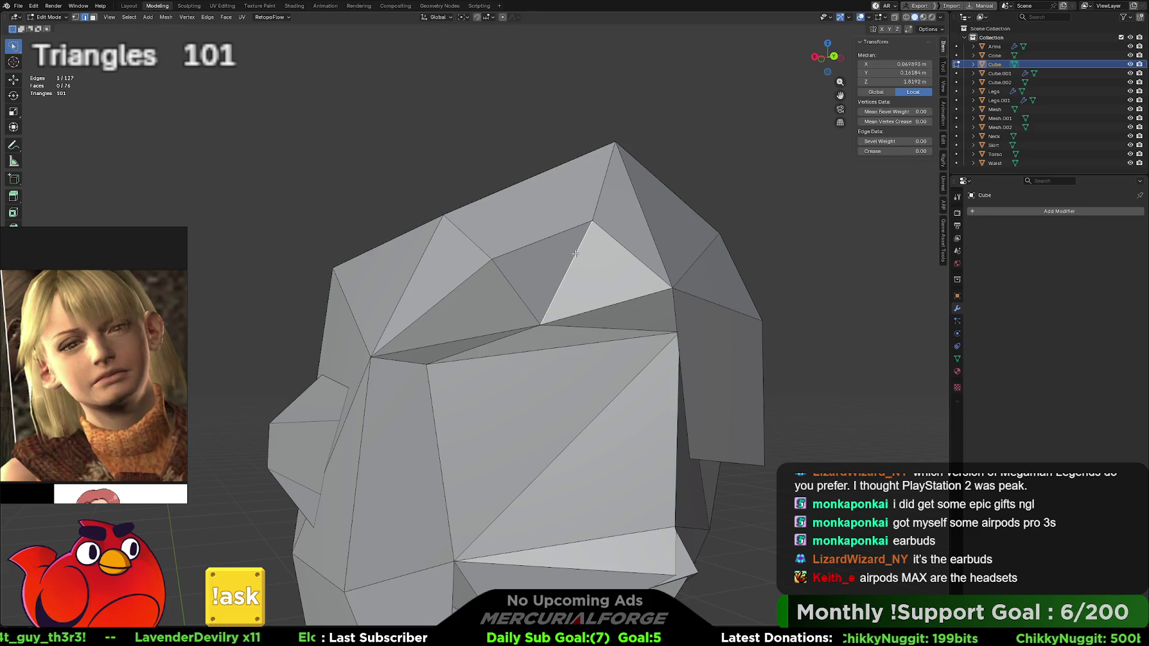
key(x)
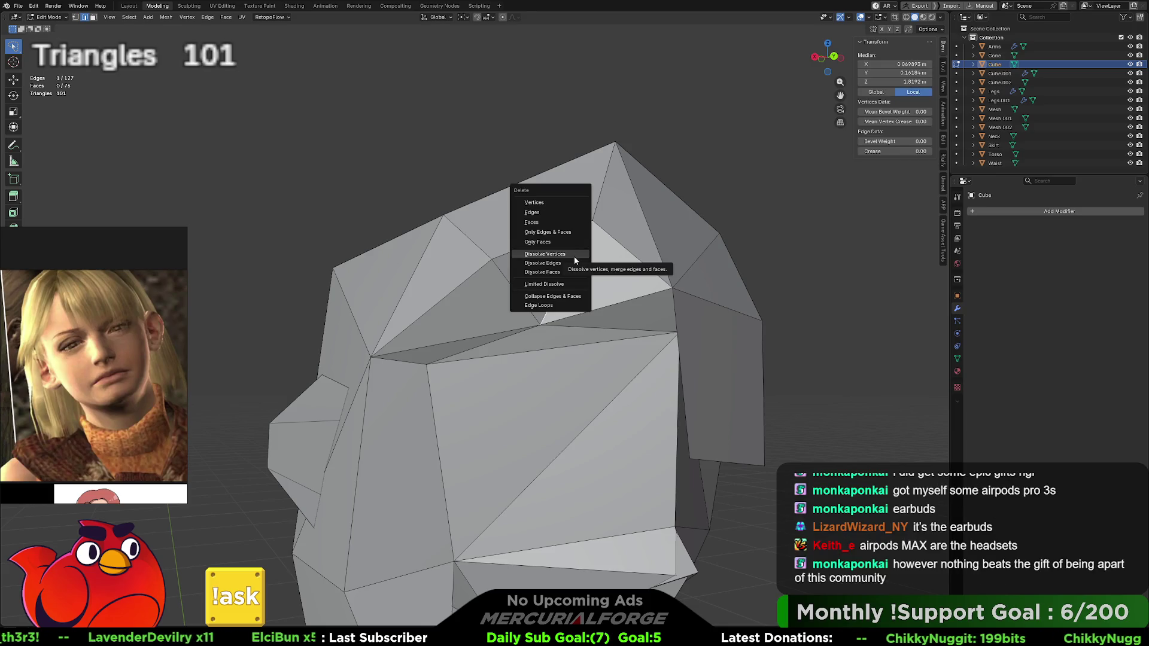
Step: Dissolve two edges on the head's top, reducing the mesh to 99 triangles
click(570, 264)
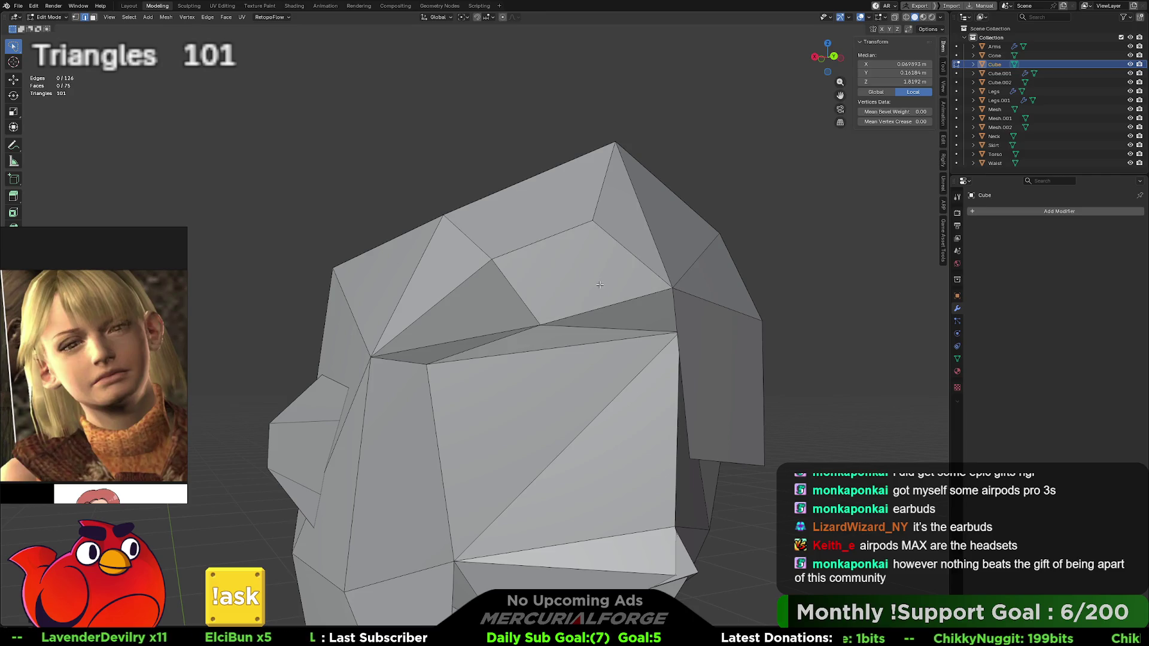
middle_drag(600, 284, 540, 263)
click(541, 263)
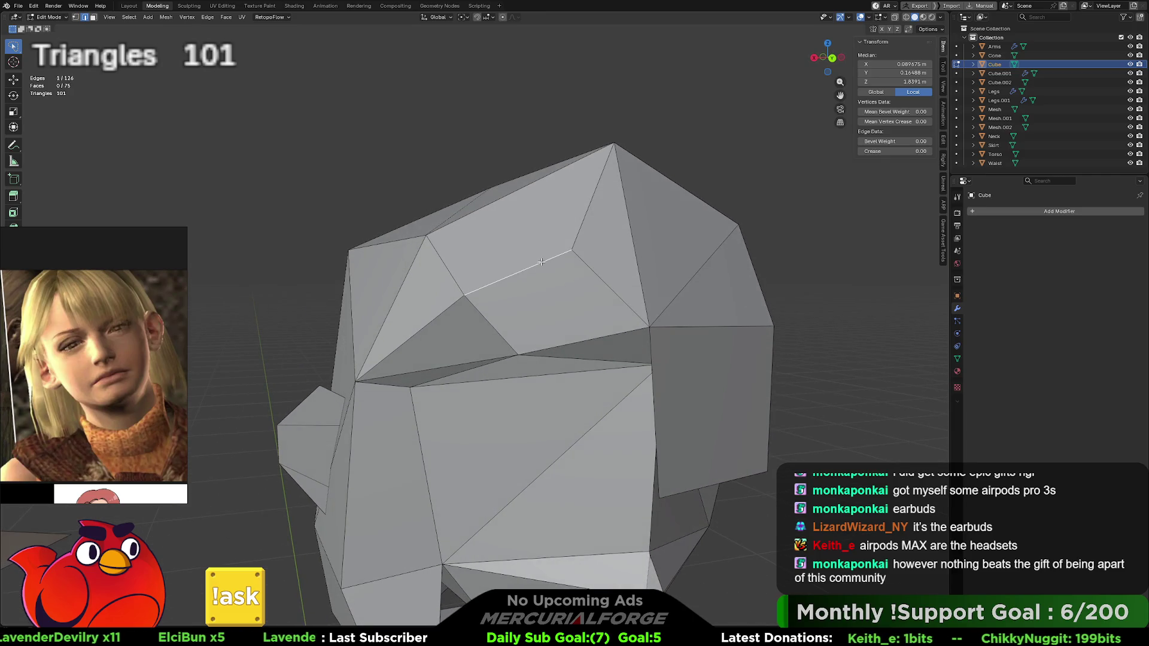
key(x)
click(539, 262)
Step: Reposition corner vertices on the head to refine its shape, ending on the corner vertex
mouse_move(540, 262)
middle_down()
mouse_move(495, 269)
mouse_move(619, 227)
mouse_move(559, 285)
middle_up()
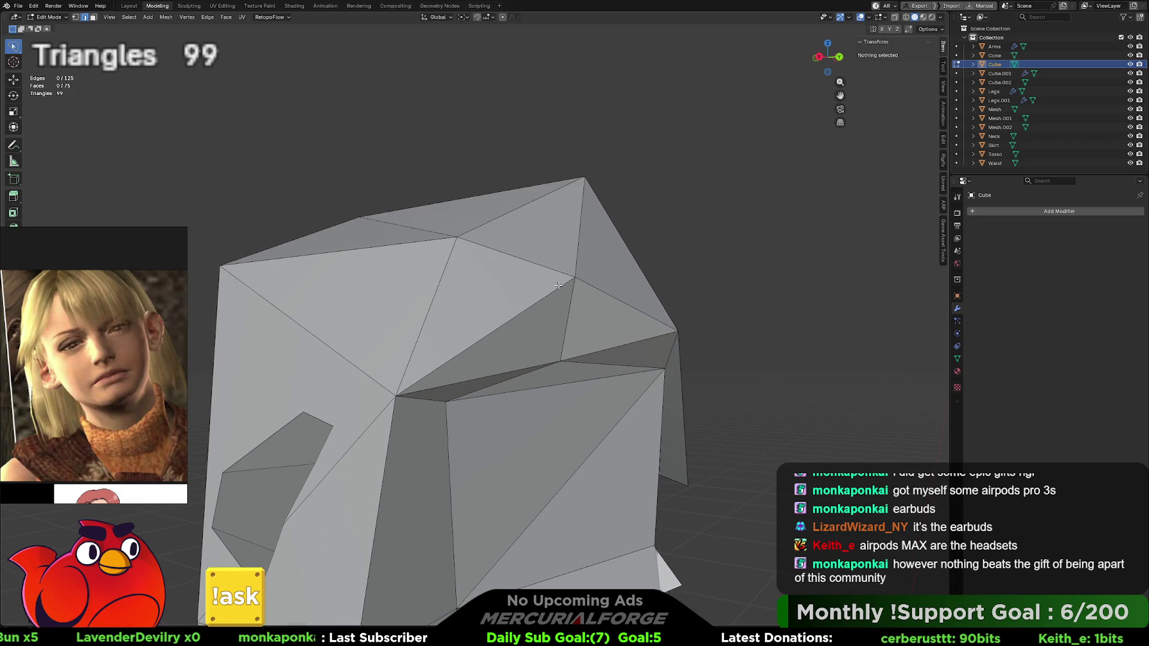
mouse_move(559, 286)
middle_down()
mouse_move(588, 293)
mouse_move(602, 276)
middle_up()
click(587, 287)
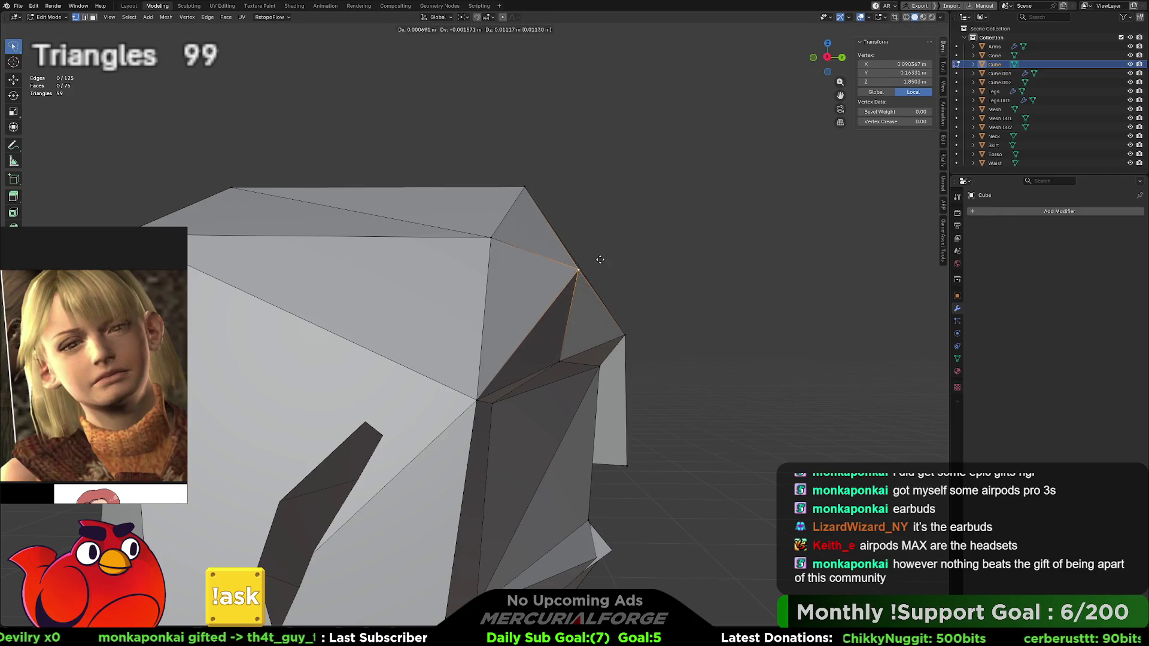
click(598, 264)
middle_drag(599, 265, 536, 264)
mouse_move(531, 334)
middle_down()
mouse_move(557, 303)
mouse_move(540, 210)
middle_up()
scroll(541, 211, down, 5)
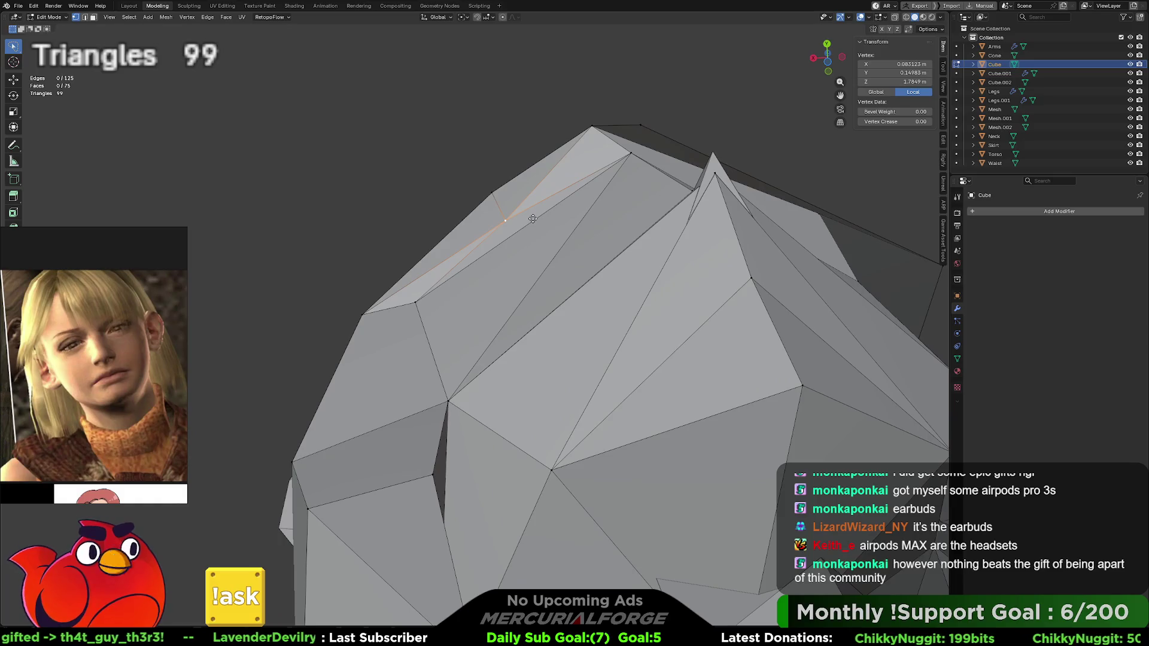
key(g)
click(526, 207)
mouse_move(526, 206)
middle_down()
mouse_move(587, 338)
mouse_move(451, 339)
mouse_move(580, 348)
mouse_move(574, 262)
mouse_move(618, 259)
middle_up()
click(432, 342)
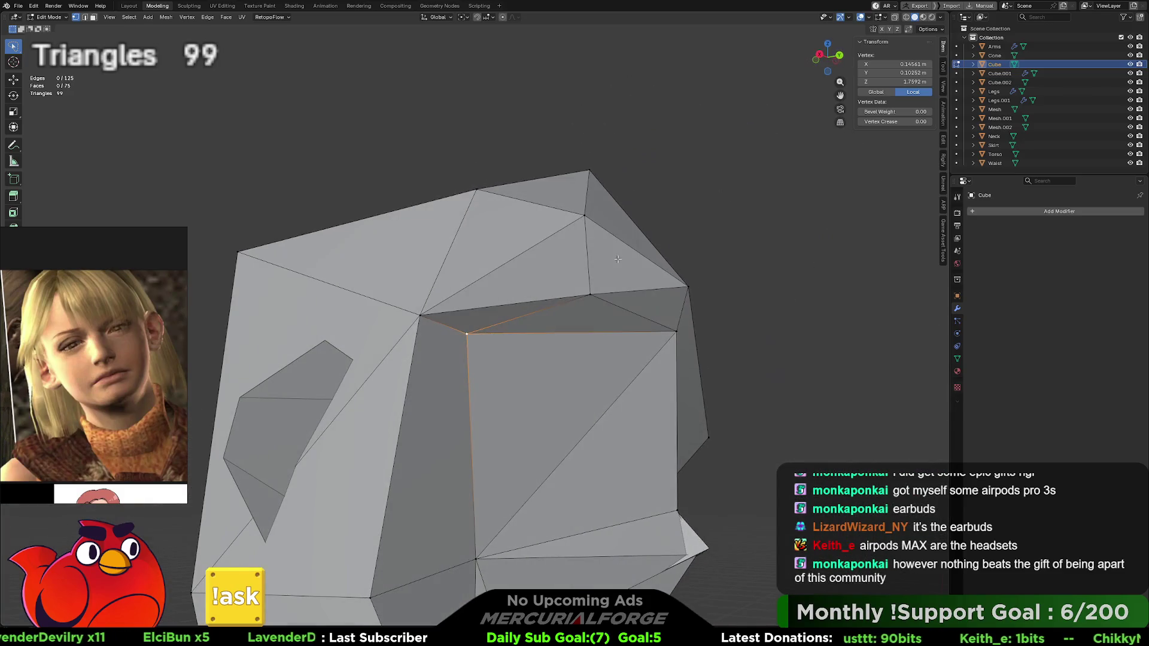
click(677, 329)
Step: Join an upper head vertex to the brow corner with a new edge and nudge a nearby vertex
shift+click(585, 215)
key(j)
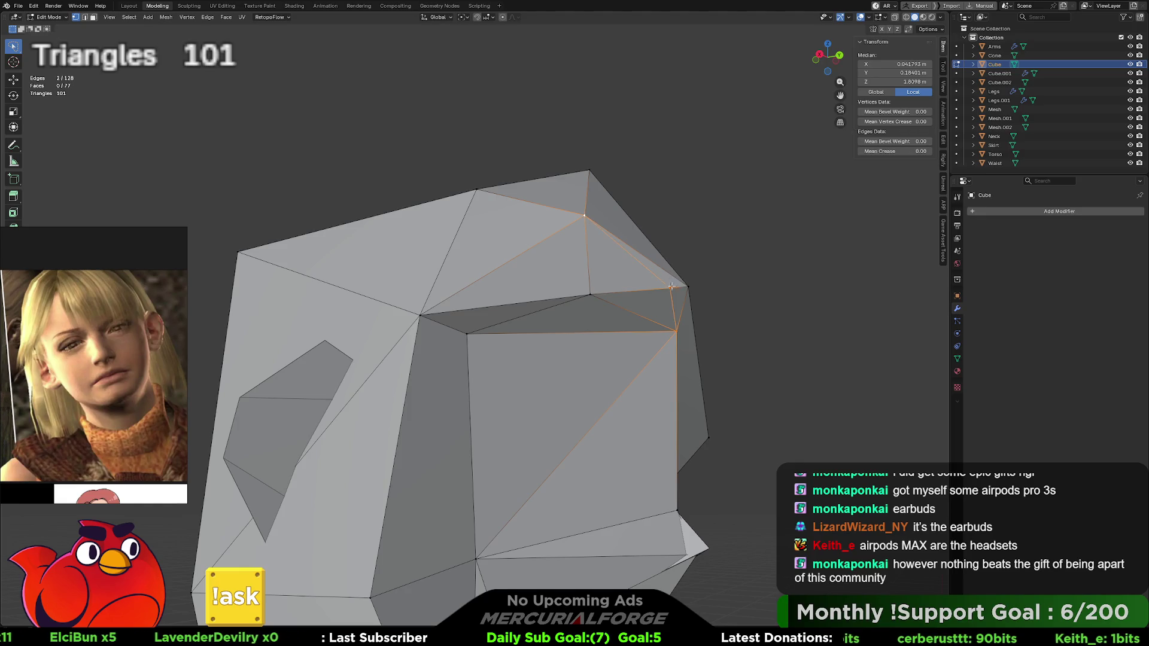
click(671, 287)
middle_drag(671, 287, 689, 321)
key(j)
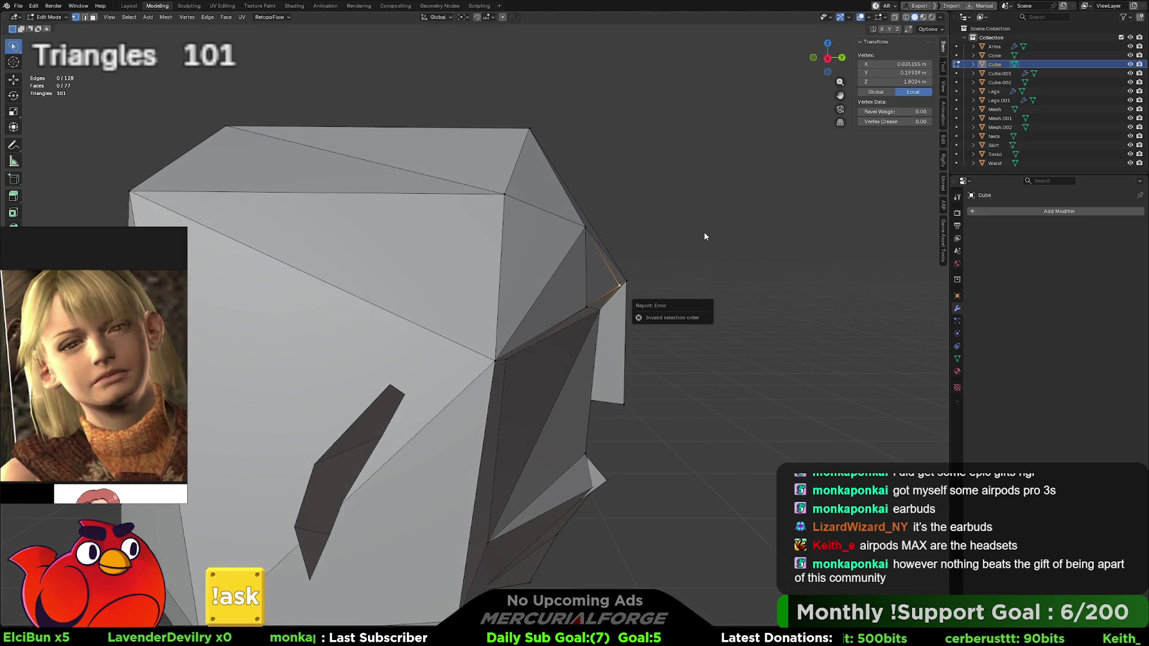
mouse_move(705, 238)
middle_down()
mouse_move(720, 252)
mouse_move(561, 246)
mouse_move(609, 210)
mouse_move(579, 219)
mouse_move(610, 298)
middle_up()
key(g)
click(673, 238)
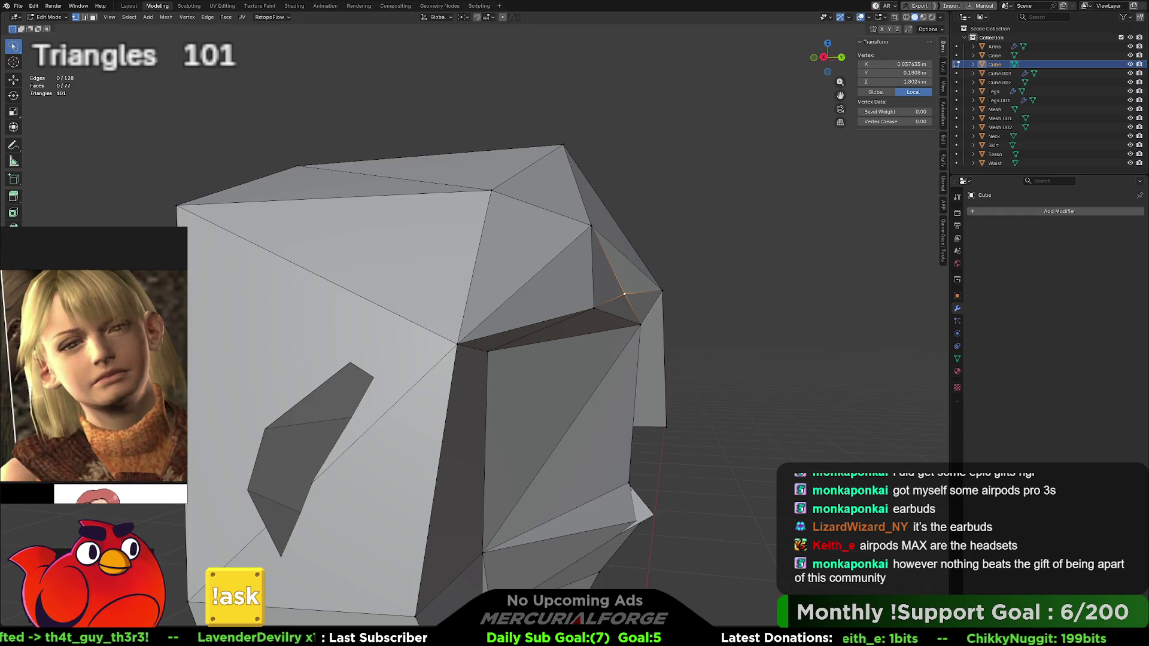
Step: Move two vertices on the head's top to adjust its silhouette
middle_drag(658, 335, 530, 328)
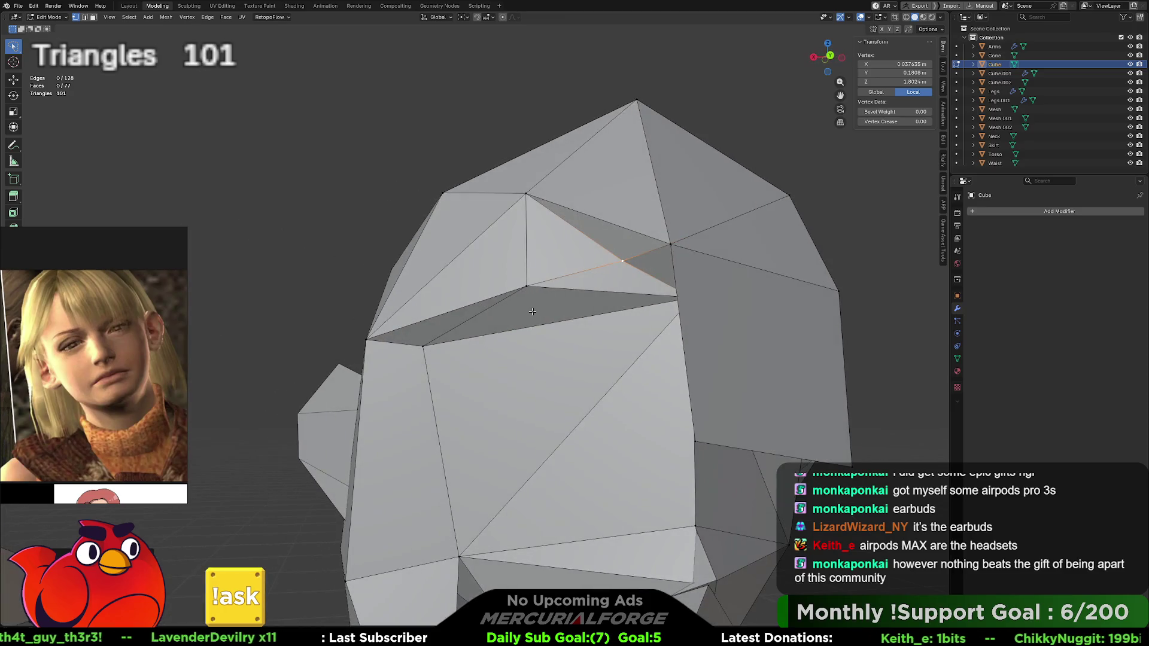
click(528, 286)
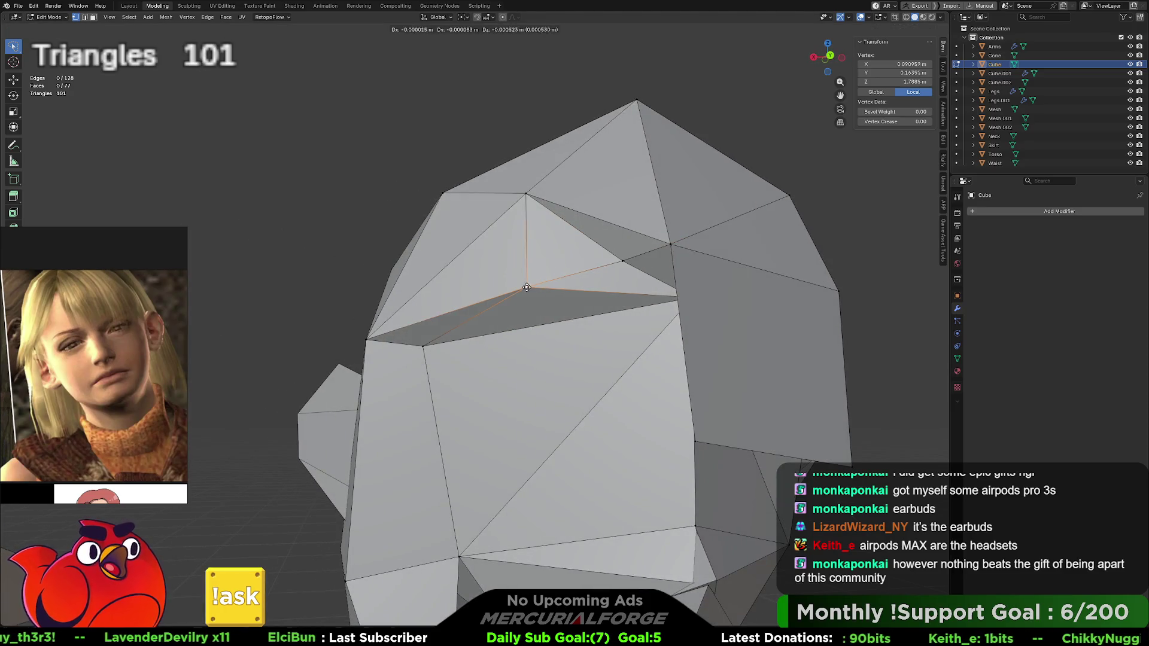
key(g)
mouse_move(546, 301)
middle_down()
mouse_move(587, 293)
mouse_move(492, 291)
middle_up()
click(587, 291)
click(533, 203)
key(g)
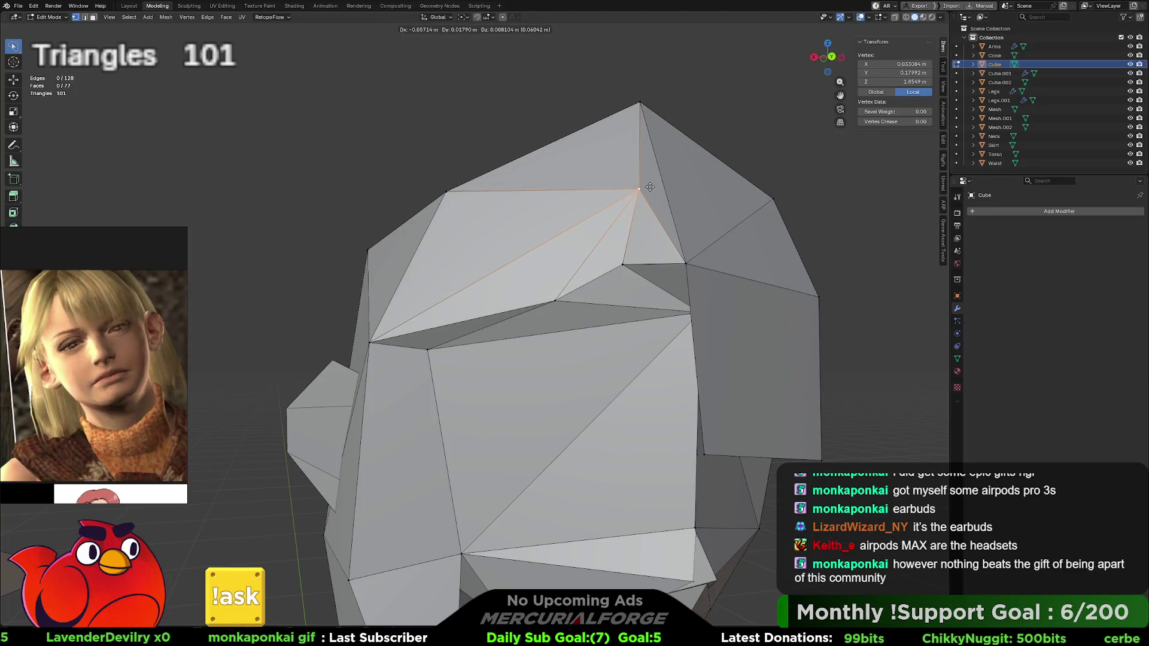
click(650, 187)
mouse_move(629, 236)
middle_down()
mouse_move(604, 235)
mouse_move(629, 236)
middle_up()
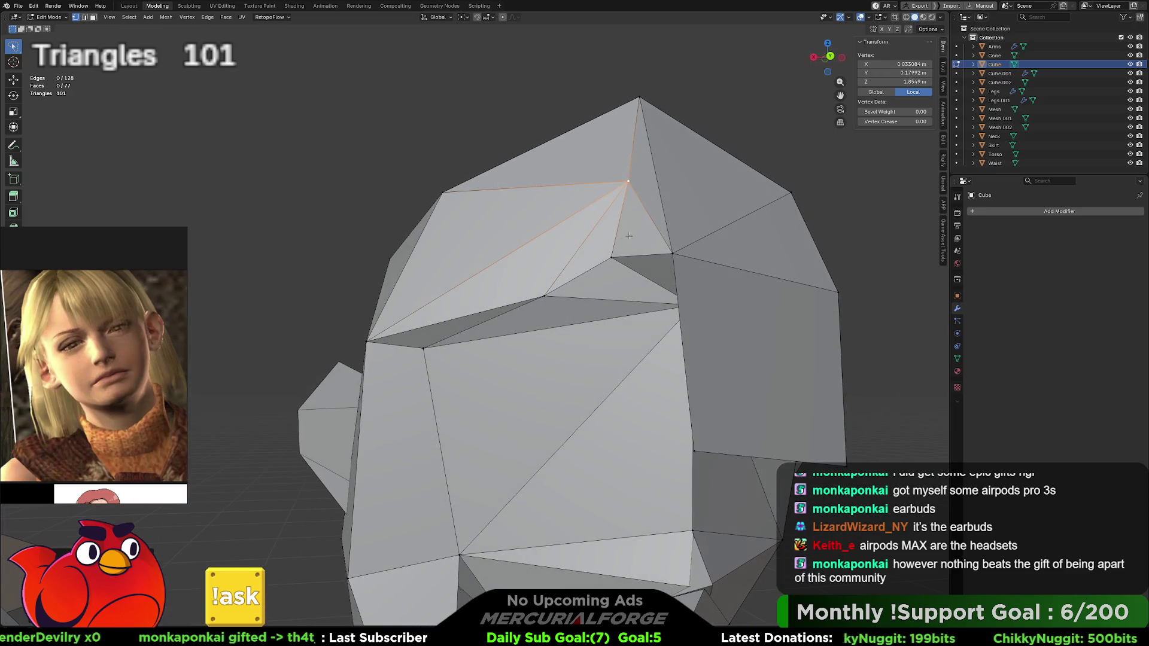
Step: Subdivide the edge on top of the head
key(2)
right_click(656, 177)
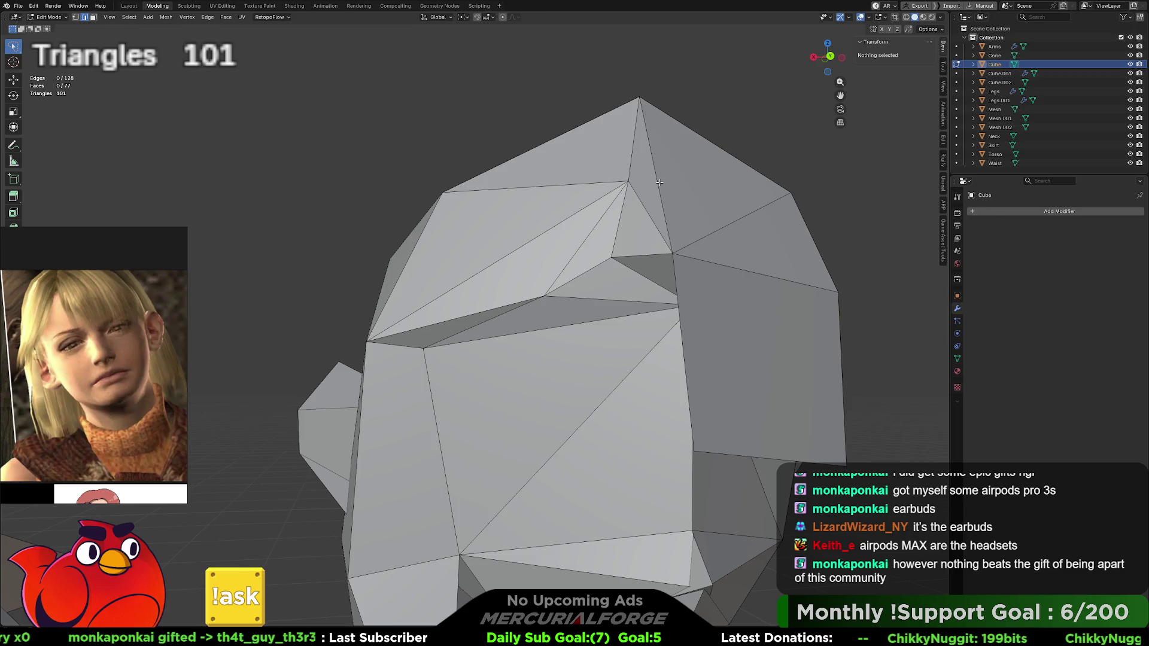
click(657, 181)
right_click(657, 180)
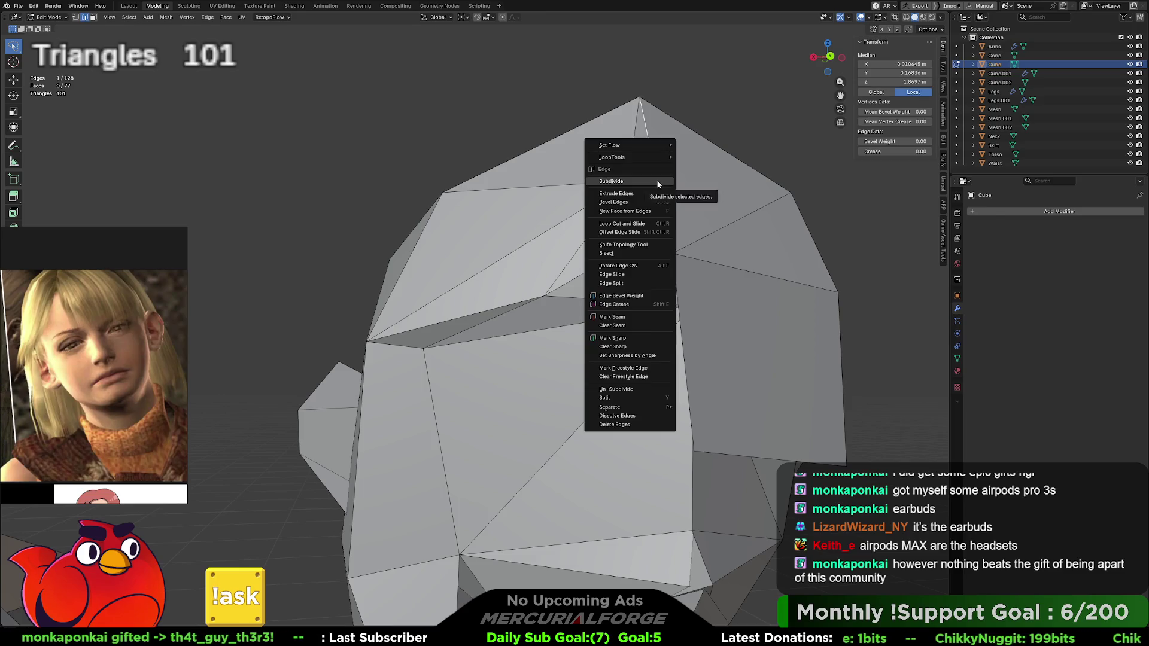
click(658, 180)
Step: Connect the new midpoint and an opposite vertex with two new edges, reaching 103 triangles
key(1)
click(630, 180)
shift+click(652, 178)
key(j)
click(655, 166)
shift+click(791, 192)
key(j)
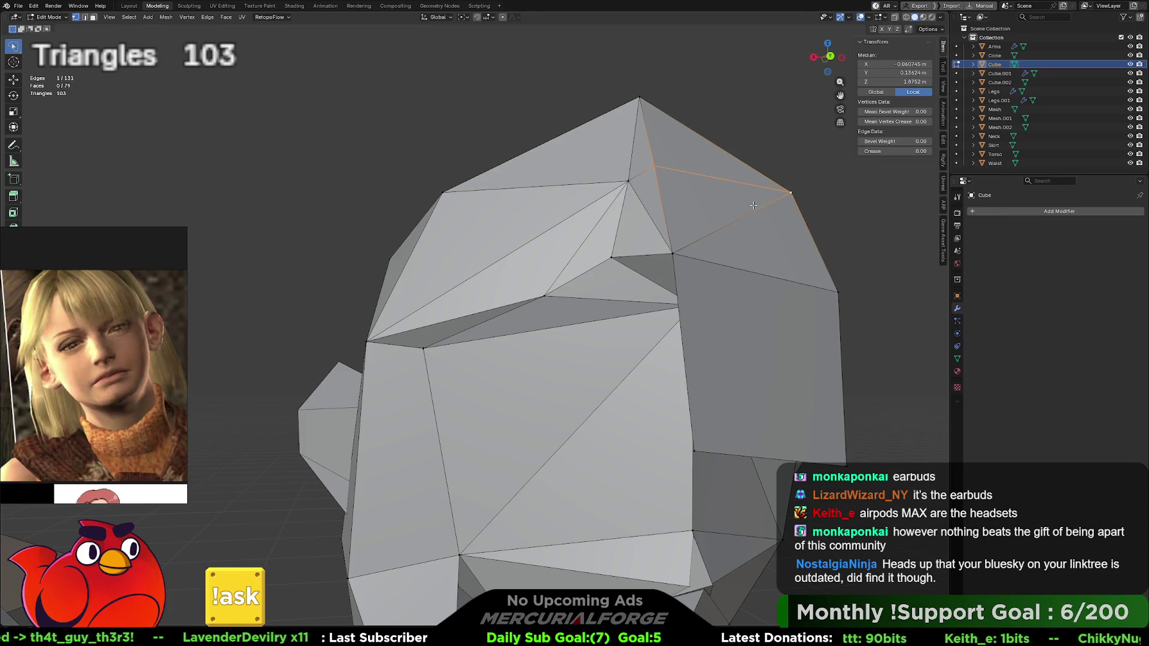
Step: Check the head from the top and front views, zooming in on it
scroll(744, 194, up, 5)
key(KP_7)
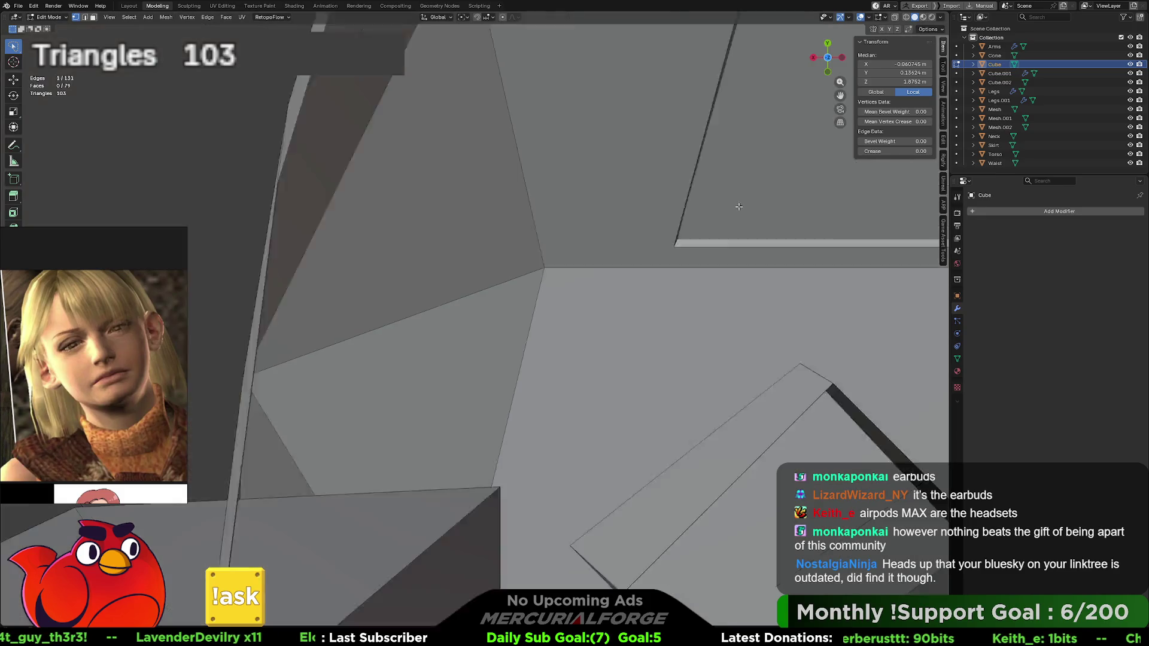
key(KP_1)
scroll(676, 257, down, 8)
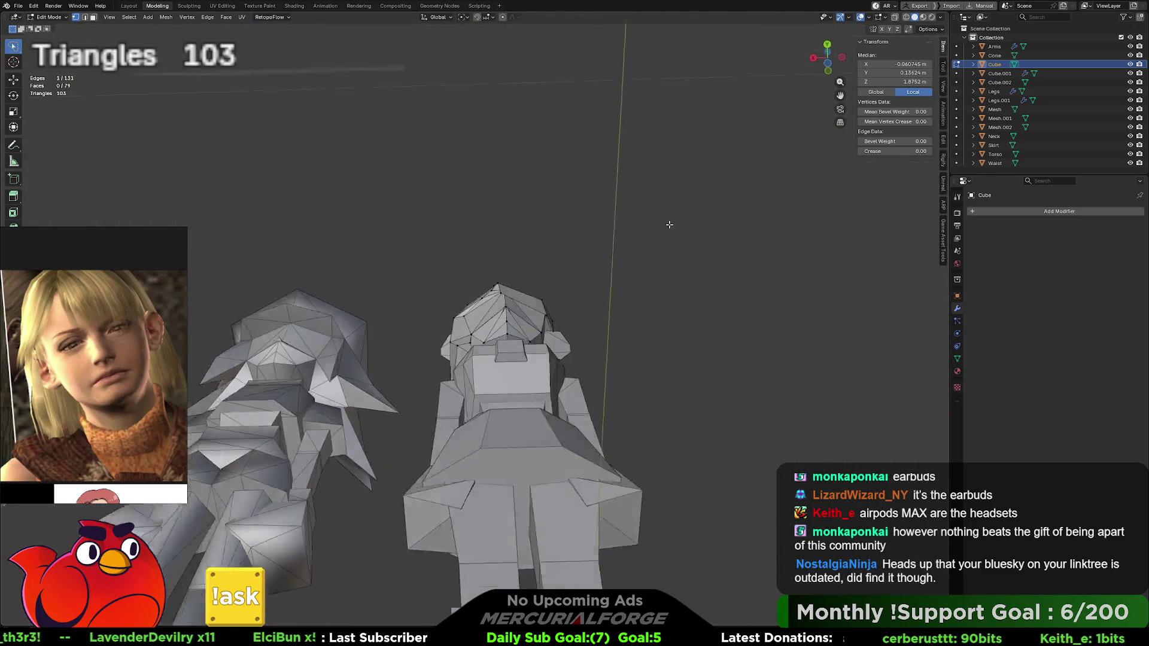
middle_drag(673, 297, 661, 302)
scroll(579, 328, up, 5)
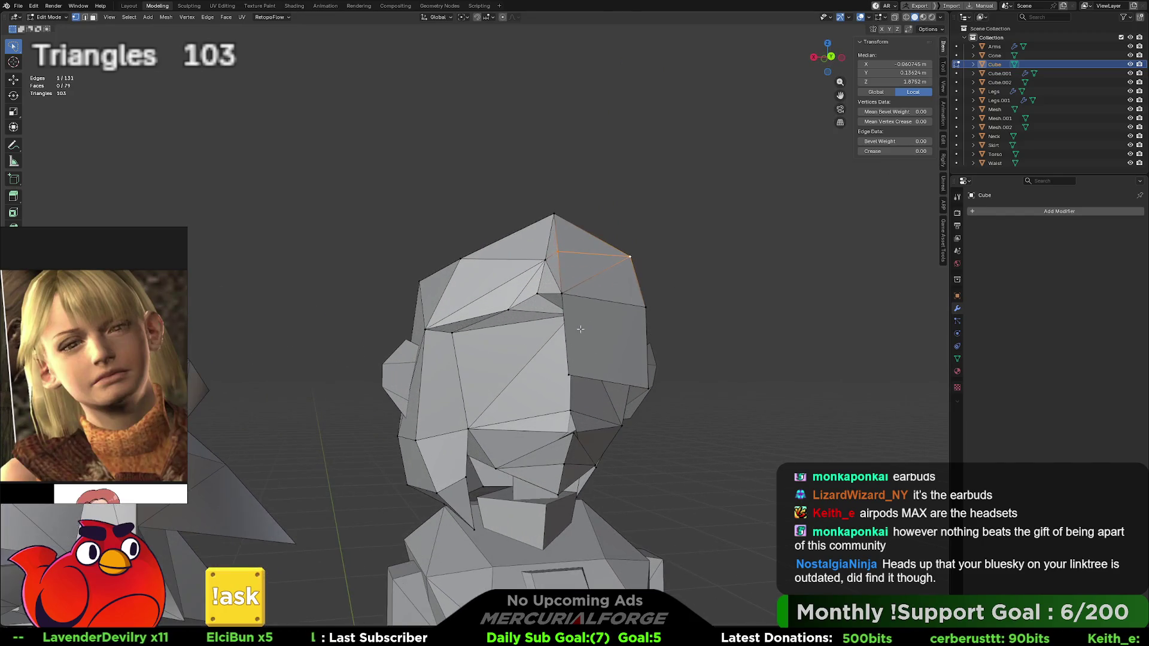
scroll(616, 286, up, 2)
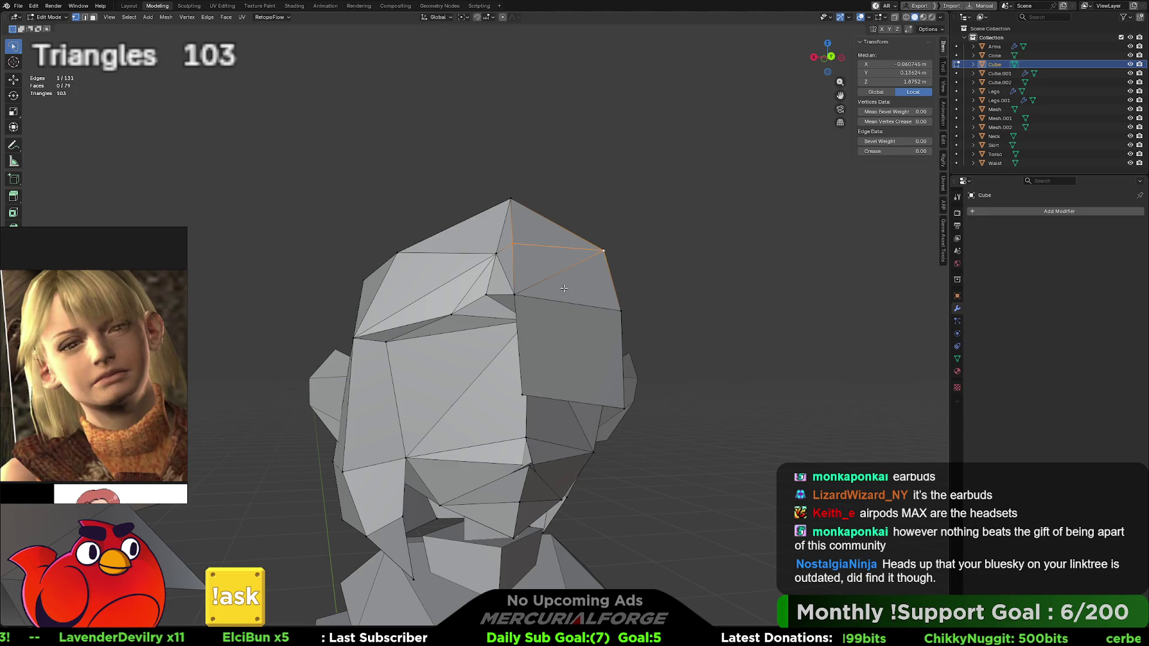
click(708, 299)
Step: Dissolve the stray vertex on the front of the head
mouse_move(684, 315)
middle_down()
mouse_move(537, 301)
mouse_move(581, 288)
mouse_move(570, 313)
middle_up()
scroll(537, 301, up, 2)
click(563, 309)
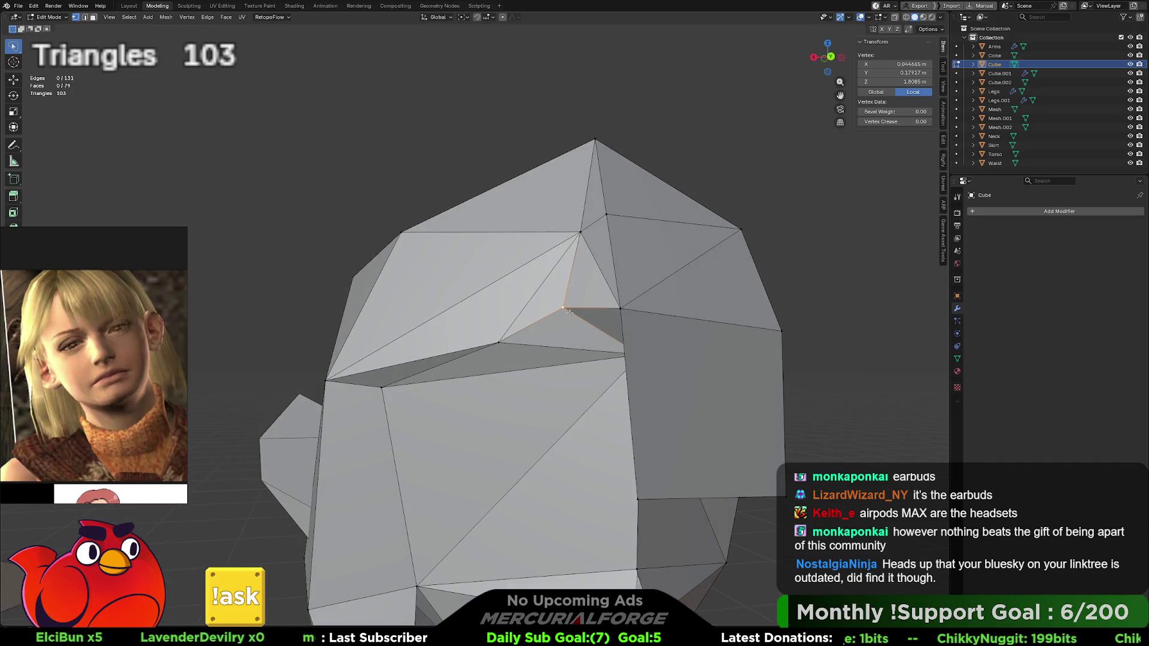
key(x)
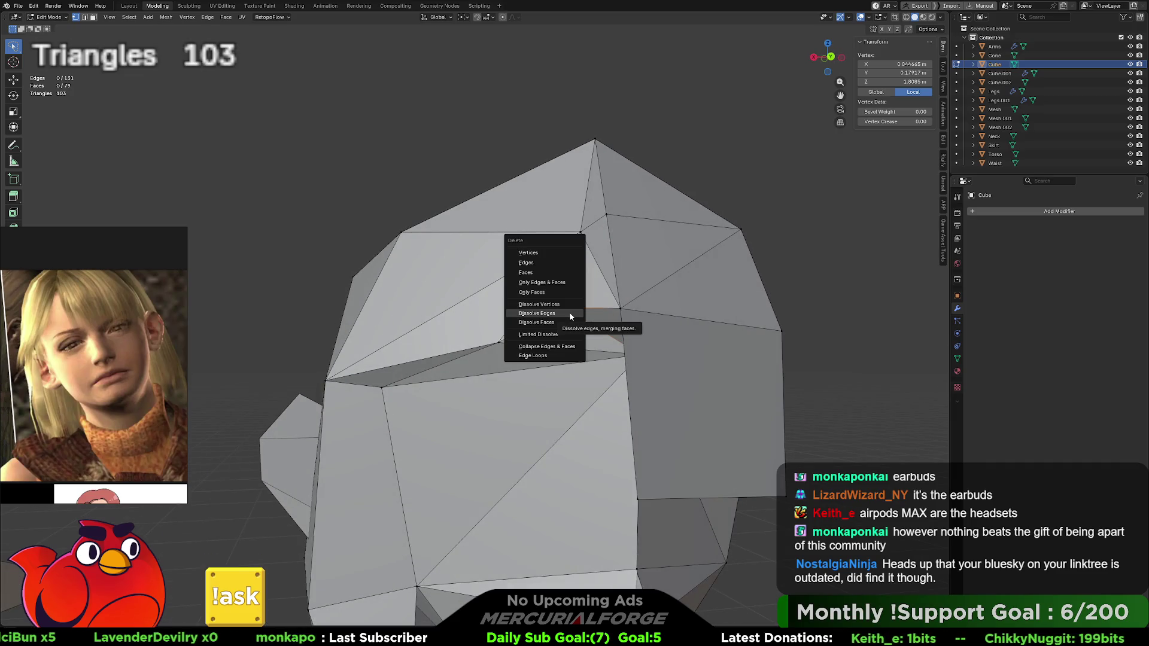
click(558, 306)
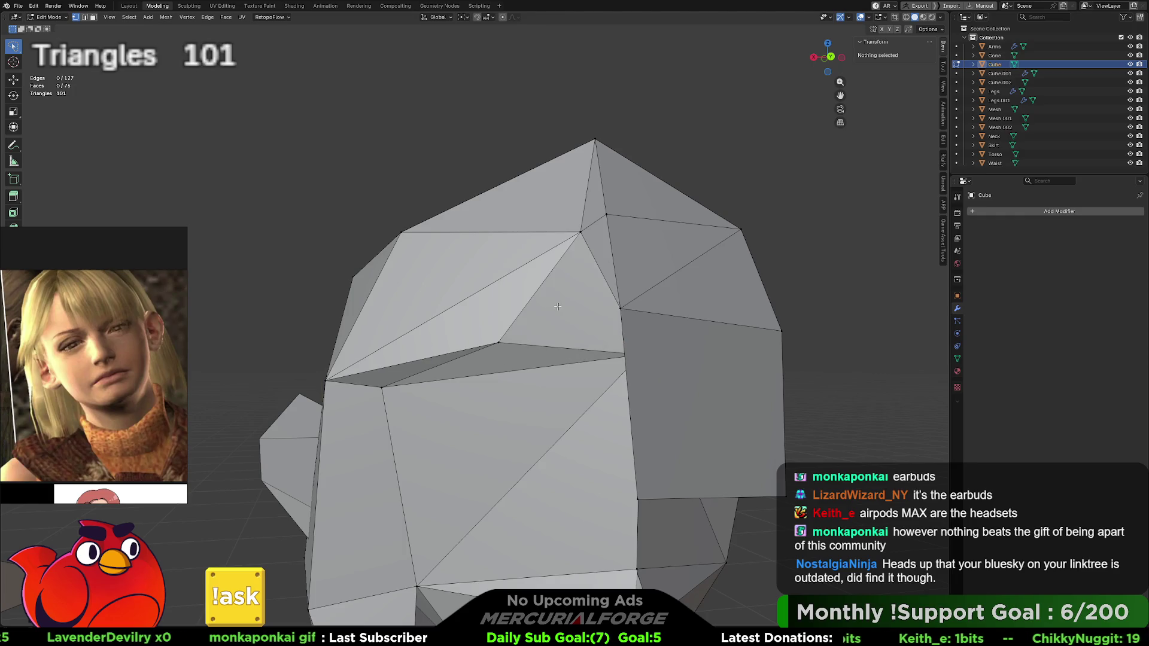
Step: Join a side vertex to an upper vertex with a new edge
middle_drag(605, 288, 640, 296)
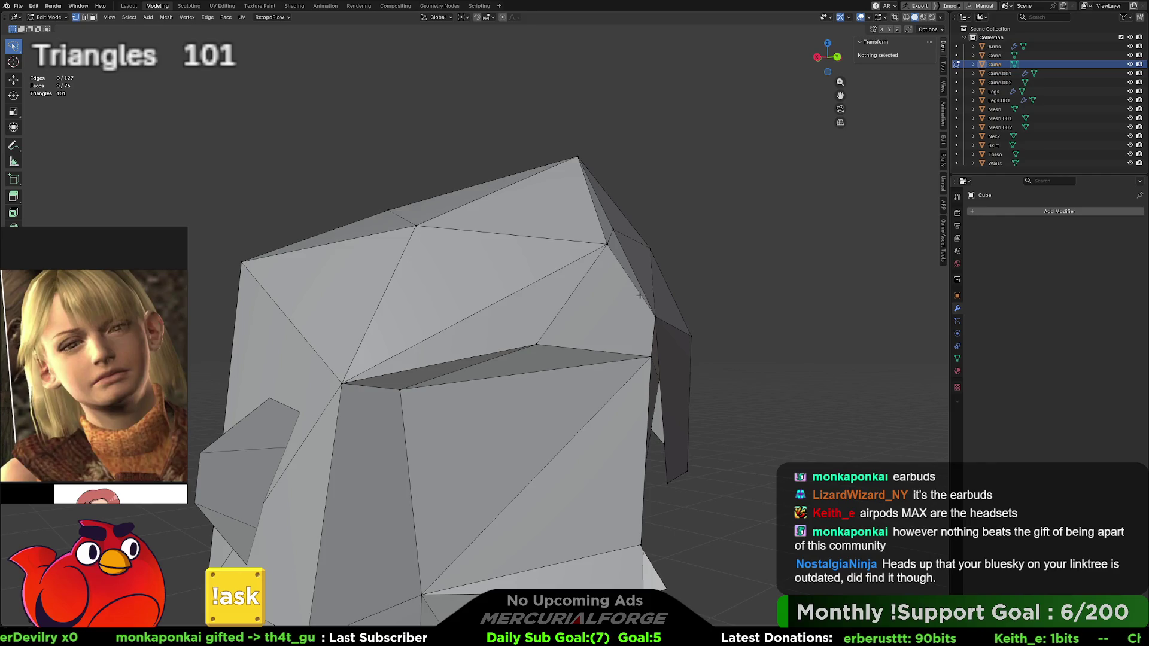
click(650, 356)
shift+click(608, 249)
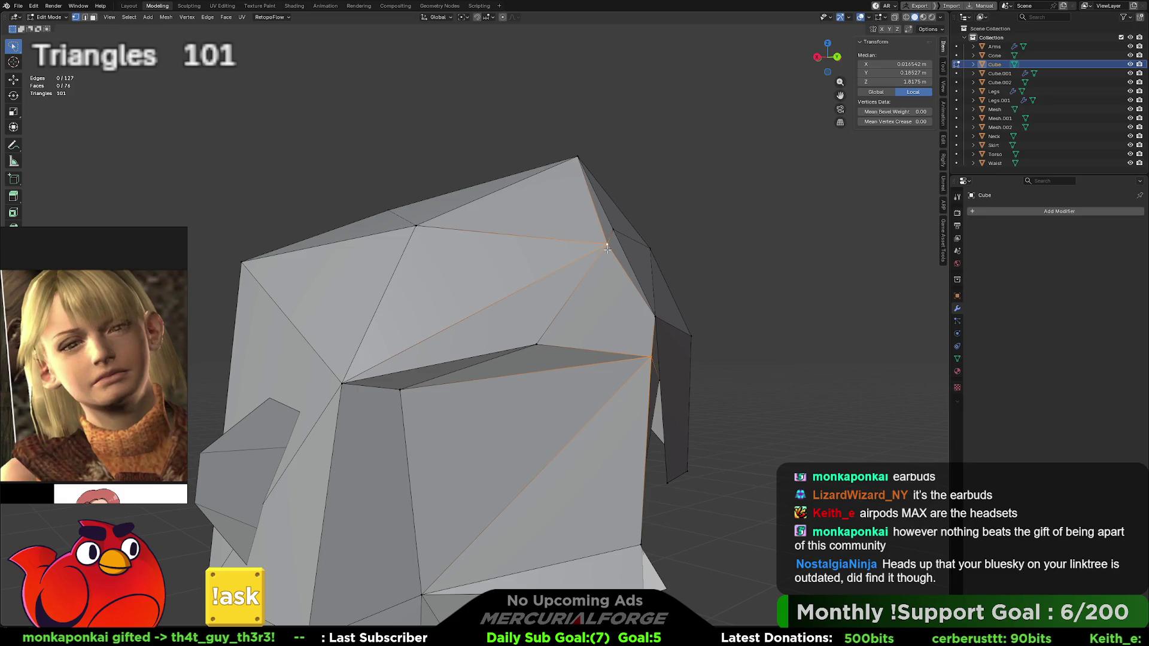
key(j)
mouse_move(608, 249)
middle_down()
mouse_move(543, 280)
mouse_move(662, 252)
mouse_move(514, 284)
middle_up()
Step: Dissolve the diagonal edge across the front face, leaving 101 triangles
key(alt+a)
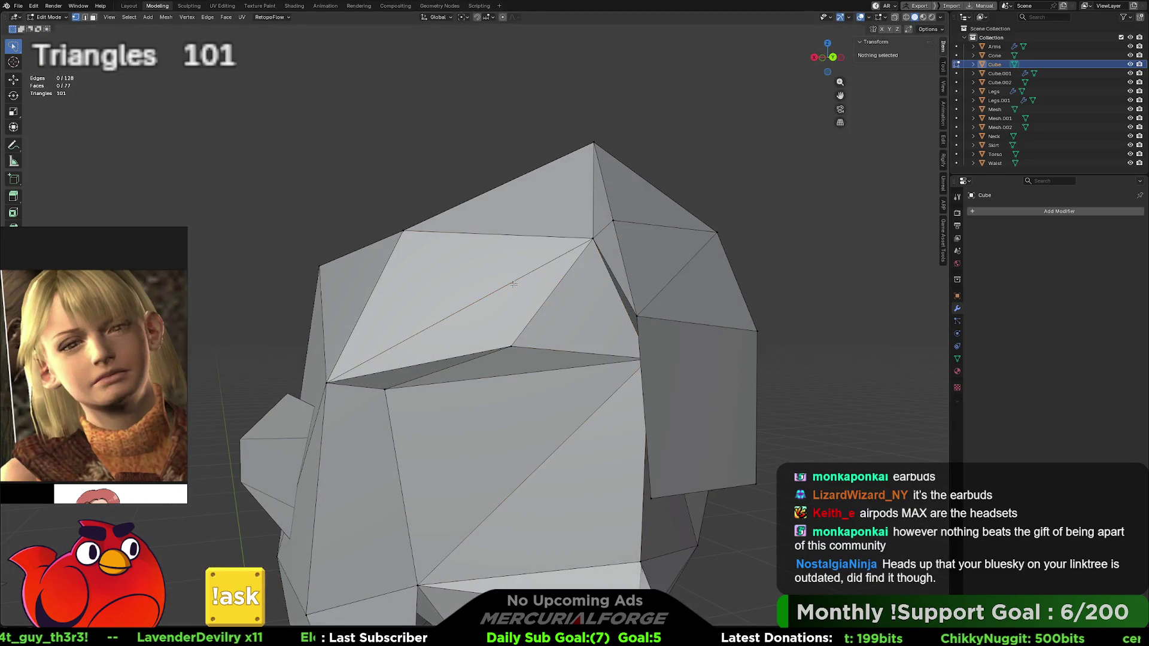
key(2)
click(512, 282)
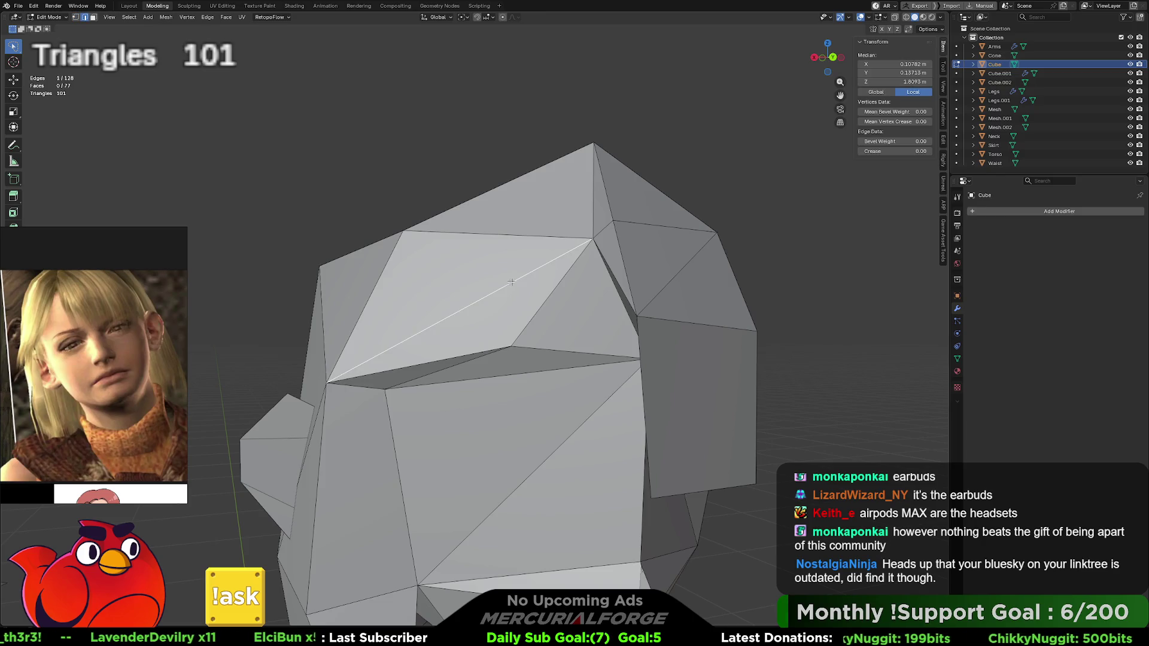
key(x)
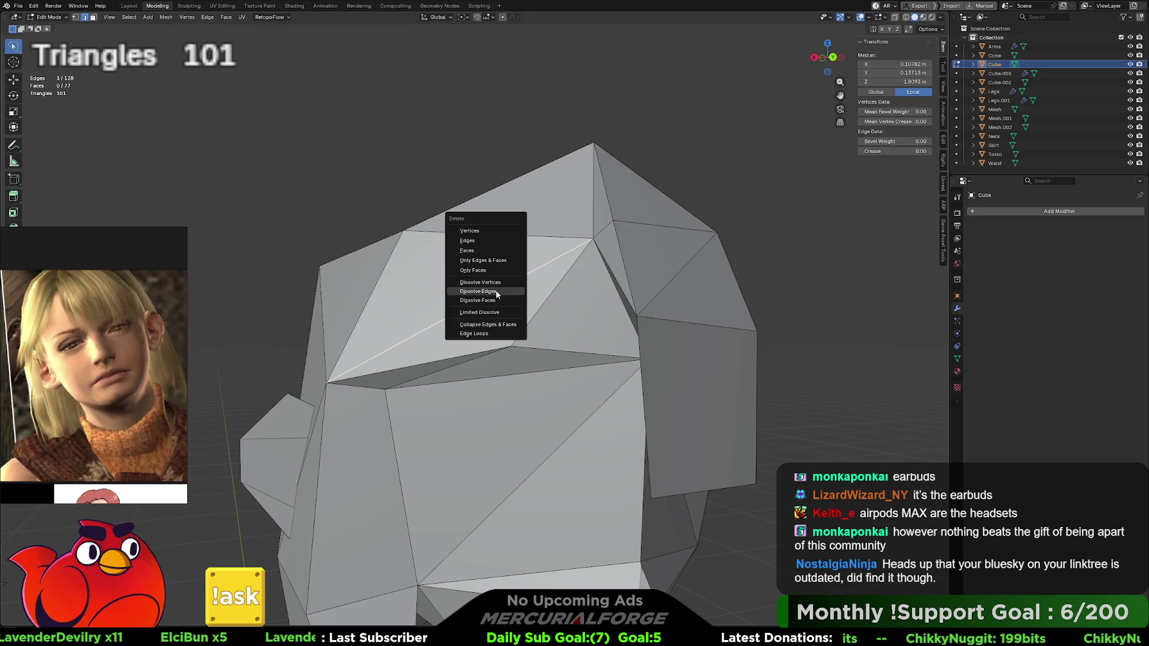
click(496, 291)
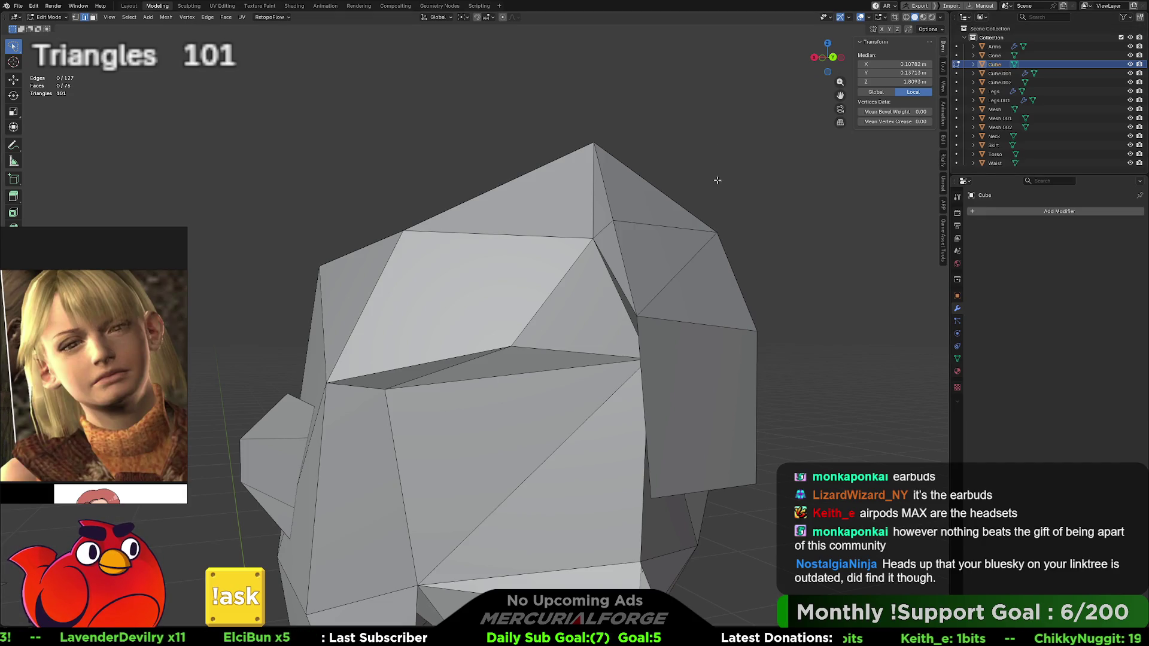
middle_drag(688, 185, 626, 216)
Step: Connect the head's upper-left corner vertex to a lower vertex with a new edge
key(alt+a)
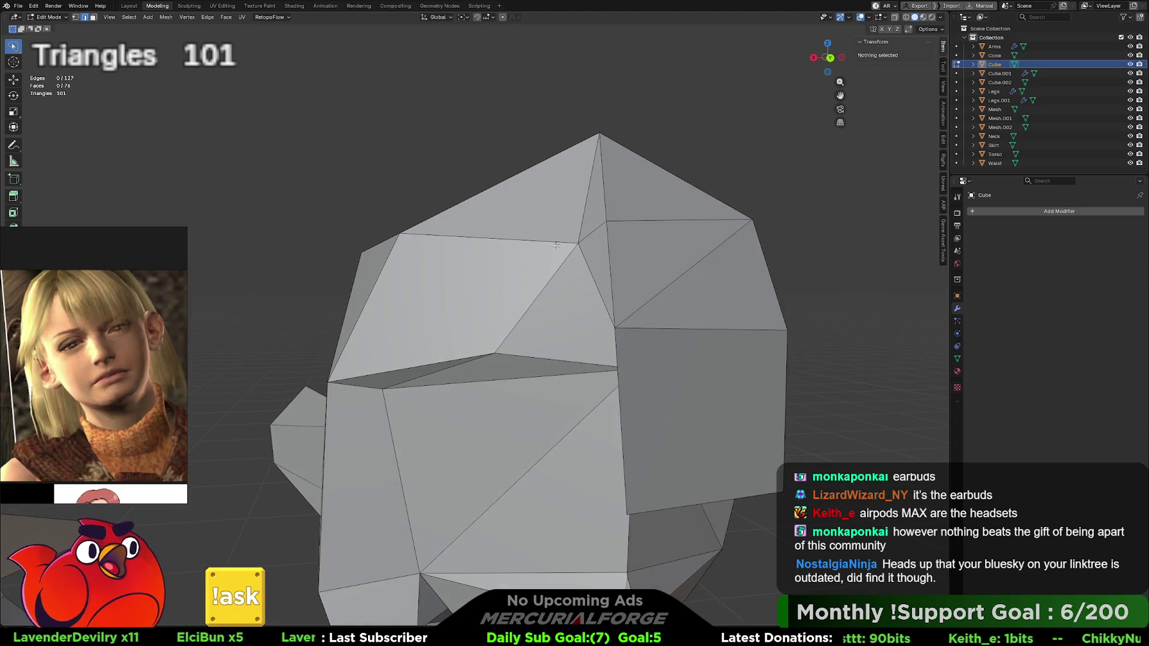
key(1)
click(399, 234)
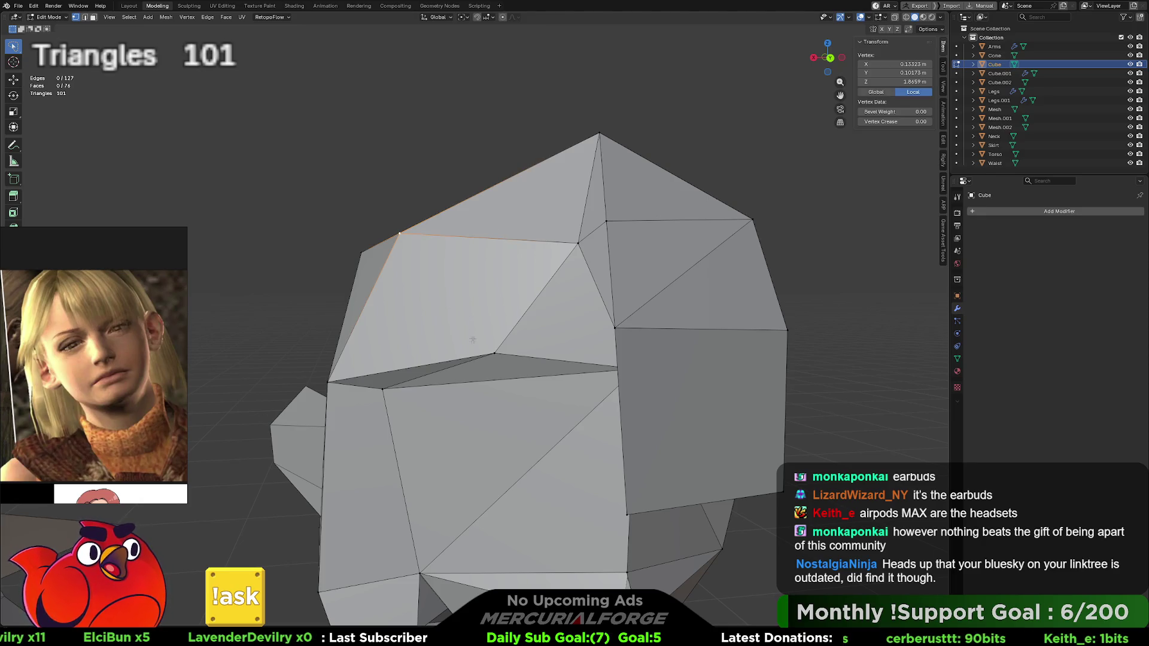
shift+click(494, 354)
key(j)
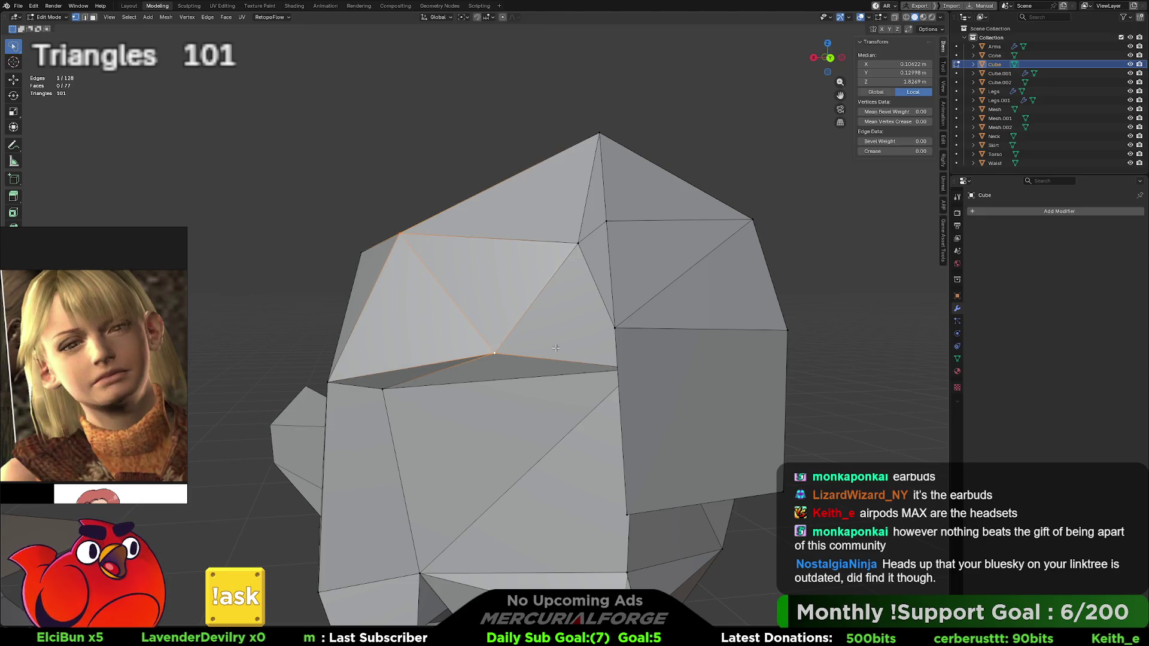
mouse_move(486, 307)
middle_down()
mouse_move(595, 326)
mouse_move(469, 281)
mouse_move(514, 293)
mouse_move(474, 314)
middle_up()
Step: Shift one vertex of the new edge to reshape the upper front of the head
click(483, 313)
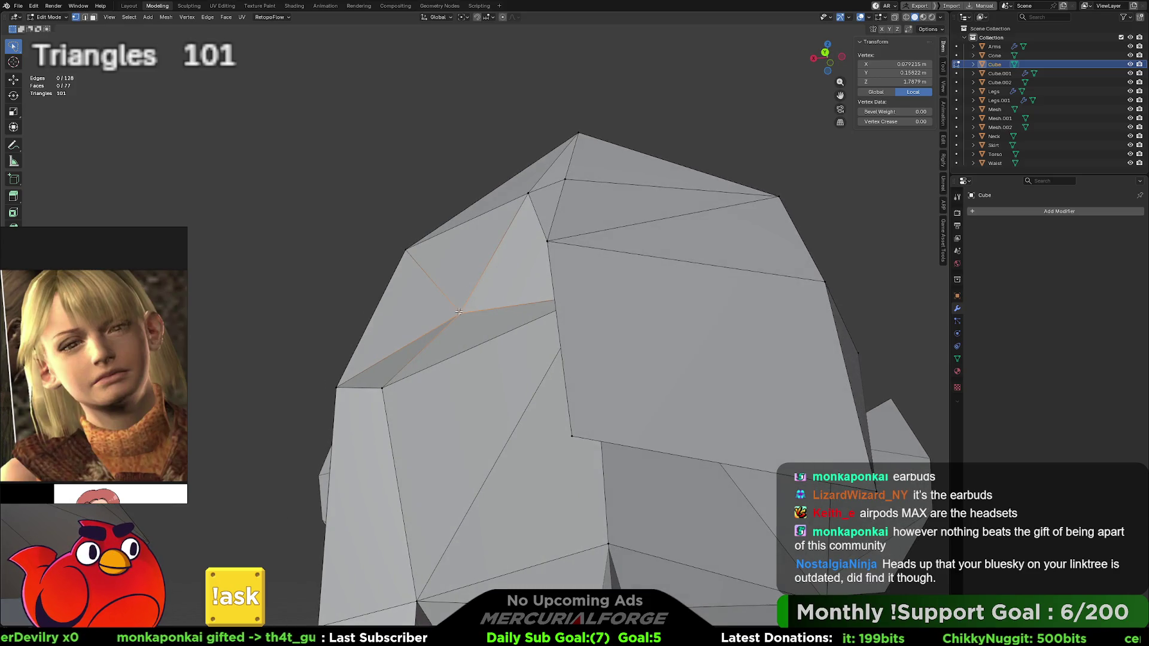
key(g)
click(470, 314)
mouse_move(470, 314)
middle_down()
mouse_move(580, 333)
mouse_move(526, 412)
mouse_move(519, 270)
middle_up()
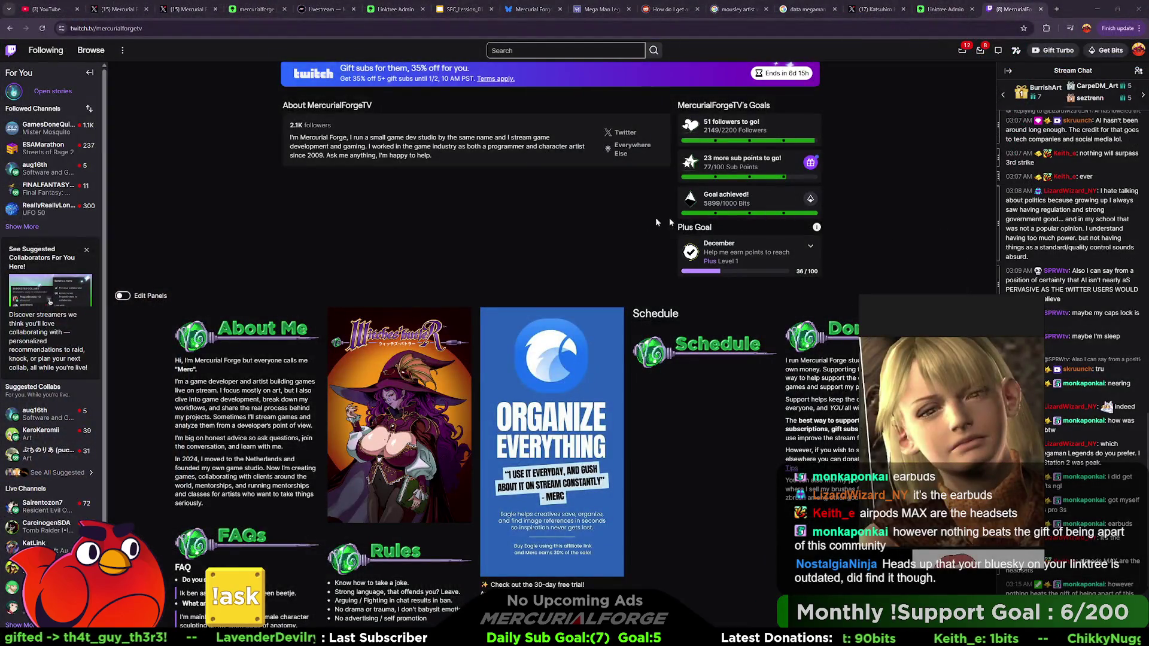
Step: Scroll the Twitch About panels and open the Schedule panel link to the Mercurial Forge schedule
scroll(620, 240, down, 1)
scroll(648, 232, up, 8)
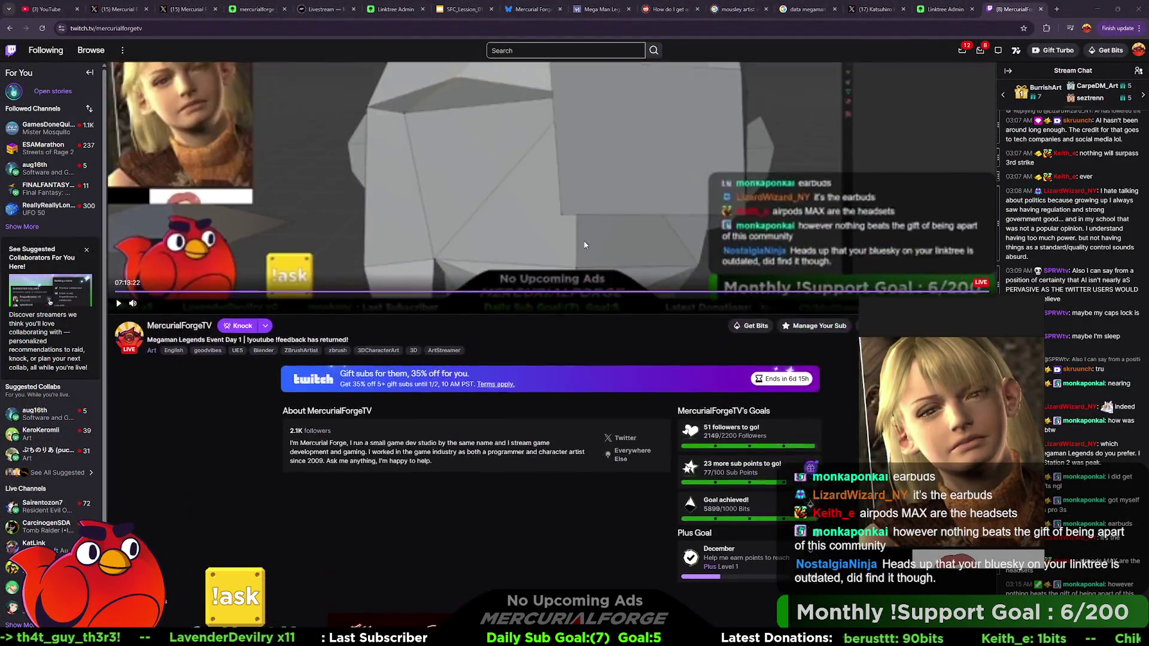
scroll(585, 245, up, 1)
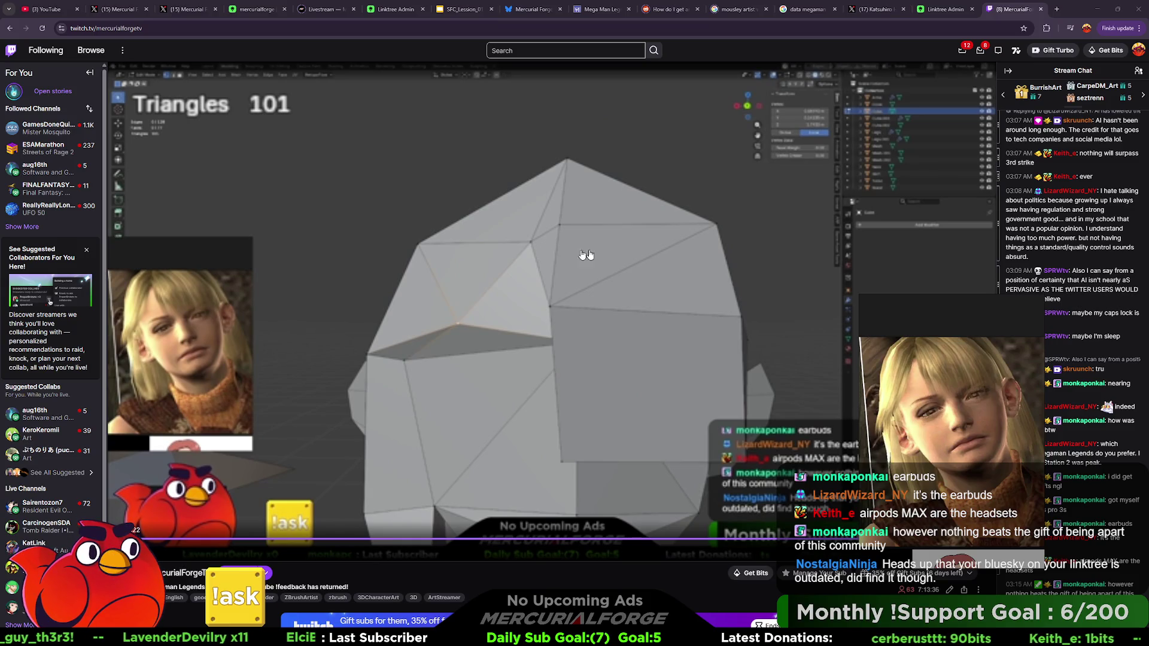
scroll(616, 253, down, 5)
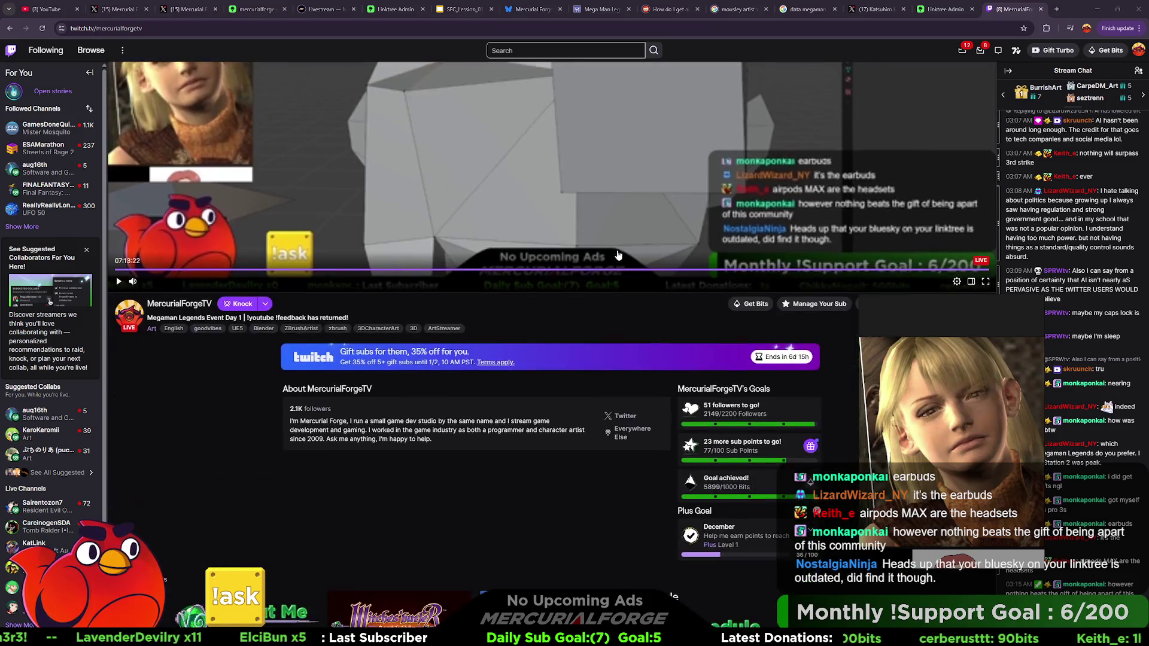
scroll(625, 251, down, 6)
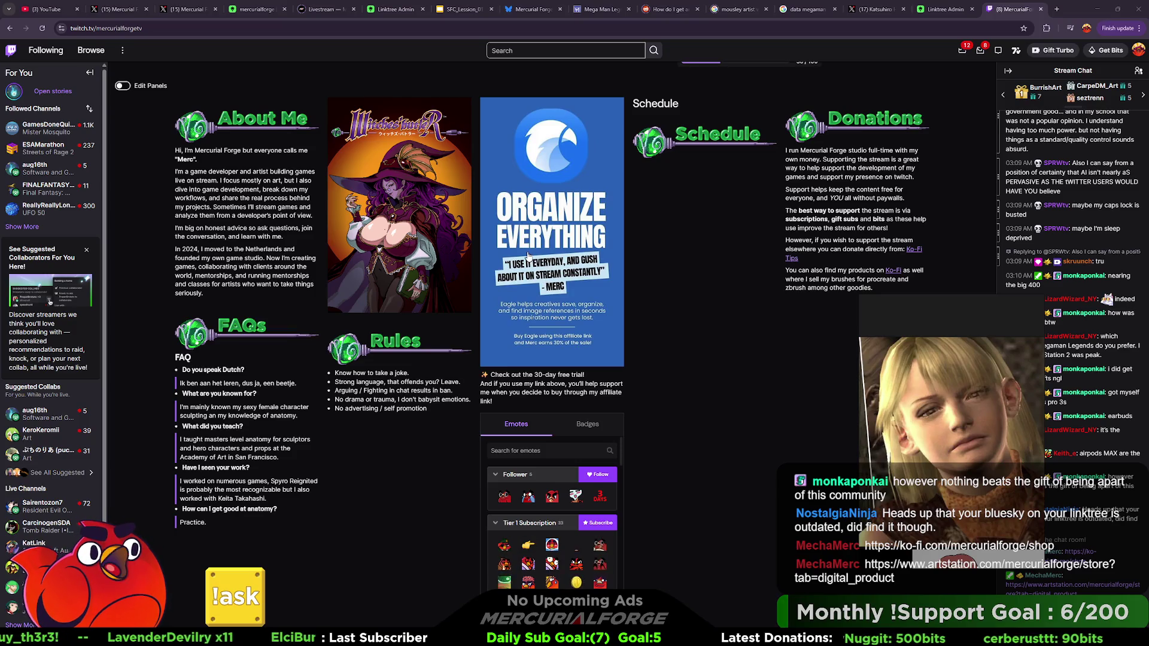
scroll(690, 312, up, 2)
scroll(691, 315, down, 2)
scroll(691, 312, up, 1)
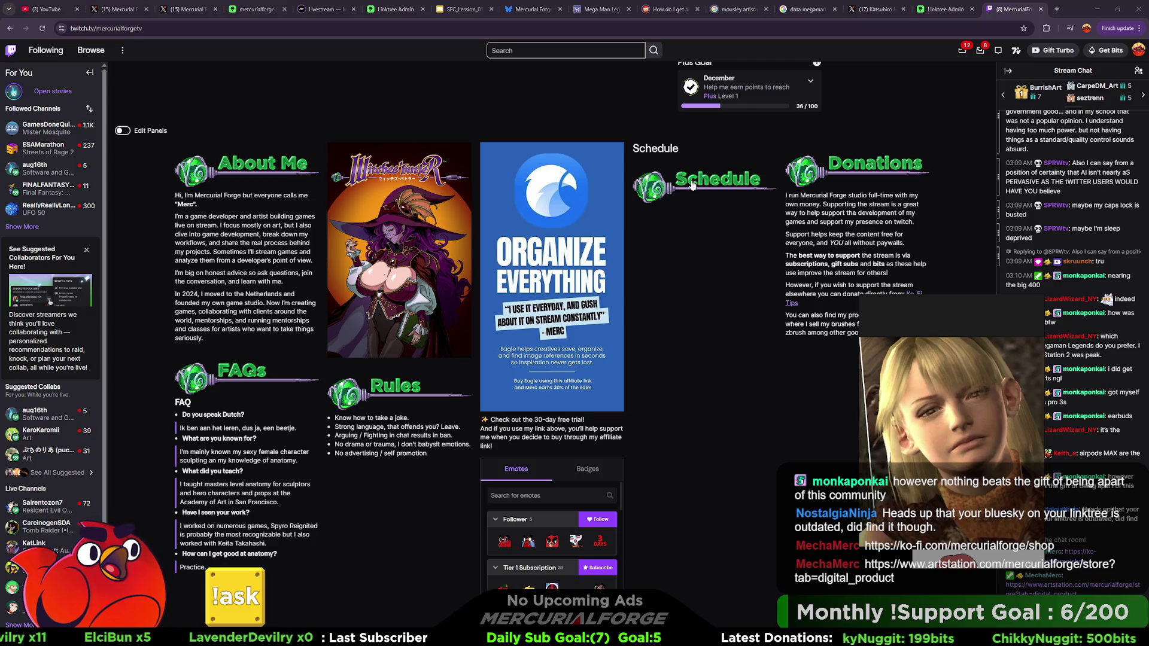
click(693, 186)
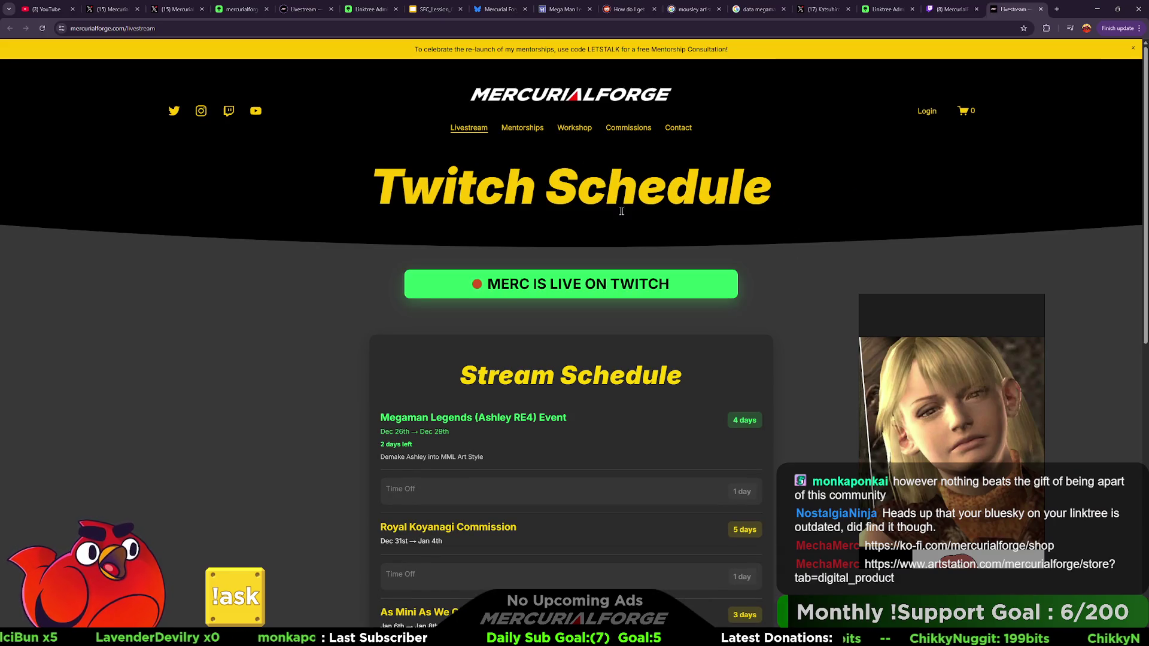
Step: Scroll the Stream Schedule and highlight the Royal Koyanagi Commission, RPG Minis and Anniversary titles
scroll(599, 206, down, 3)
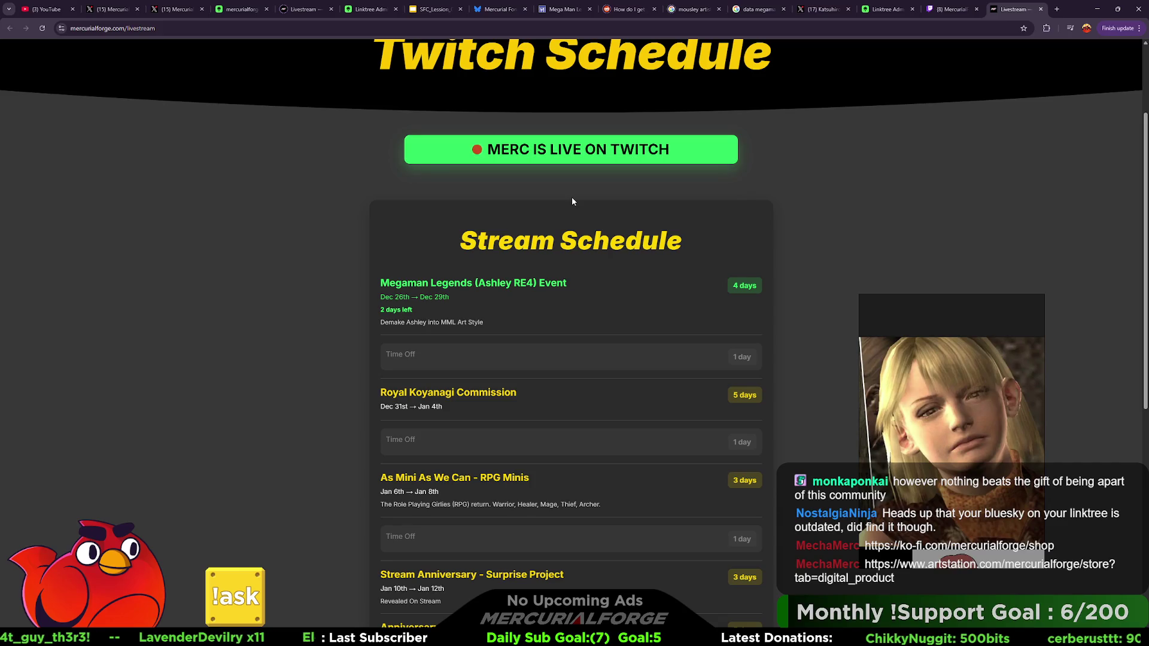
scroll(572, 202, down, 1)
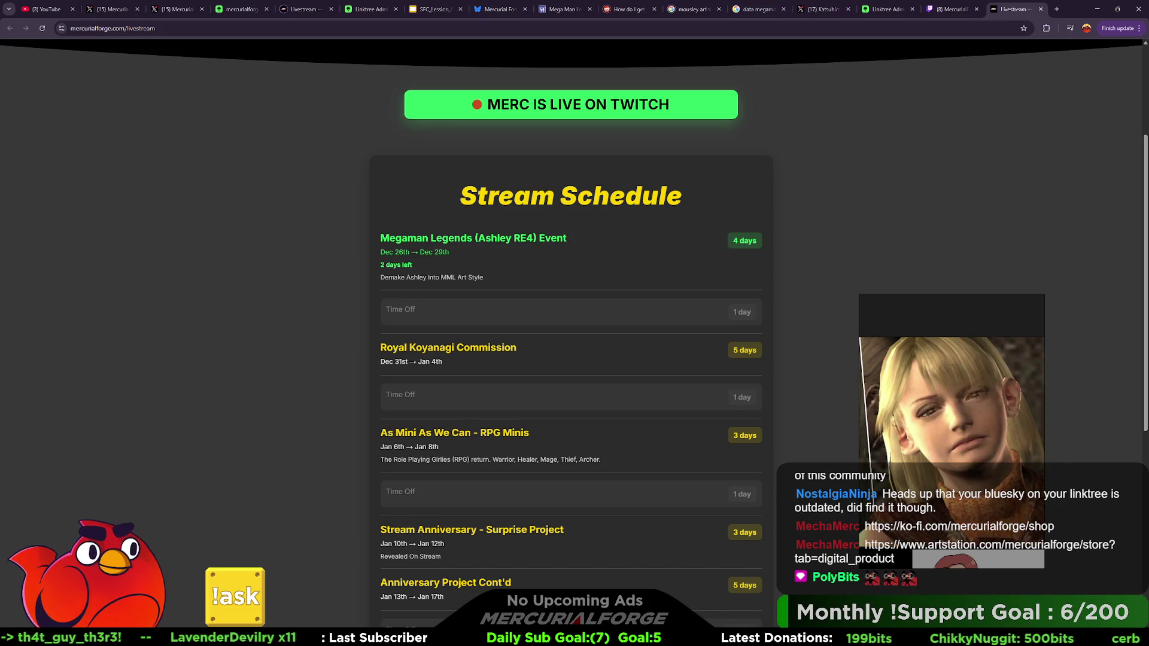
scroll(487, 335, down, 2)
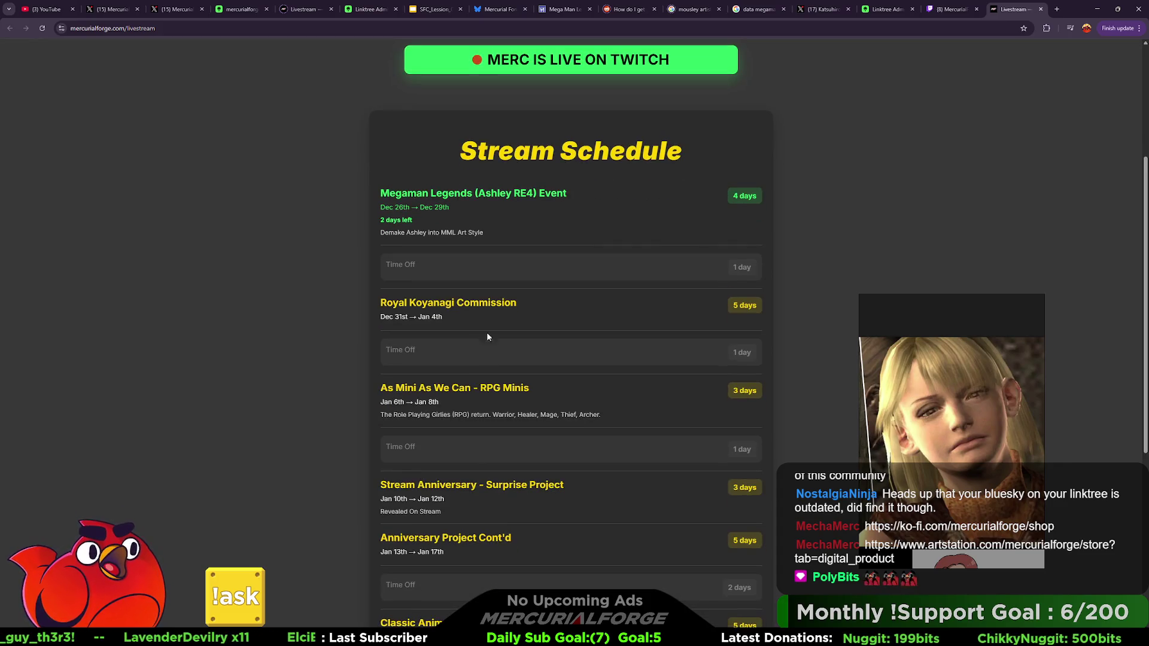
scroll(530, 299, down, 1)
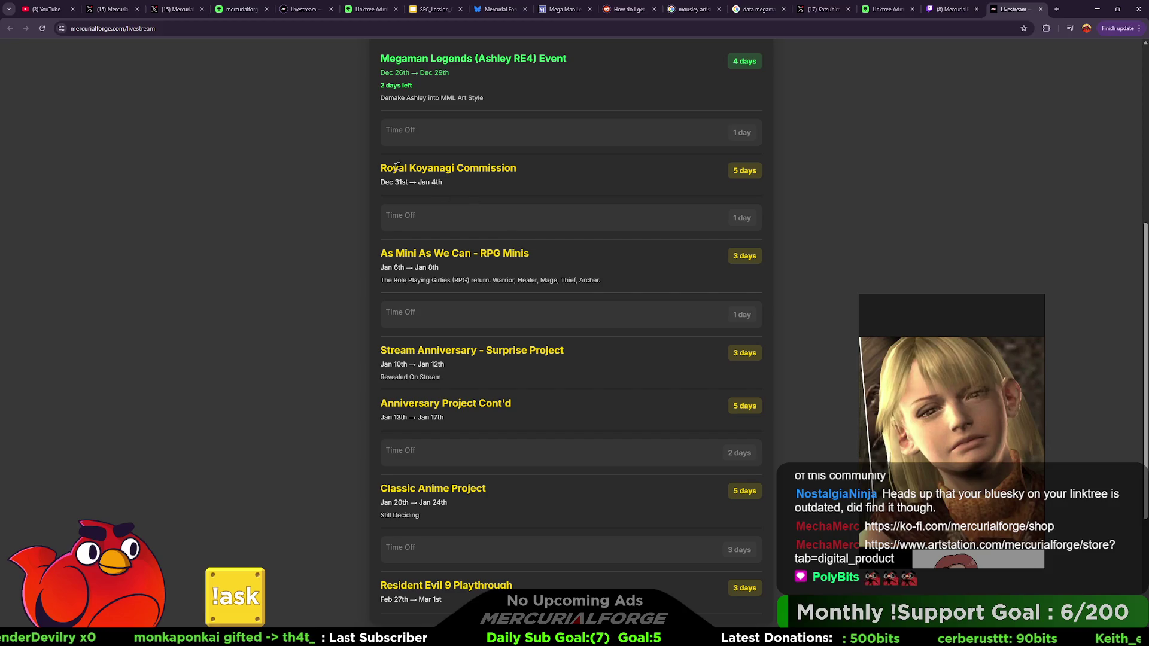
drag(382, 168, 517, 169)
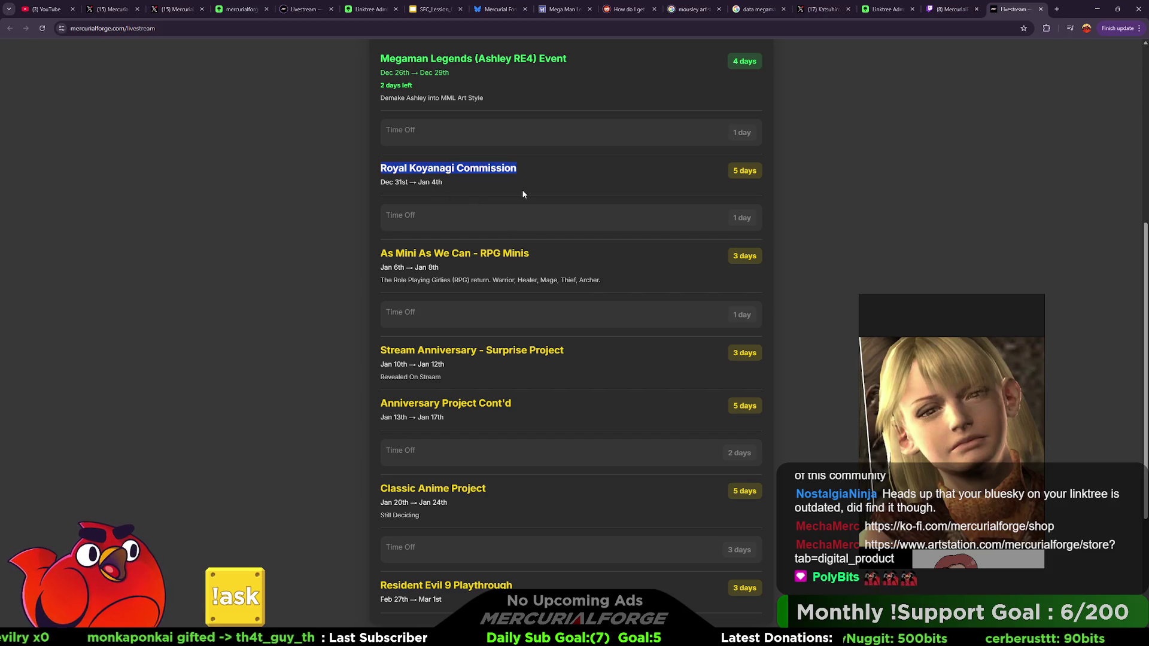
drag(382, 254, 530, 254)
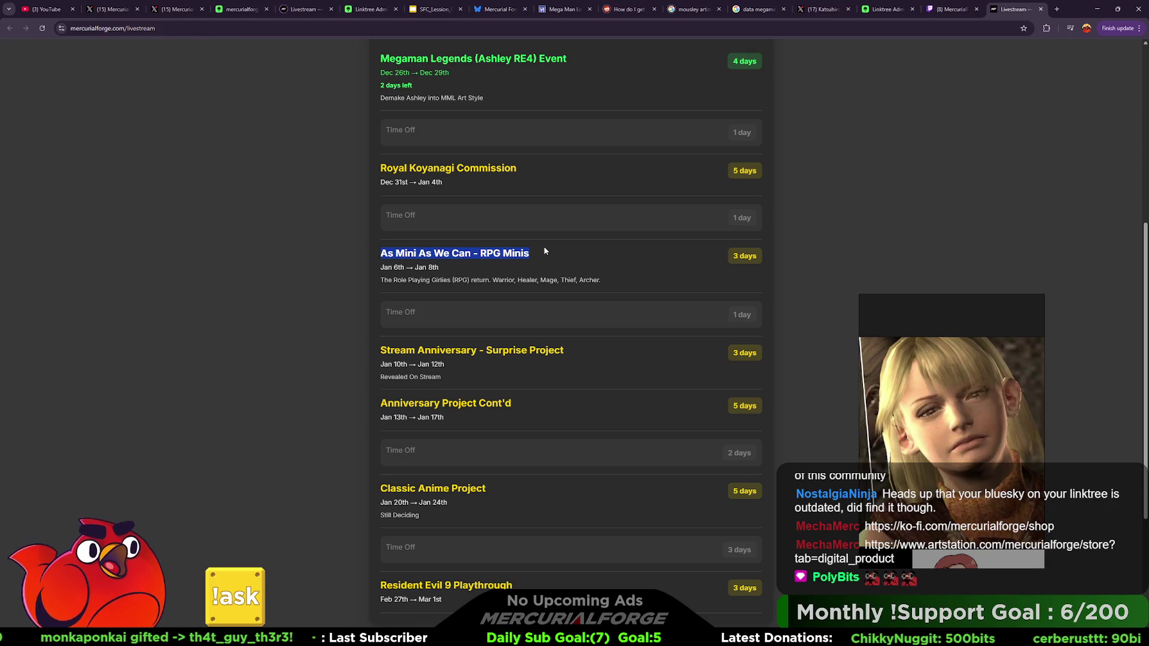
drag(381, 350, 564, 350)
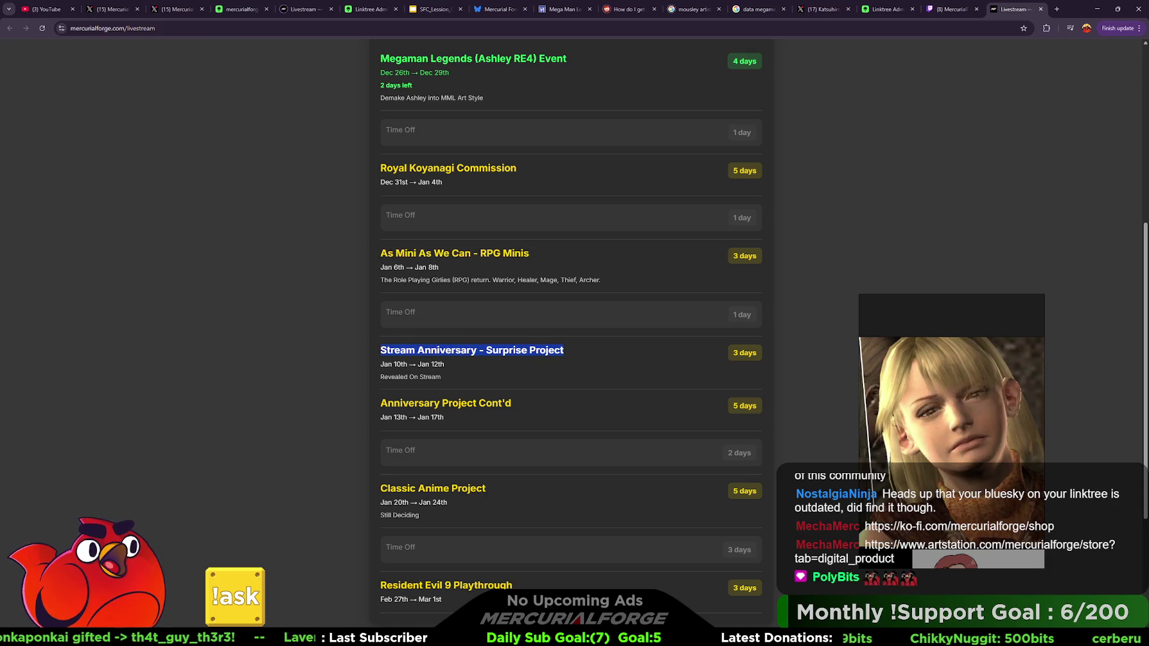
click(608, 354)
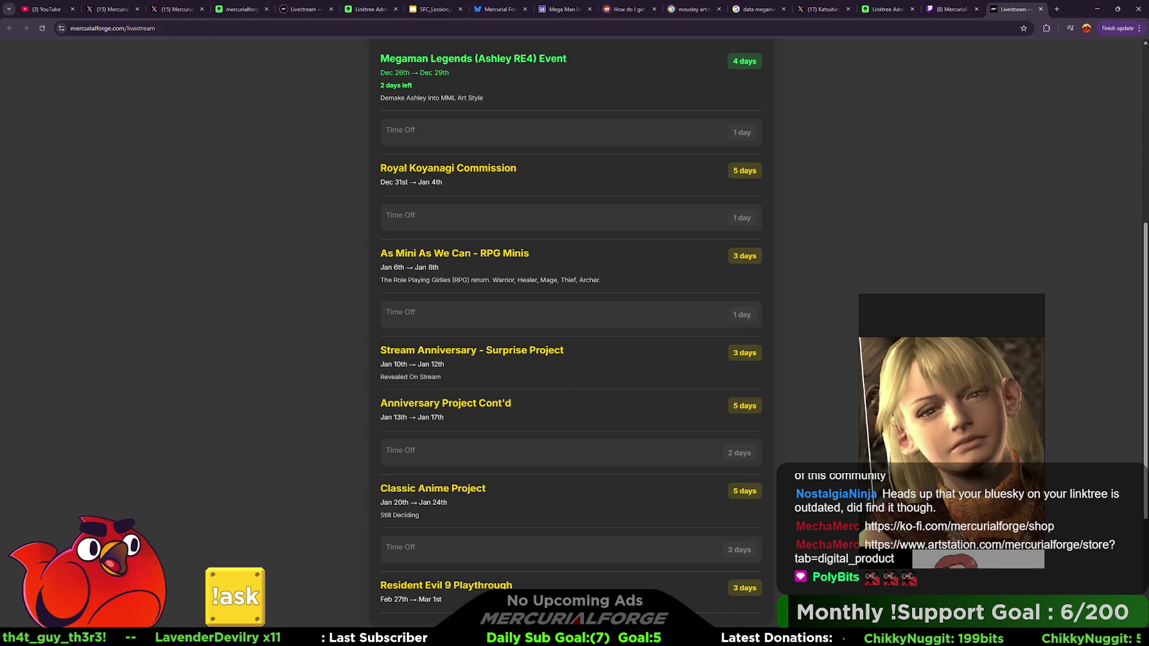
triple_click(446, 403)
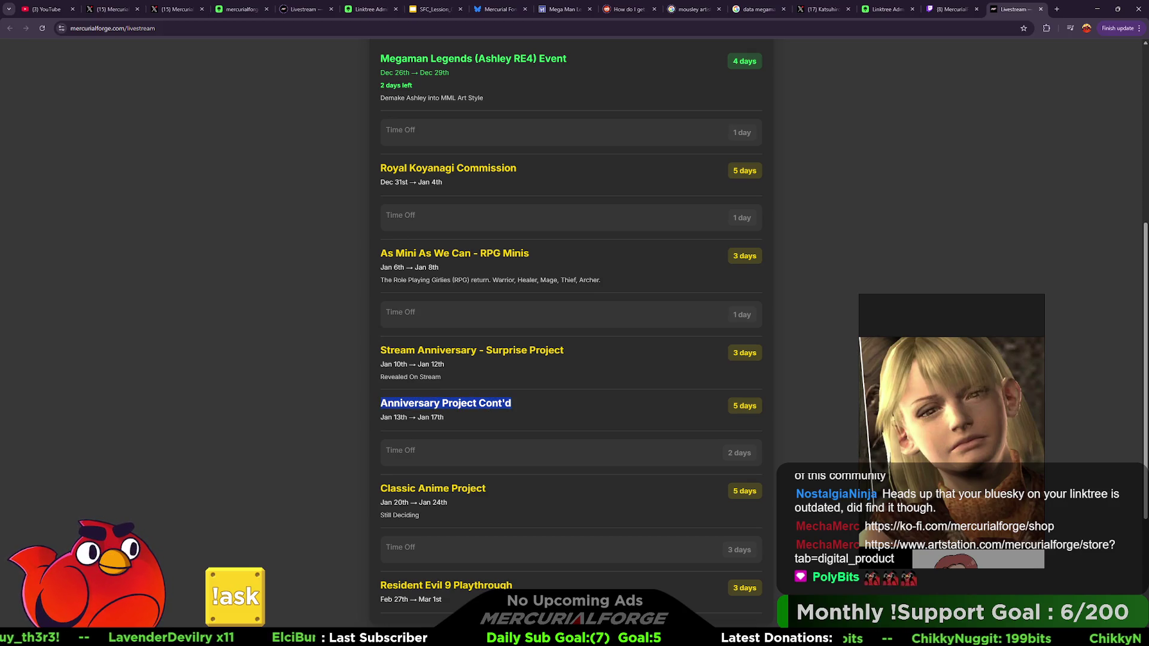
click(578, 413)
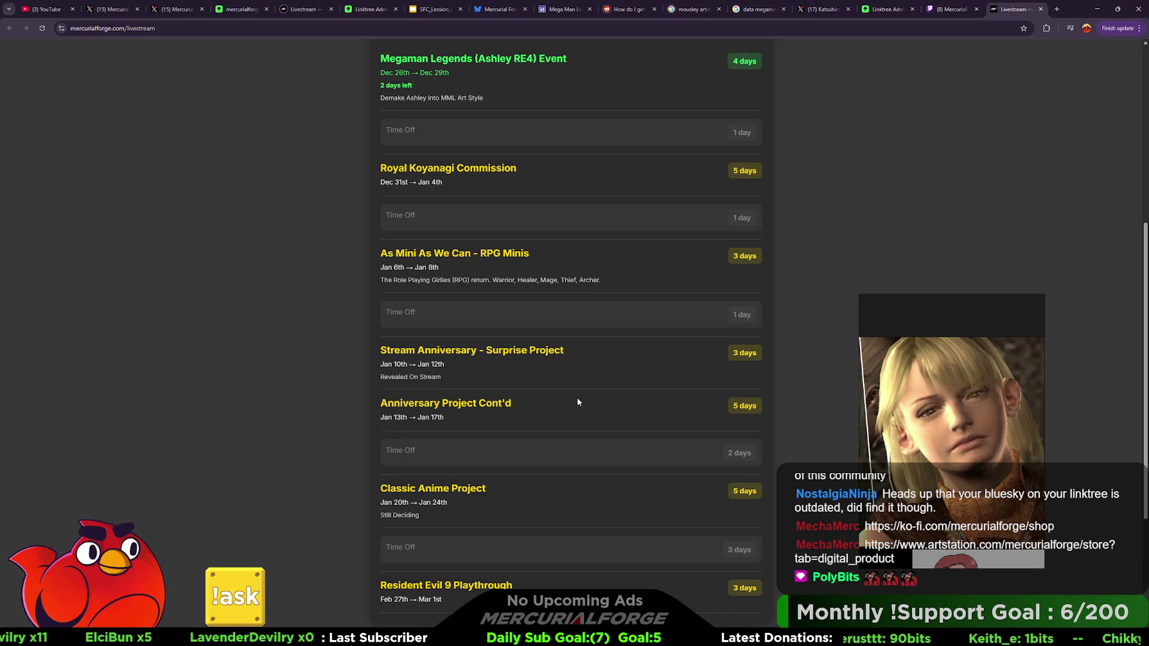
Step: Highlight the Resident Evil 9 Playthrough title, review the schedule, then return to Twitch
scroll(581, 410, down, 2)
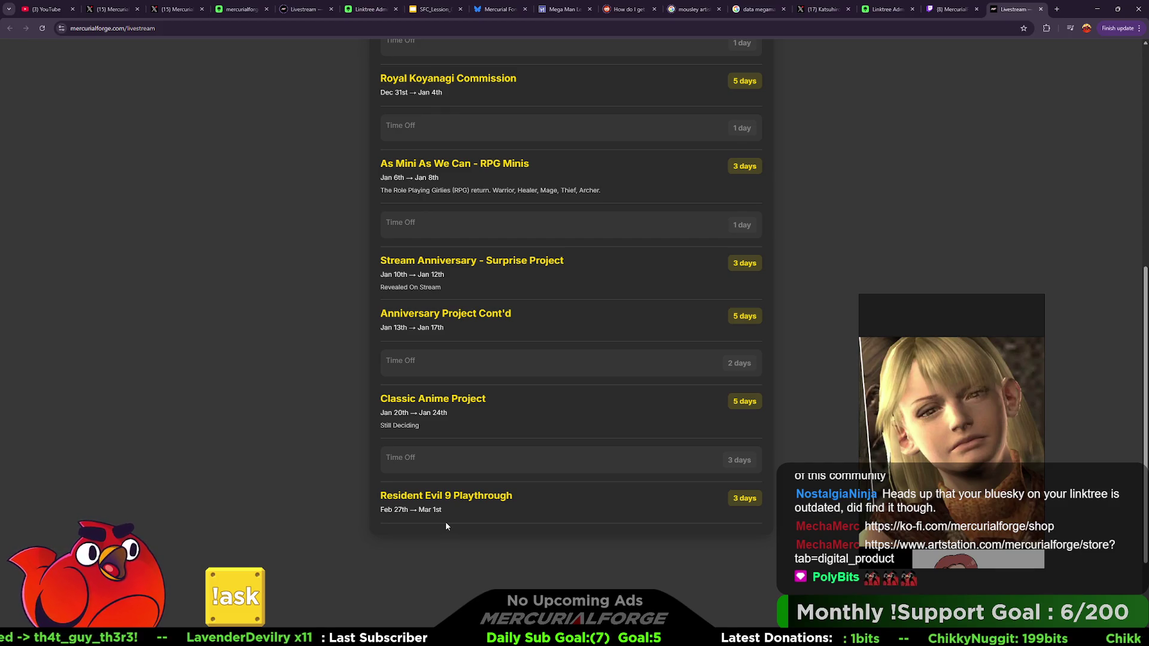
drag(503, 498, 373, 505)
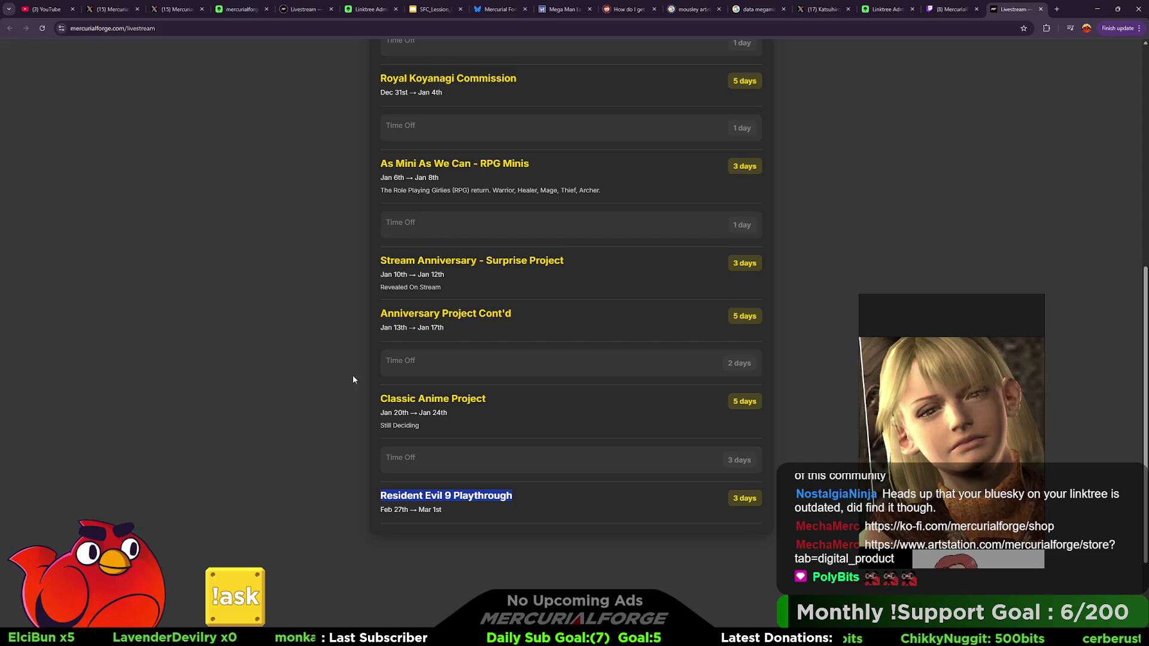
scroll(544, 397, up, 8)
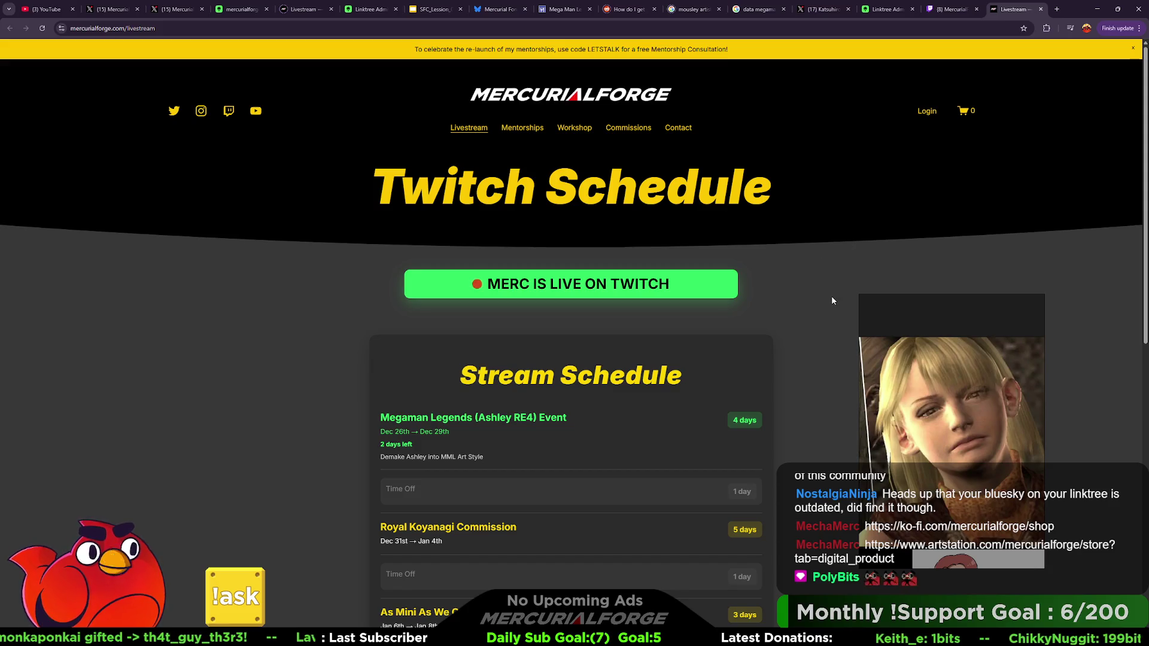
scroll(800, 302, down, 3)
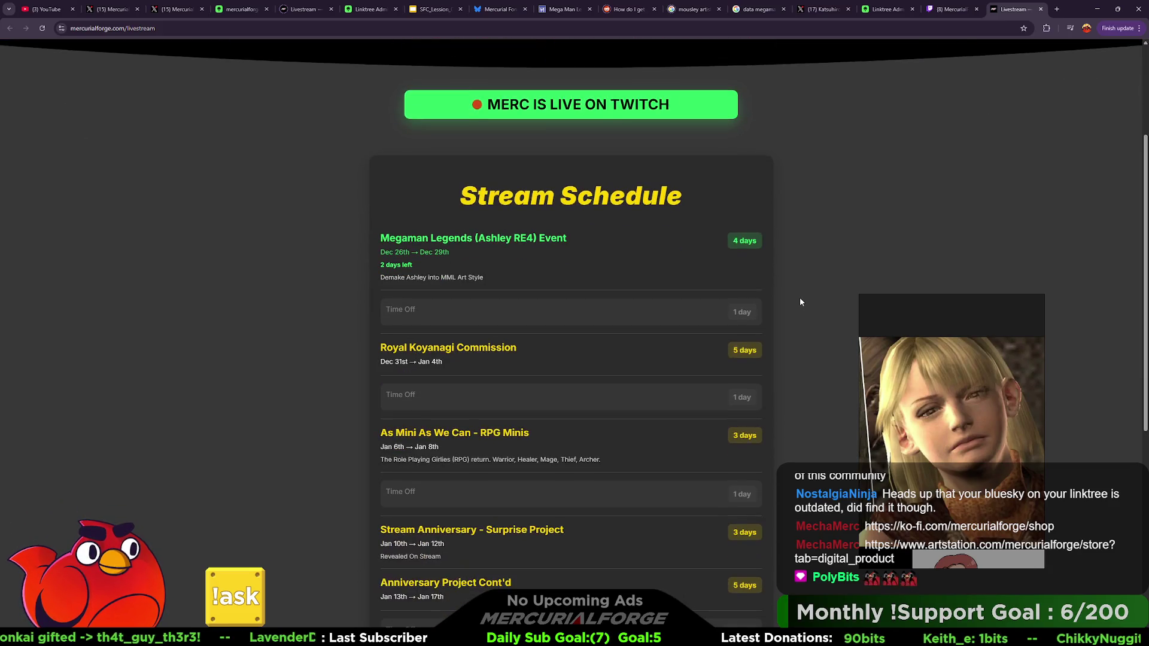
scroll(801, 301, up, 3)
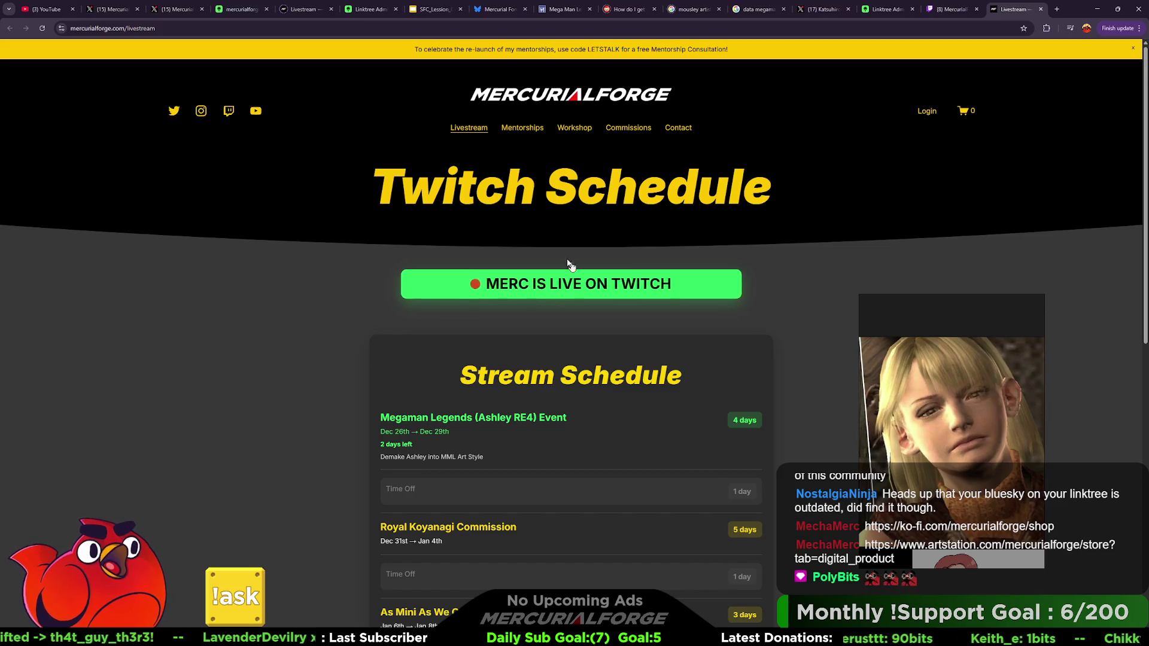
scroll(610, 379, down, 5)
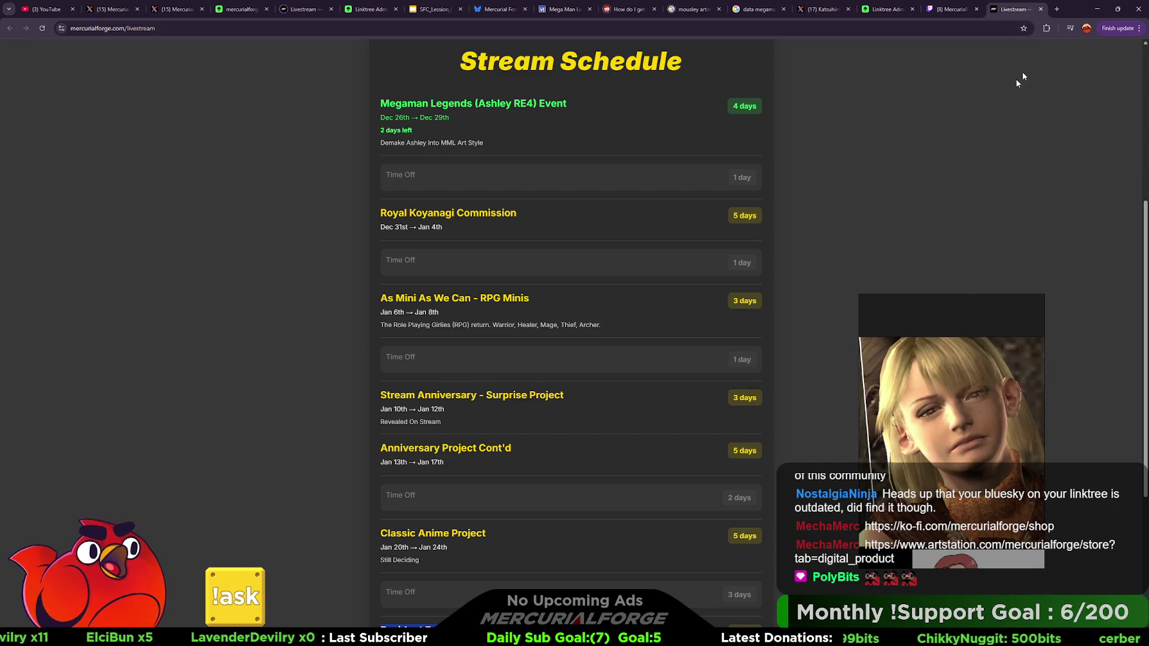
click(957, 9)
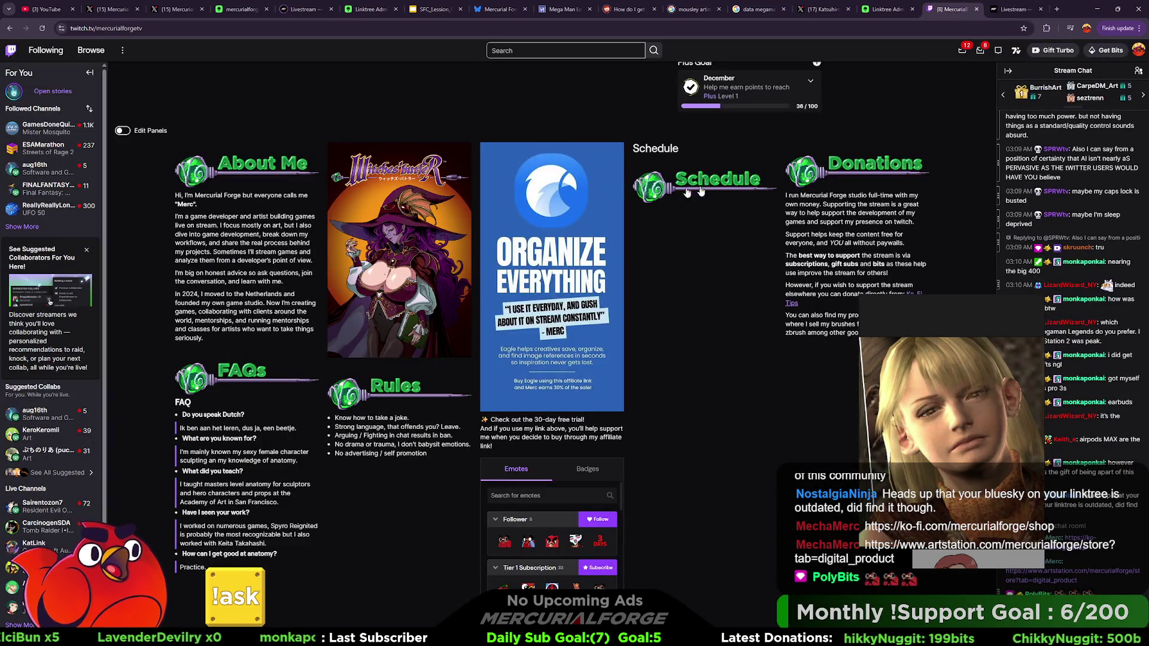
click(1020, 11)
triple_click(469, 224)
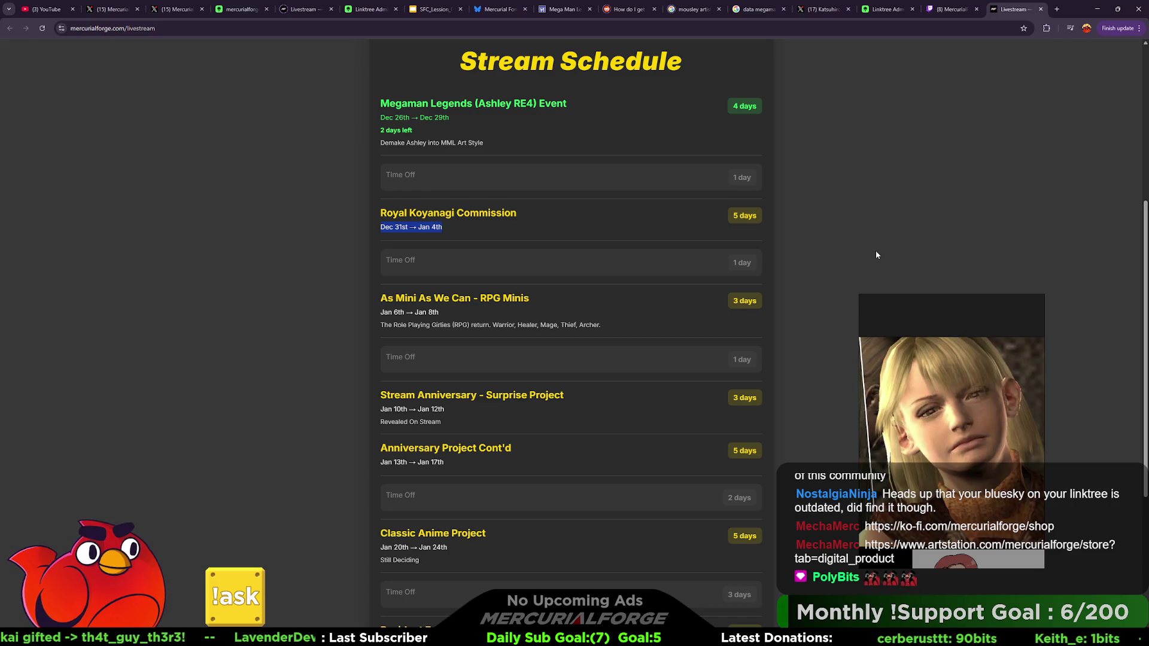
Step: Highlight the updated 2nd Stream Anniversary title and the end of the RPG Minis description
click(924, 215)
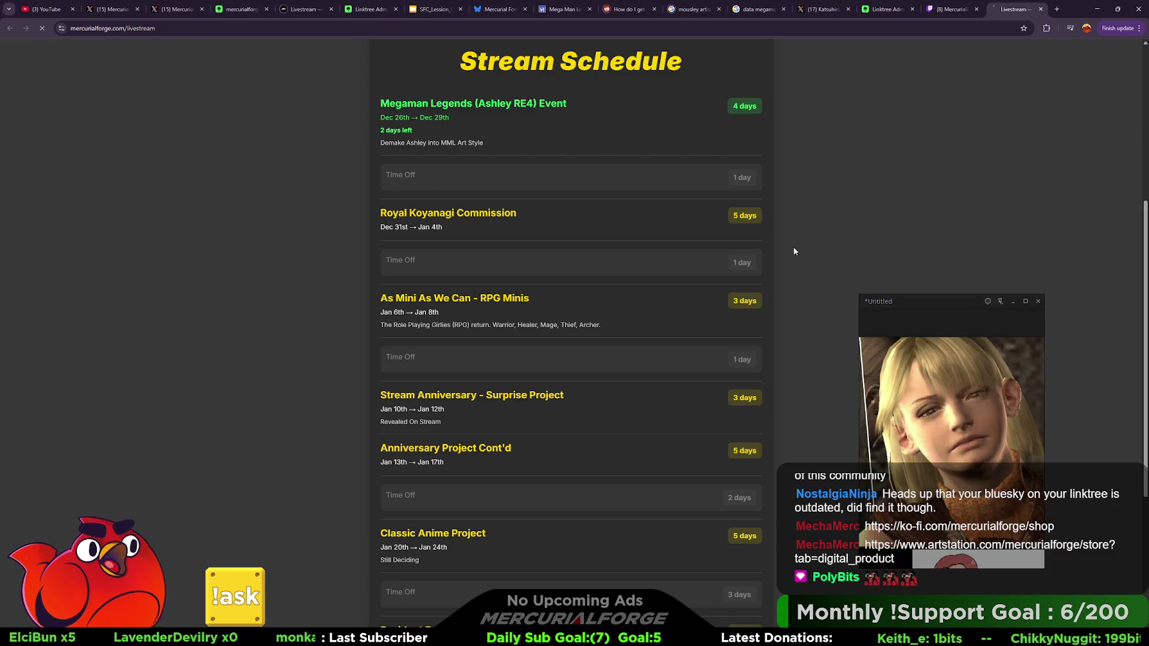
scroll(795, 251, up, 5)
scroll(344, 475, down, 5)
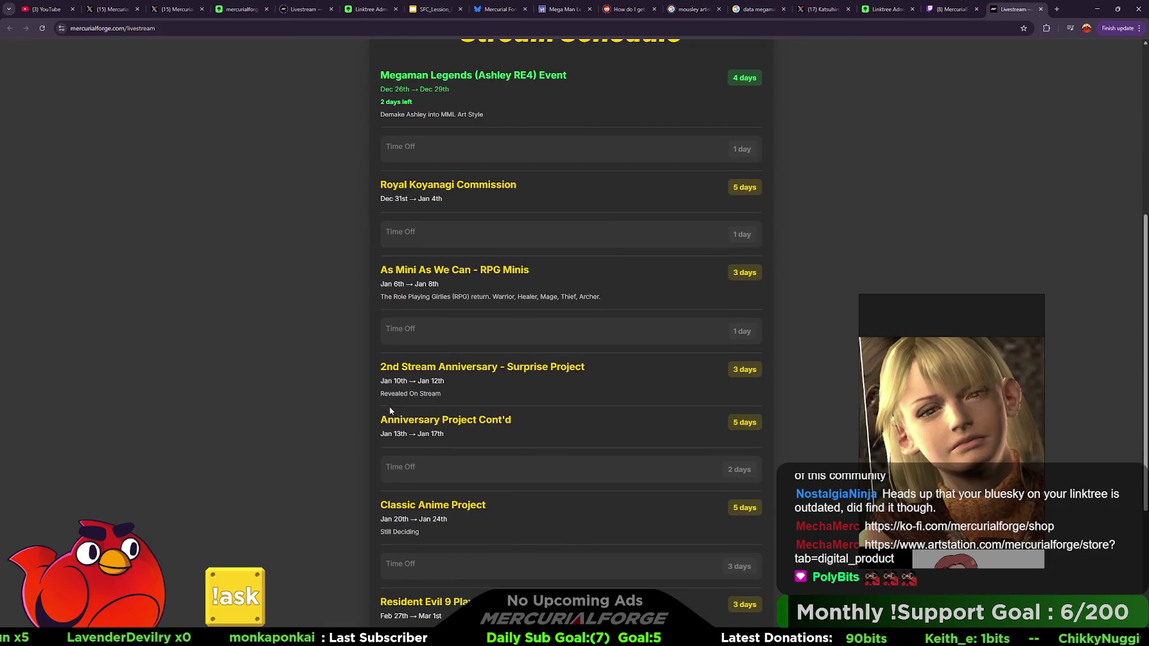
mouse_move(430, 365)
mouse_down()
mouse_move(582, 366)
mouse_move(557, 366)
mouse_move(587, 382)
mouse_up()
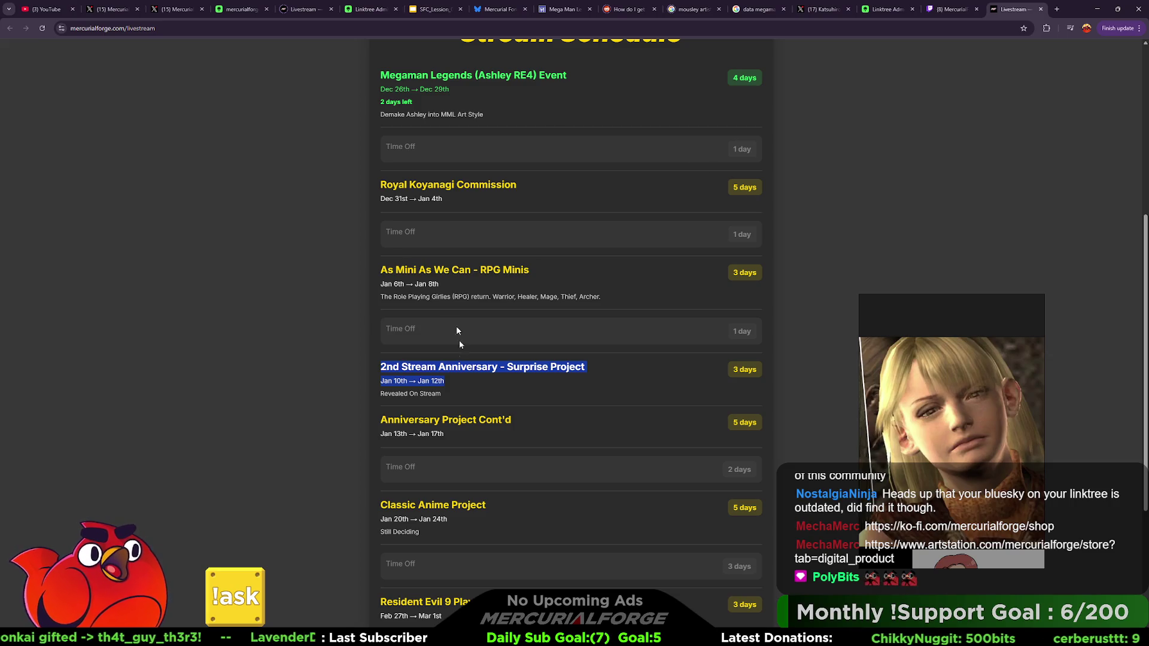
drag(601, 297, 443, 297)
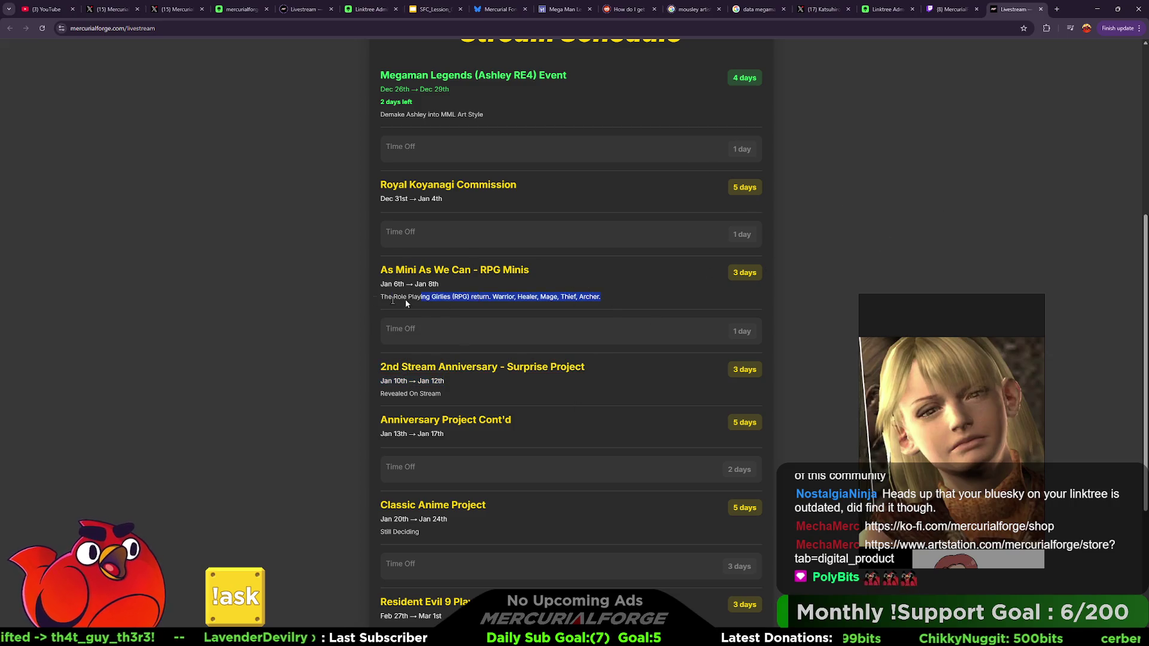
click(873, 200)
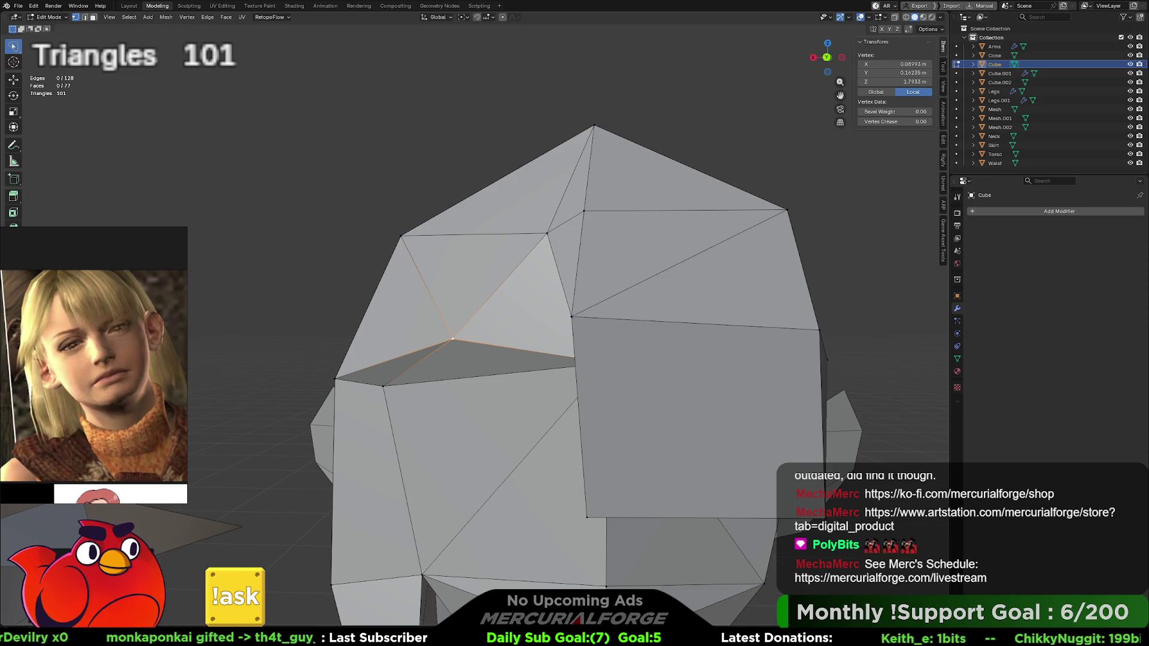
Step: Select a vertex at the top of the head, then leave Edit Mode for Object Mode
click(787, 210)
scroll(746, 194, down, 3)
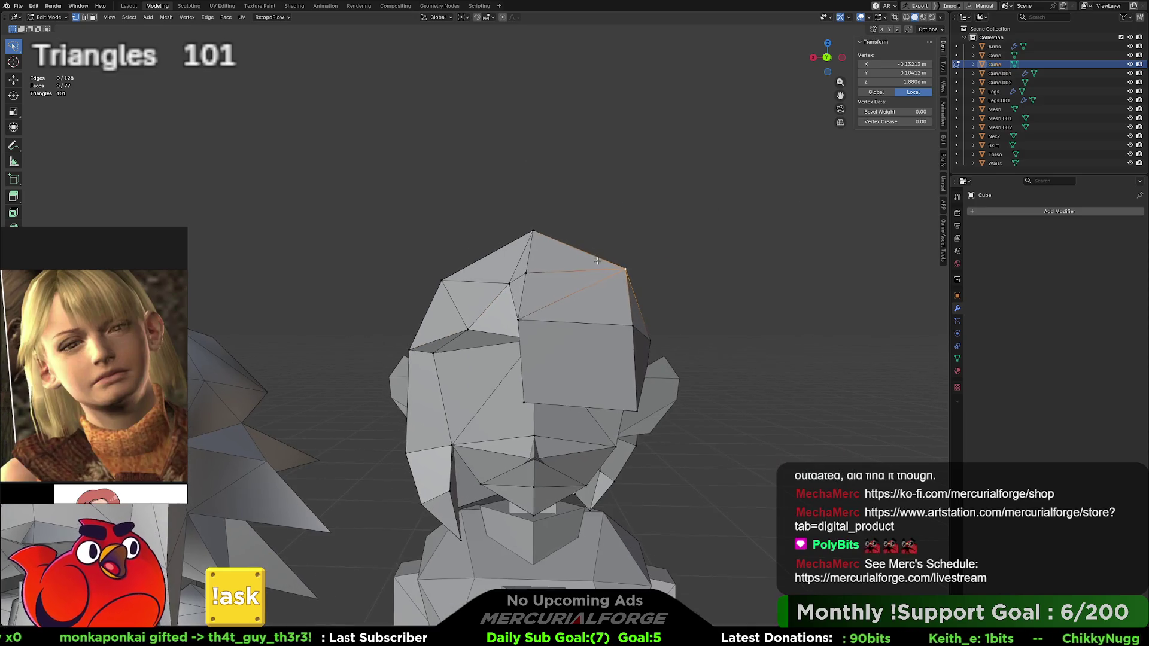
mouse_move(599, 229)
middle_down()
mouse_move(641, 277)
mouse_move(649, 339)
middle_up()
scroll(650, 339, up, 5)
key(Tab)
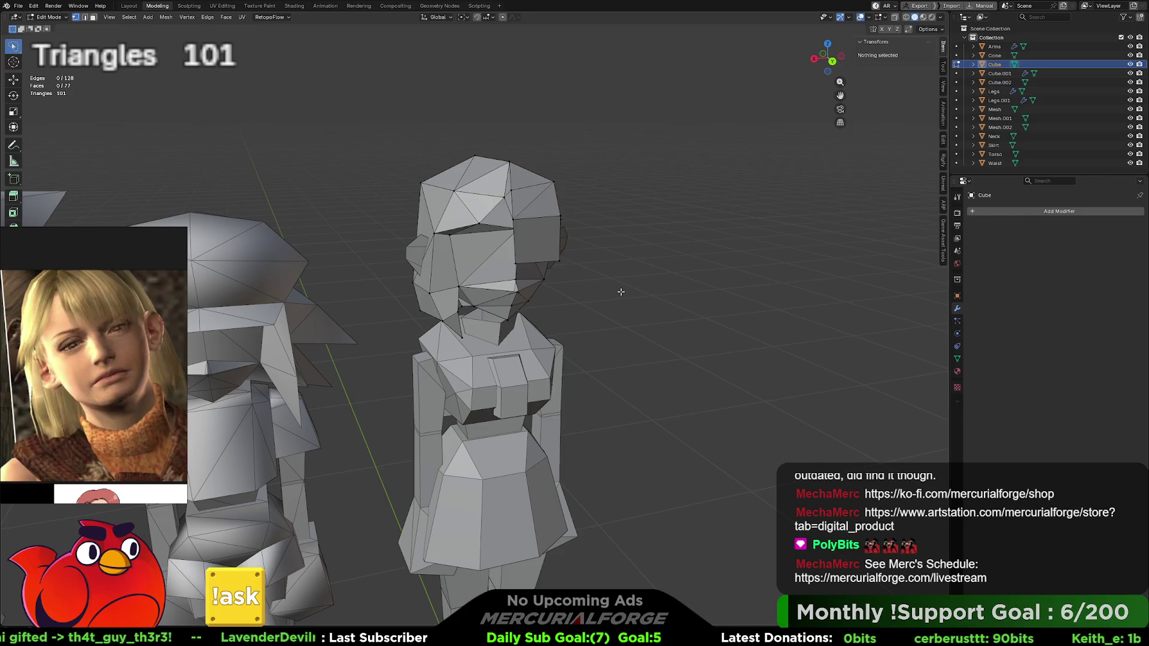
Step: Frame the row of figures and select the Legs.001 legs-and-boots object
mouse_move(632, 292)
middle_down()
mouse_move(613, 269)
mouse_move(564, 273)
mouse_move(563, 256)
mouse_move(340, 253)
mouse_move(634, 253)
middle_up()
scroll(624, 275, down, 2)
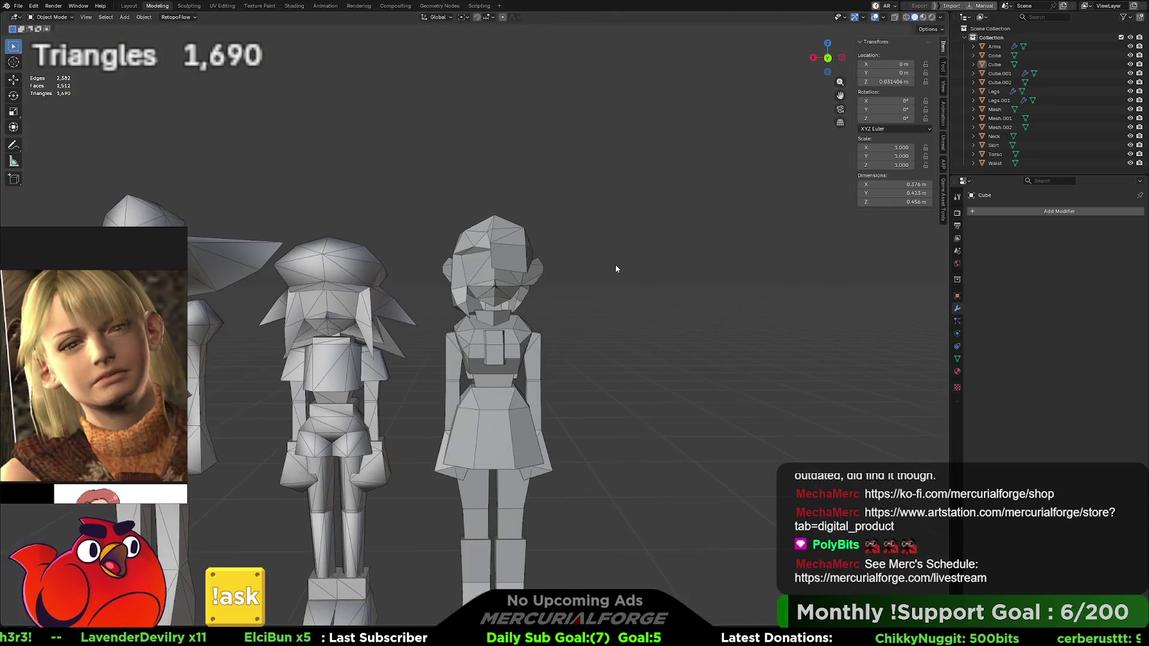
shift+middle_drag(597, 320, 574, 234)
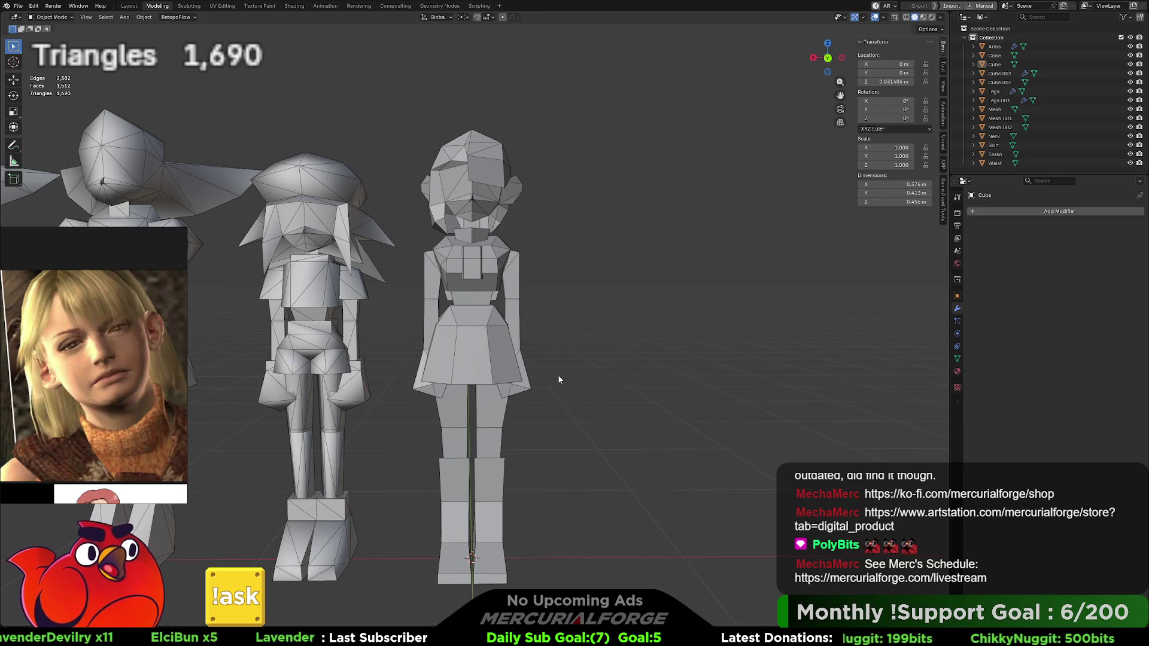
shift+middle_drag(565, 372, 567, 321)
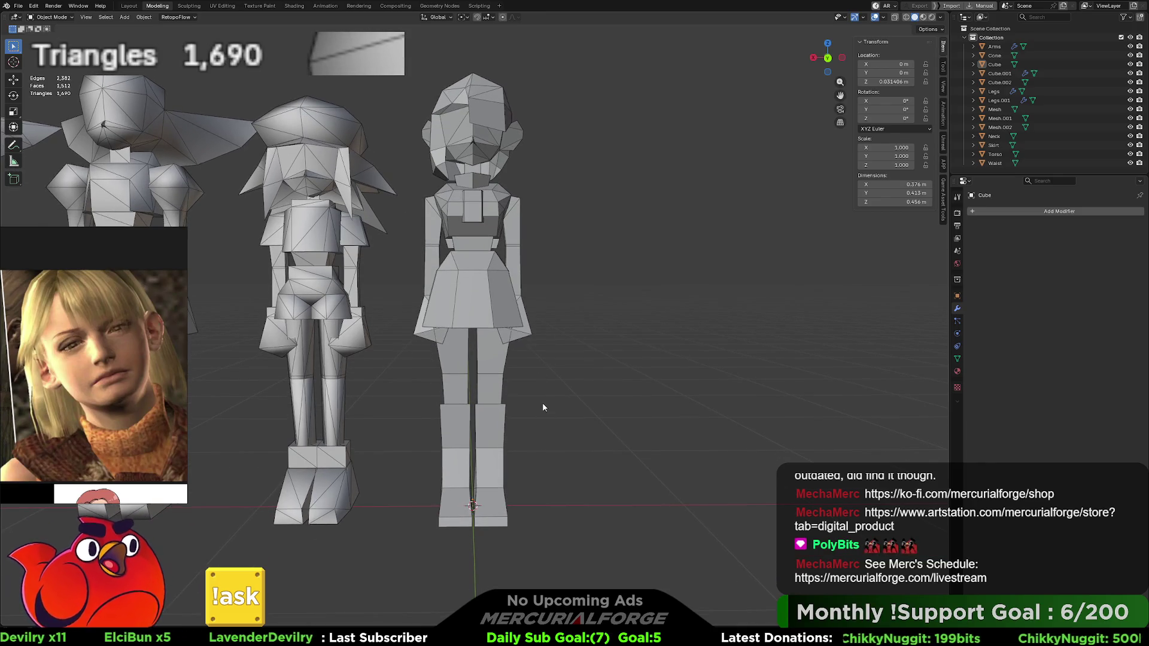
mouse_move(495, 407)
middle_down()
mouse_move(267, 411)
mouse_move(367, 419)
mouse_move(514, 366)
middle_up()
scroll(513, 367, up, 3)
scroll(514, 367, up, 6)
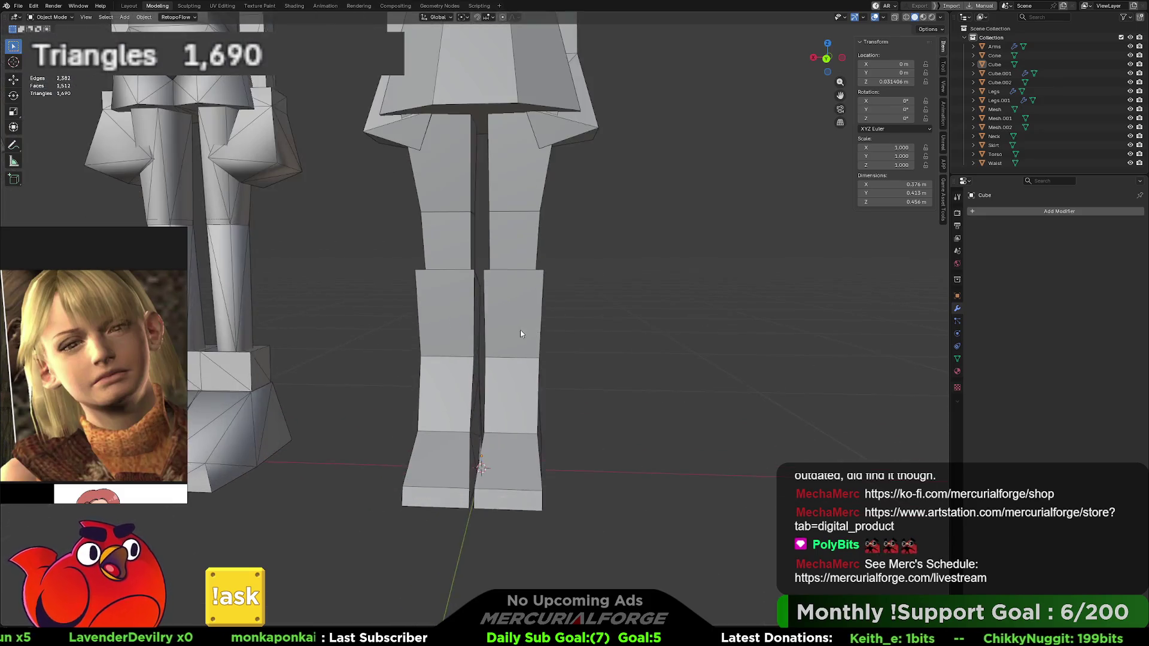
click(543, 337)
mouse_move(542, 337)
middle_down()
mouse_move(526, 313)
mouse_move(436, 310)
mouse_move(541, 318)
mouse_move(629, 298)
mouse_move(397, 269)
mouse_move(418, 274)
middle_up()
scroll(574, 293, up, 3)
Step: Duplicate Legs.001 in place and hide the original in the Outliner
scroll(418, 274, down, 5)
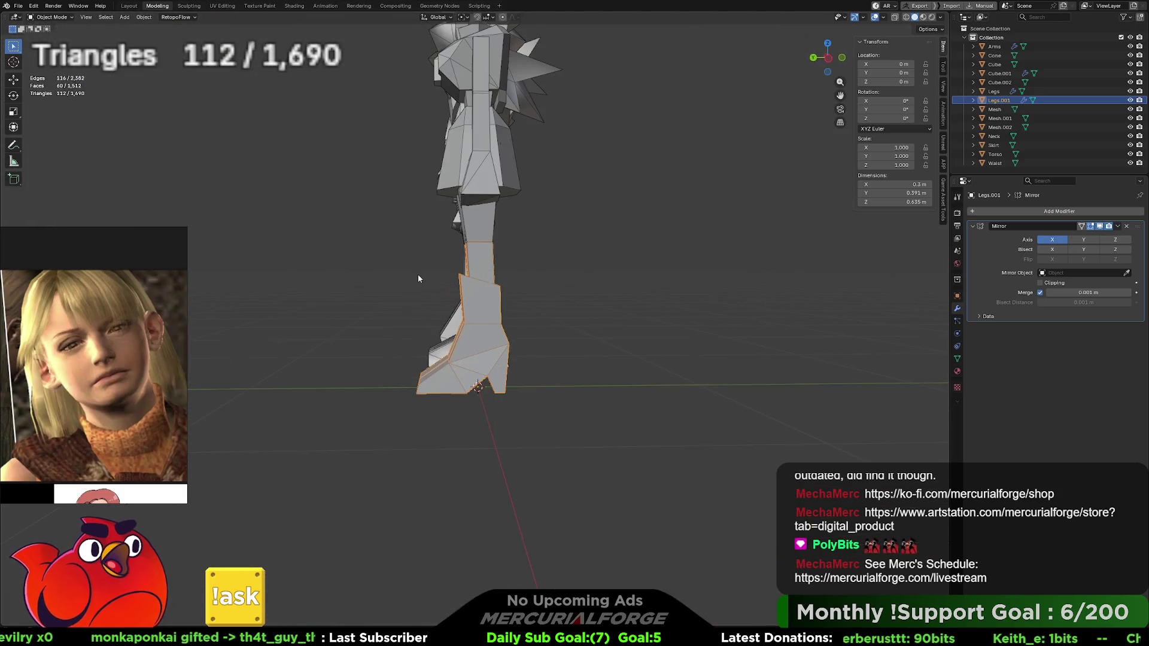
scroll(505, 277, up, 5)
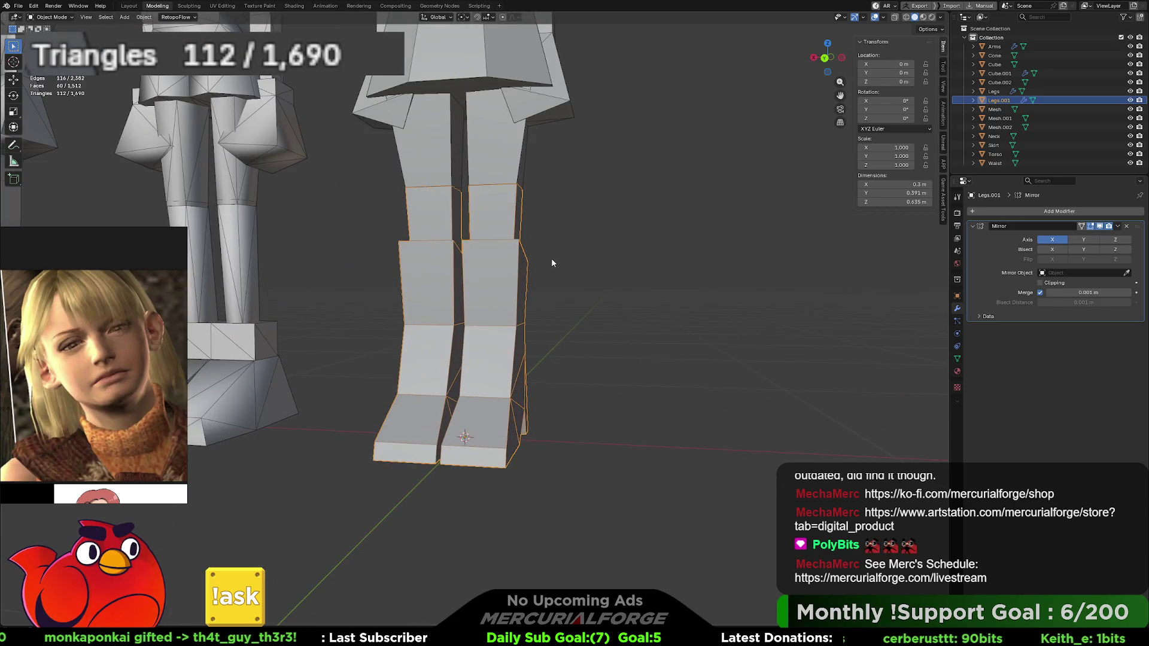
key(shift+d)
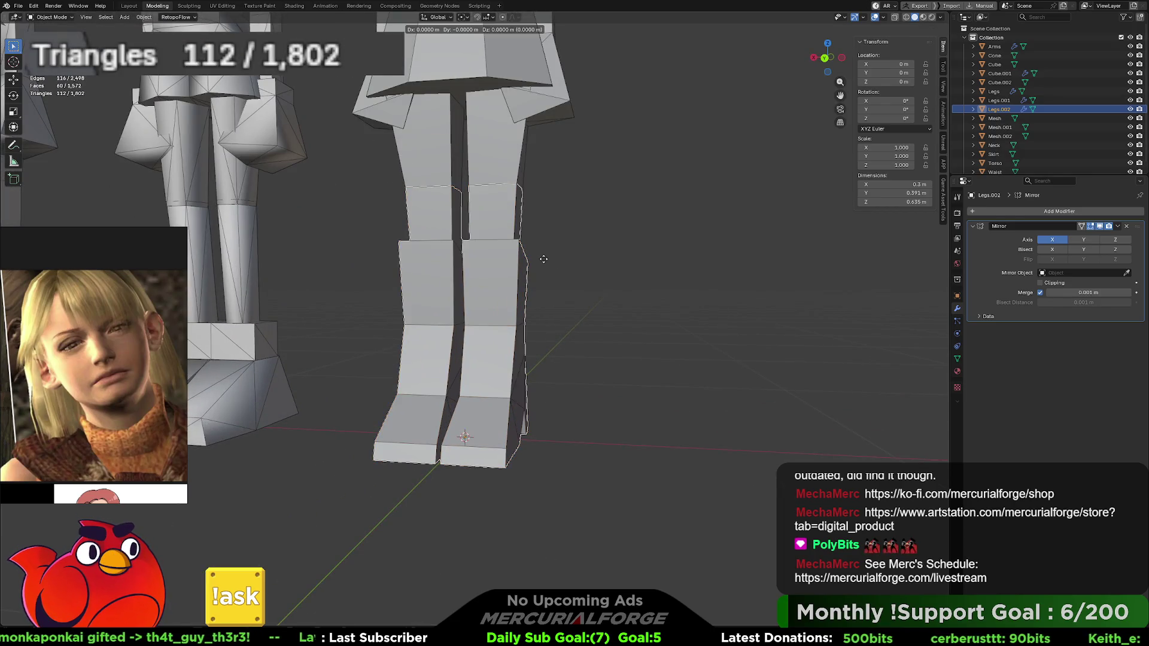
key(Escape)
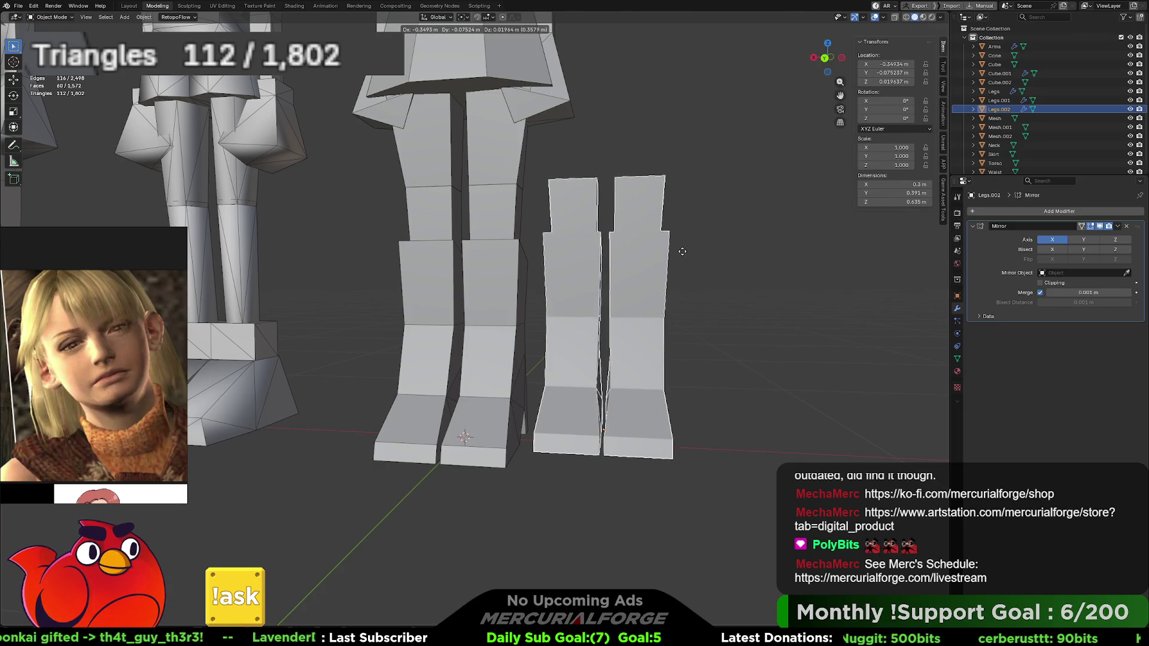
click(1130, 100)
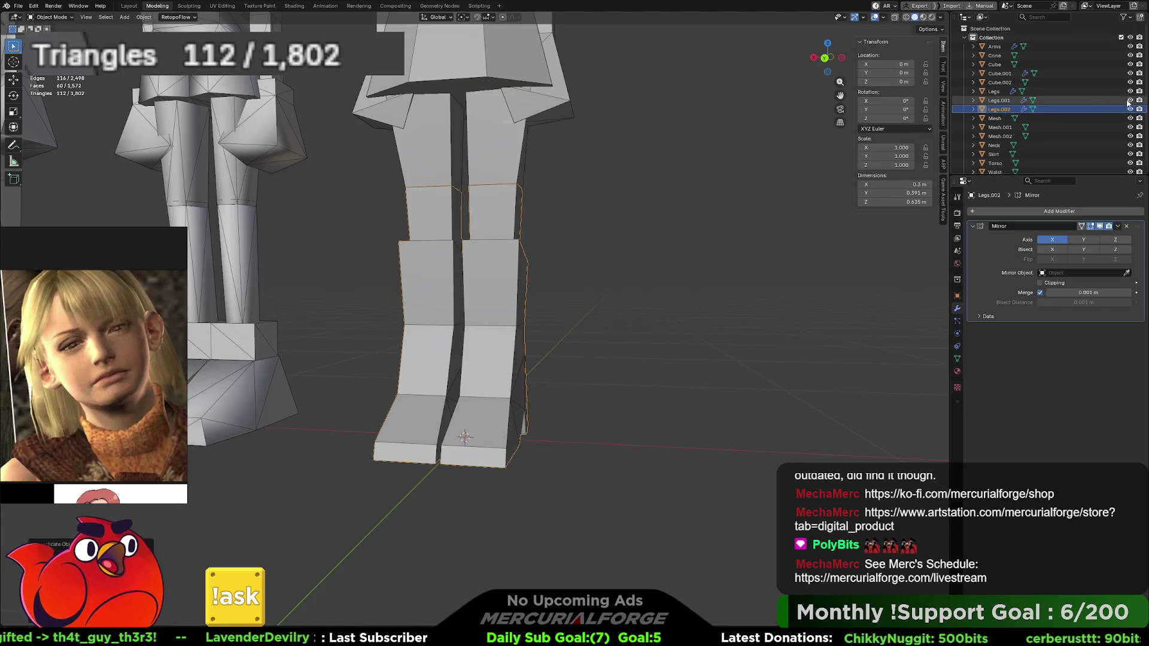
Step: Bring the legs into a front-on view and enter Edit Mode on Legs.002
scroll(584, 294, up, 4)
mouse_move(526, 297)
middle_down()
mouse_move(472, 303)
mouse_move(565, 250)
mouse_move(507, 289)
mouse_move(524, 297)
mouse_move(569, 220)
mouse_move(554, 254)
middle_up()
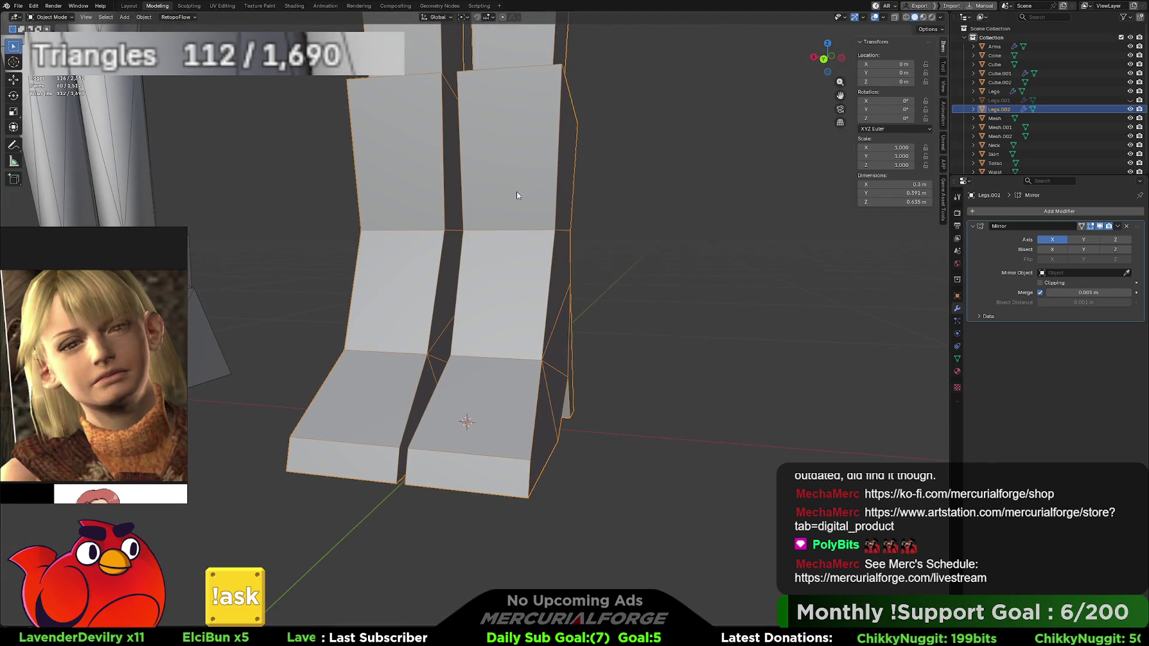
scroll(506, 173, up, 5)
shift+middle_drag(470, 177, 596, 339)
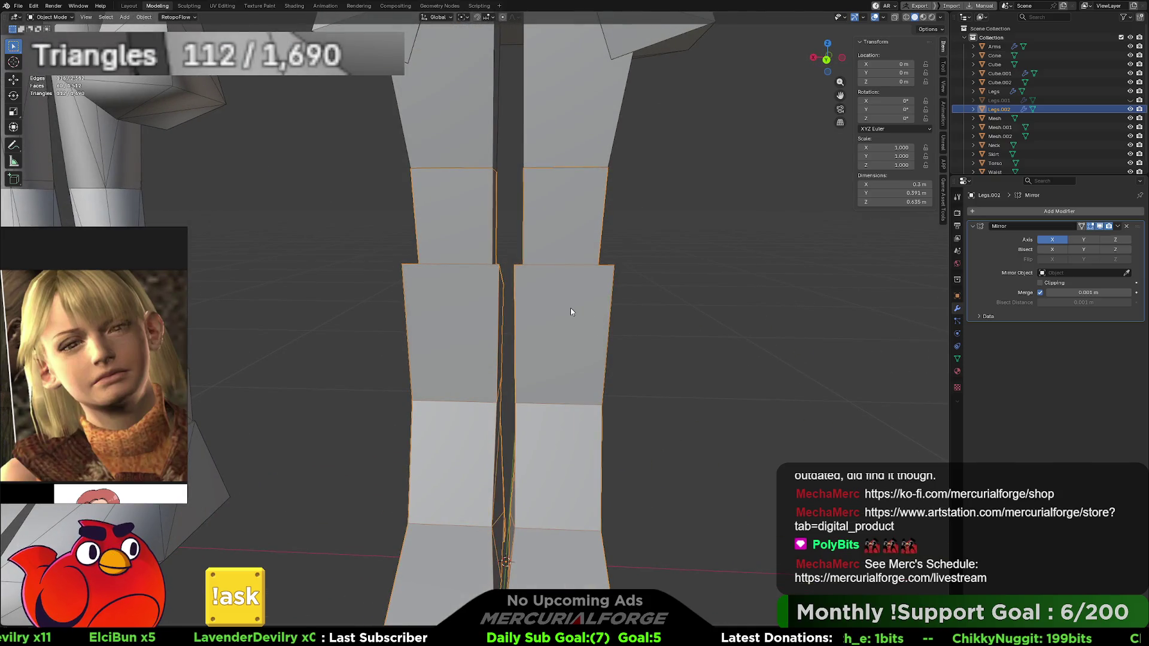
key(Tab)
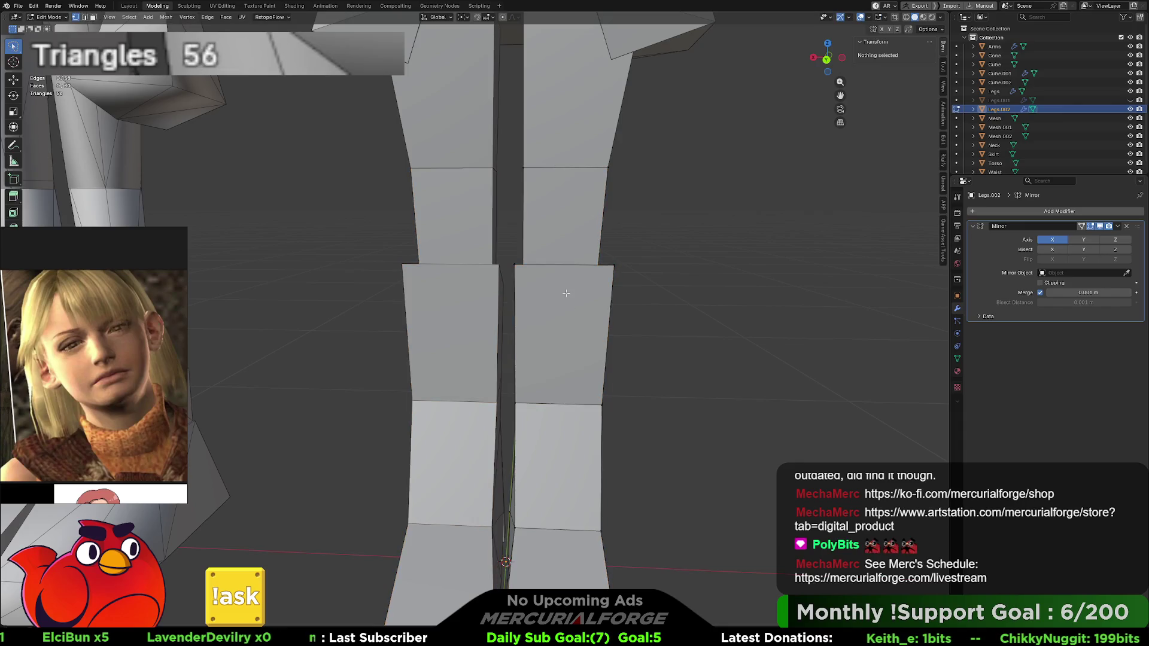
Step: Move the knee edge of Legs.002 straight down along Z
click(569, 266)
key(g)
key(z)
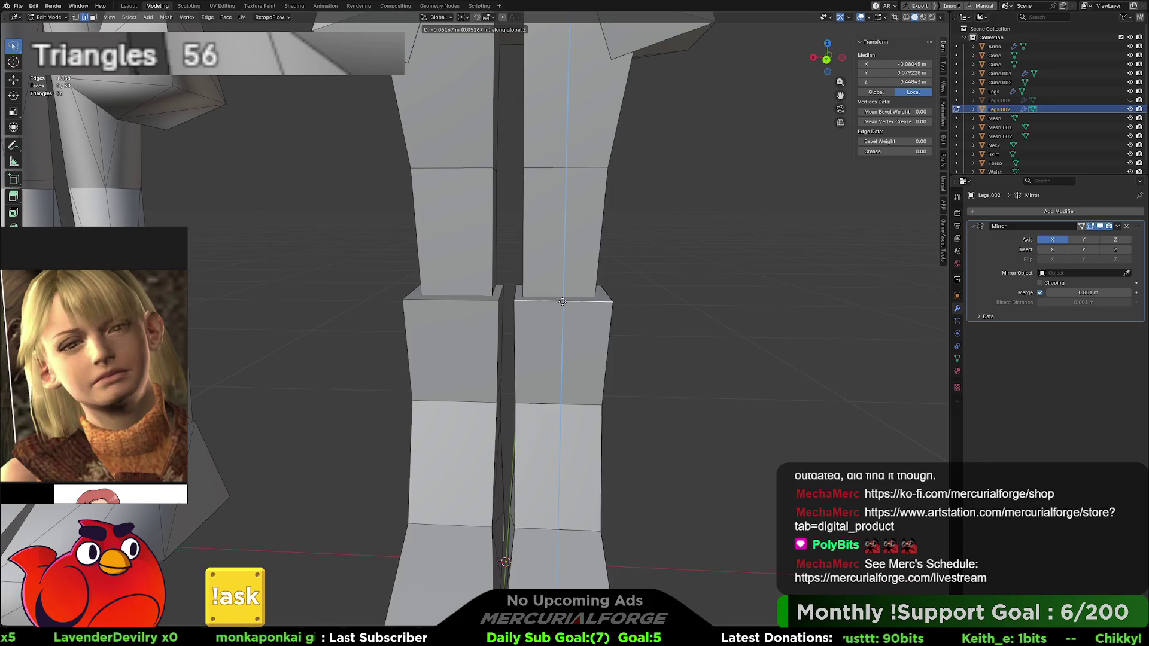
click(563, 300)
mouse_move(586, 340)
middle_down()
mouse_move(590, 390)
mouse_move(578, 328)
mouse_move(595, 298)
middle_up()
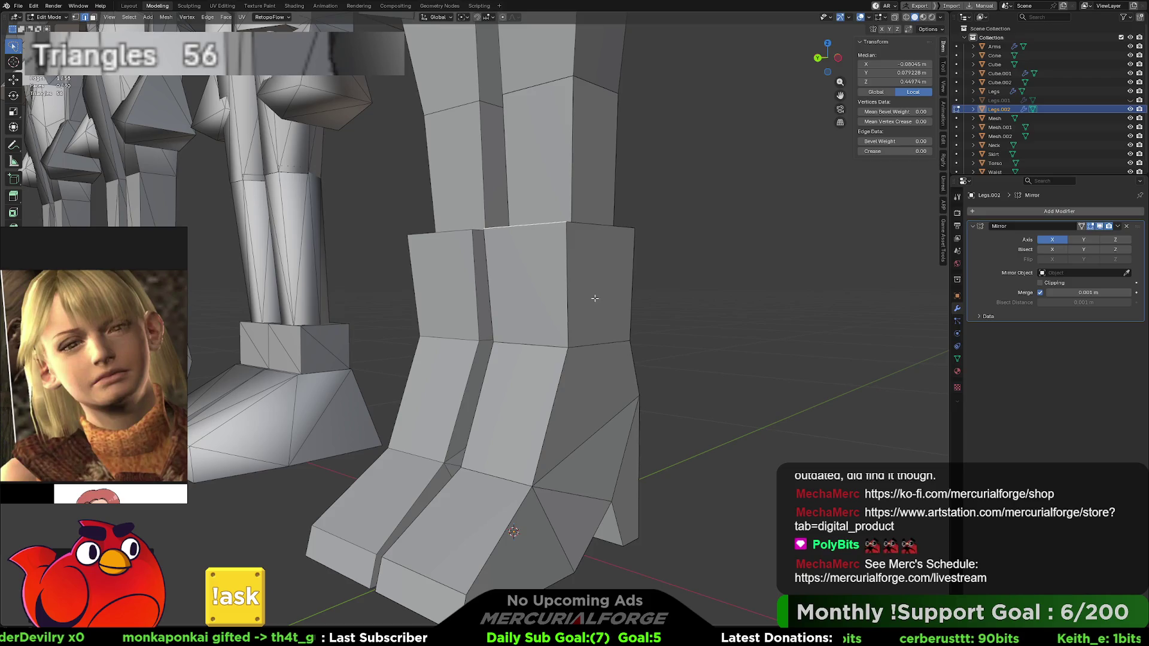
Step: Select the upper and lower shin faces around both sides of the leg
key(b)
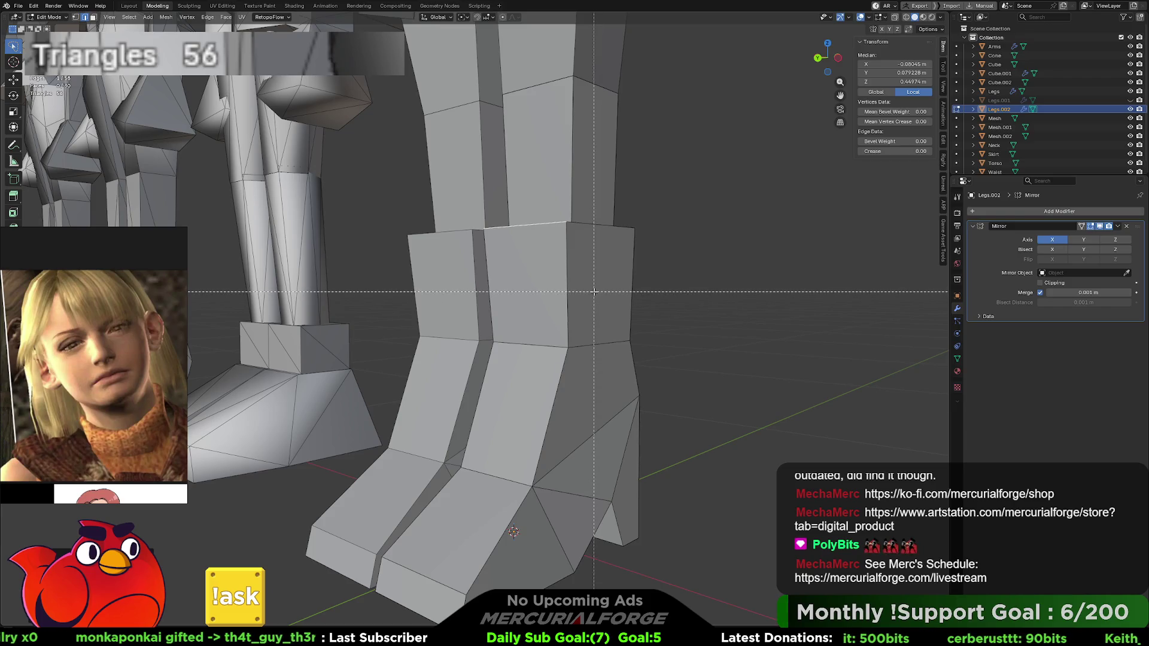
key(Escape)
click(594, 292)
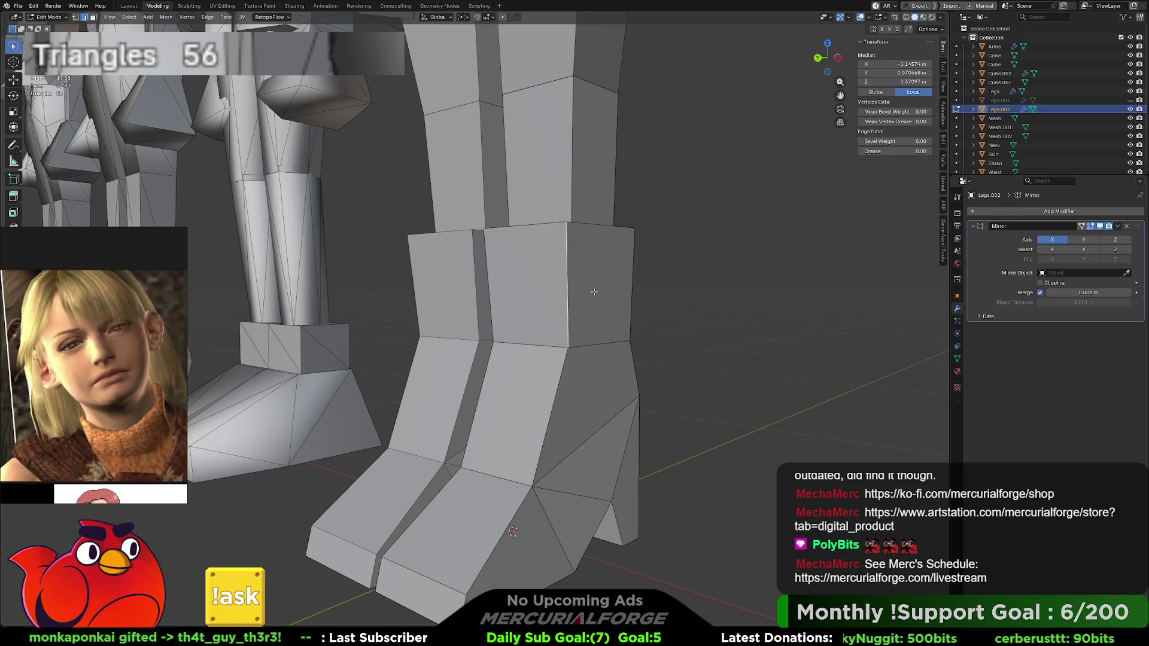
click(586, 292)
shift+click(526, 284)
shift+click(514, 413)
shift+click(593, 419)
mouse_move(593, 419)
middle_down()
mouse_move(496, 375)
mouse_move(383, 389)
mouse_move(434, 381)
middle_up()
shift+click(383, 389)
shift+click(434, 380)
shift+click(438, 328)
shift+click(413, 312)
mouse_move(413, 312)
middle_down()
mouse_move(539, 345)
mouse_move(601, 315)
middle_up()
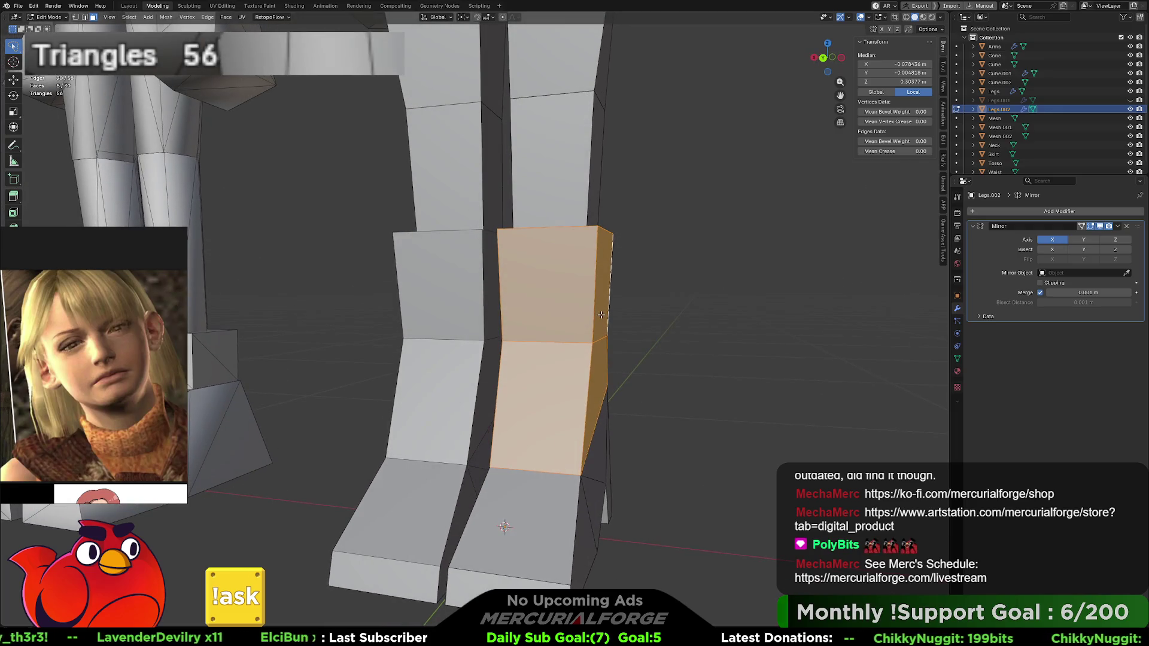
Step: Extrude the shin faces and scale them outward into a wider boot shaft
key(e)
key(Escape)
key(s)
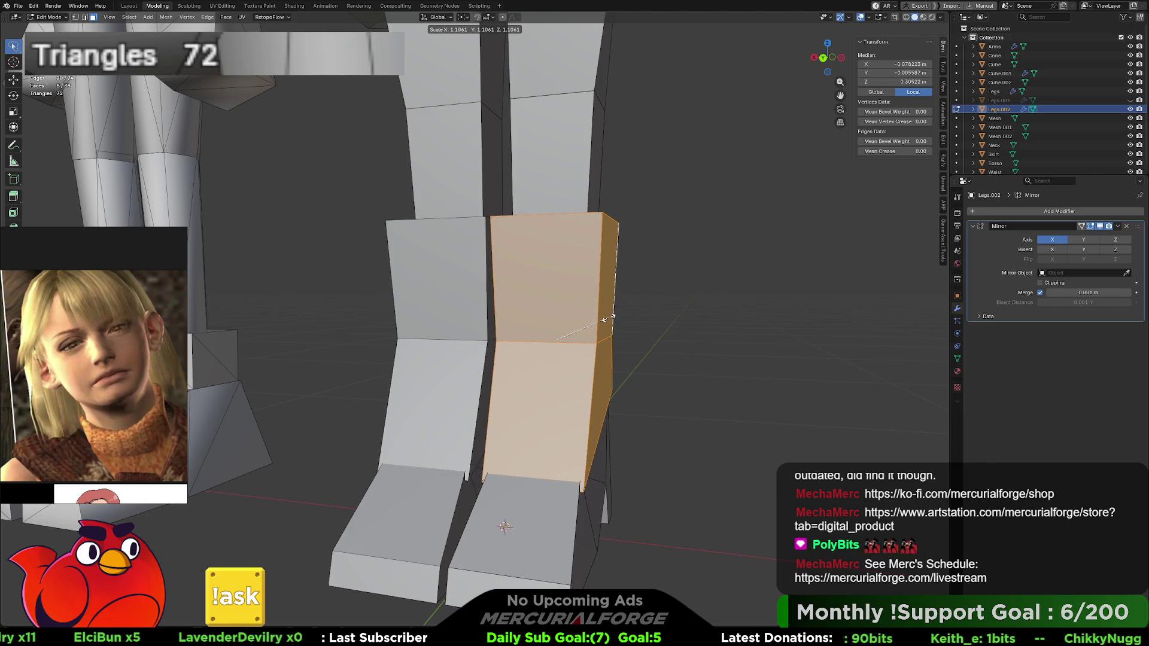
click(606, 319)
mouse_move(606, 319)
middle_down()
mouse_move(532, 293)
mouse_move(462, 288)
middle_up()
shift+click(480, 282)
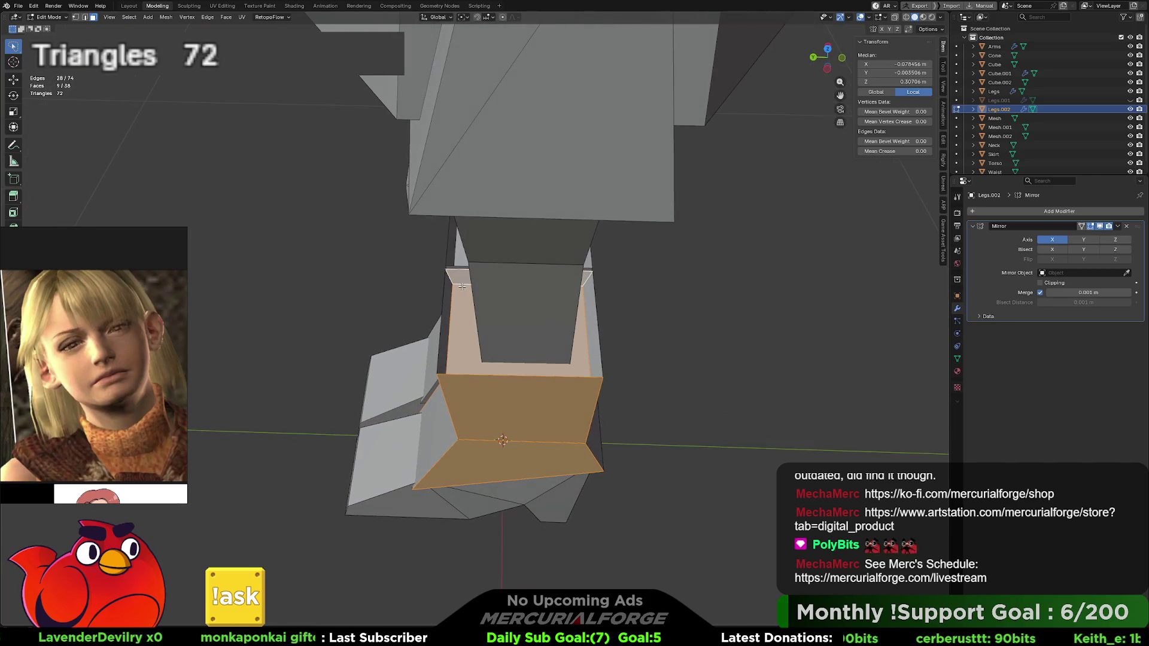
Step: Try dissolving the selected faces, undo it, and clear the selection
key(z)
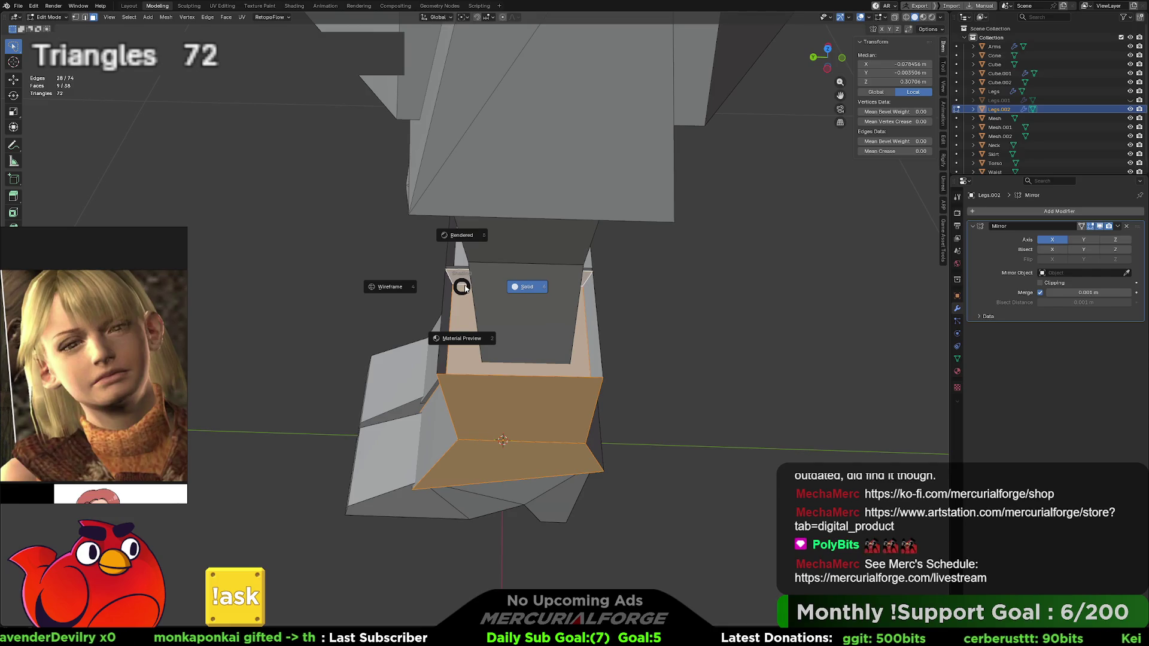
key(Escape)
key(x)
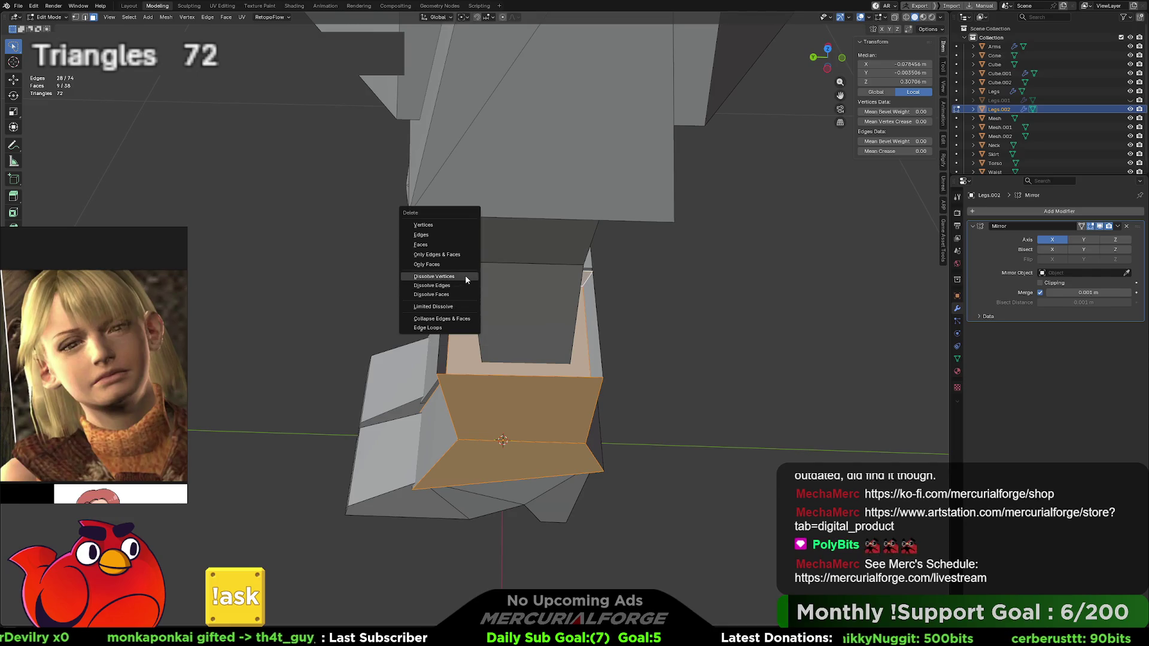
click(458, 286)
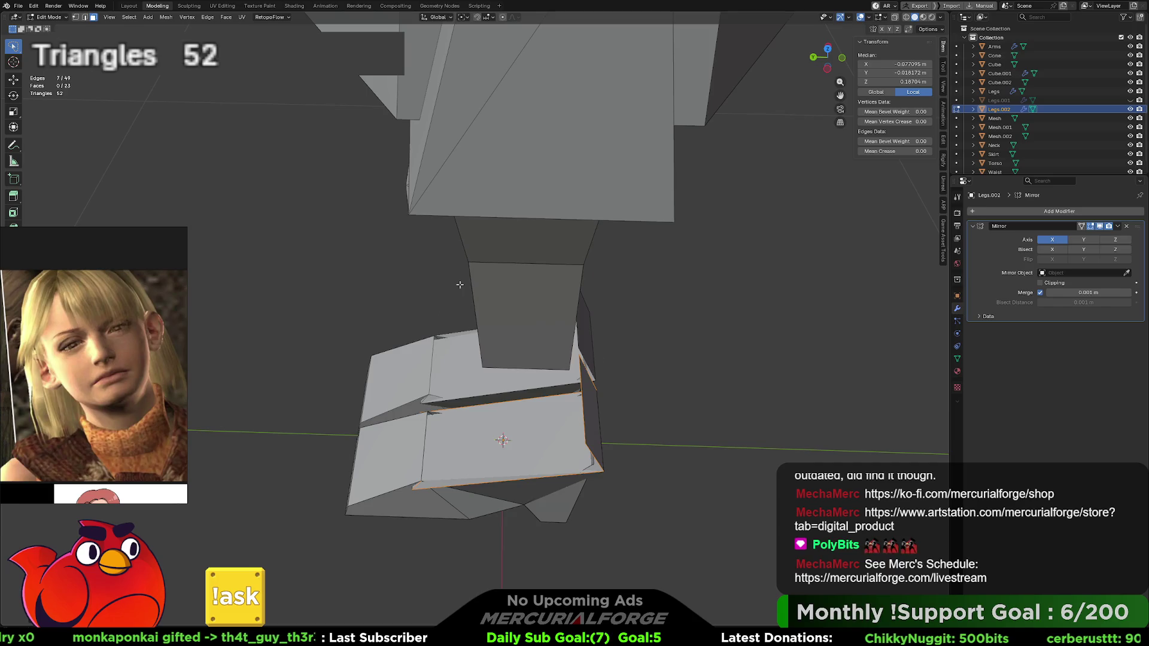
key(ctrl+z)
key(x)
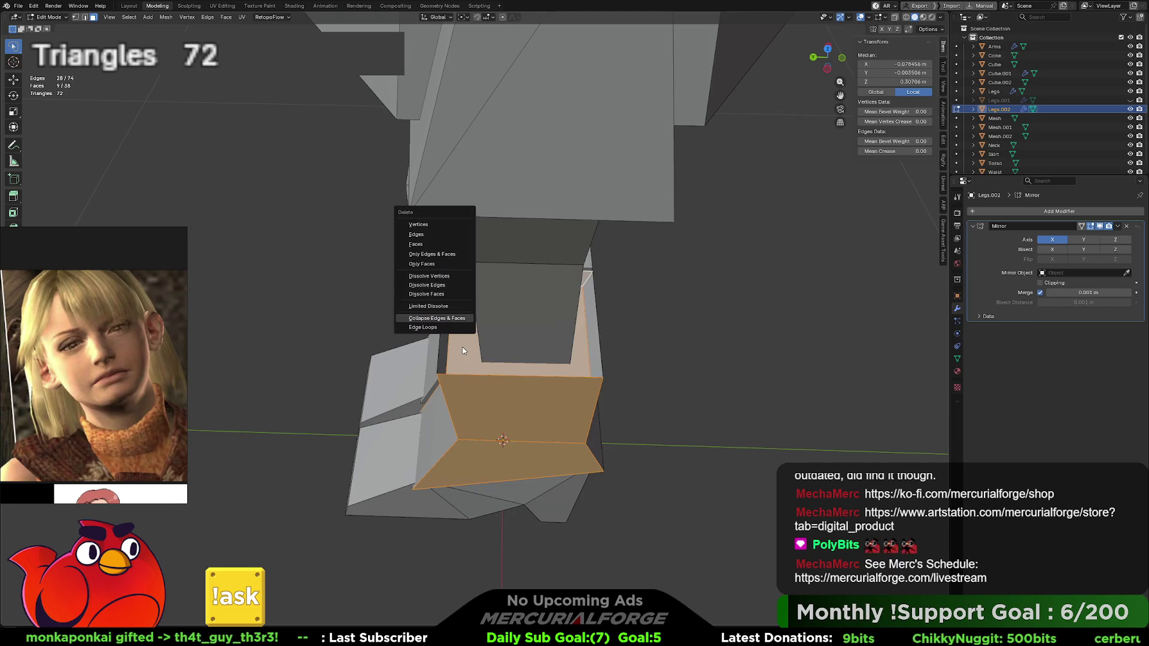
key(Escape)
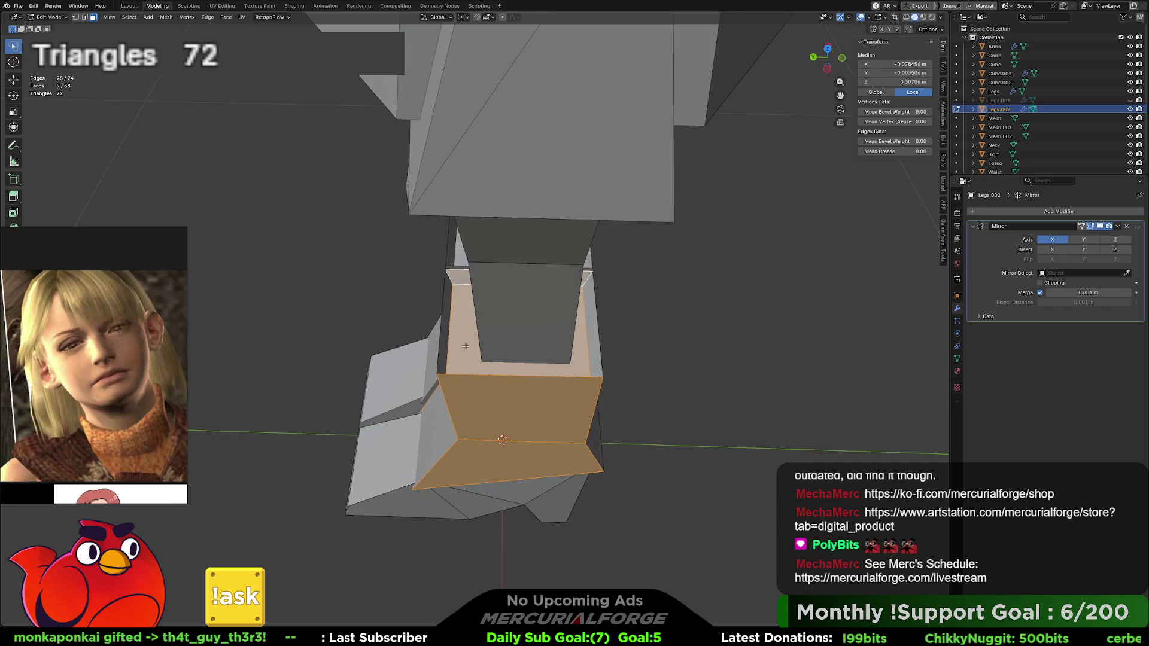
key(alt+a)
Step: Delete the inner strip faces inside the boot shaft, then select the open hole's border edge
alt+click(455, 320)
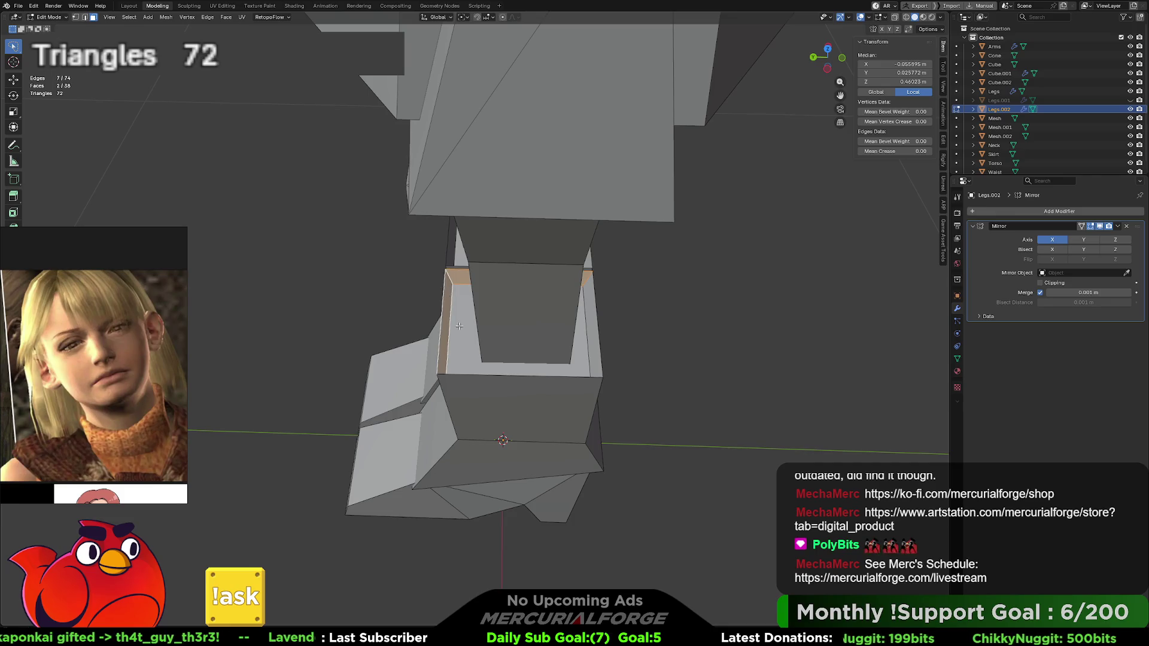
alt+shift+click(576, 324)
middle_drag(576, 324, 628, 276)
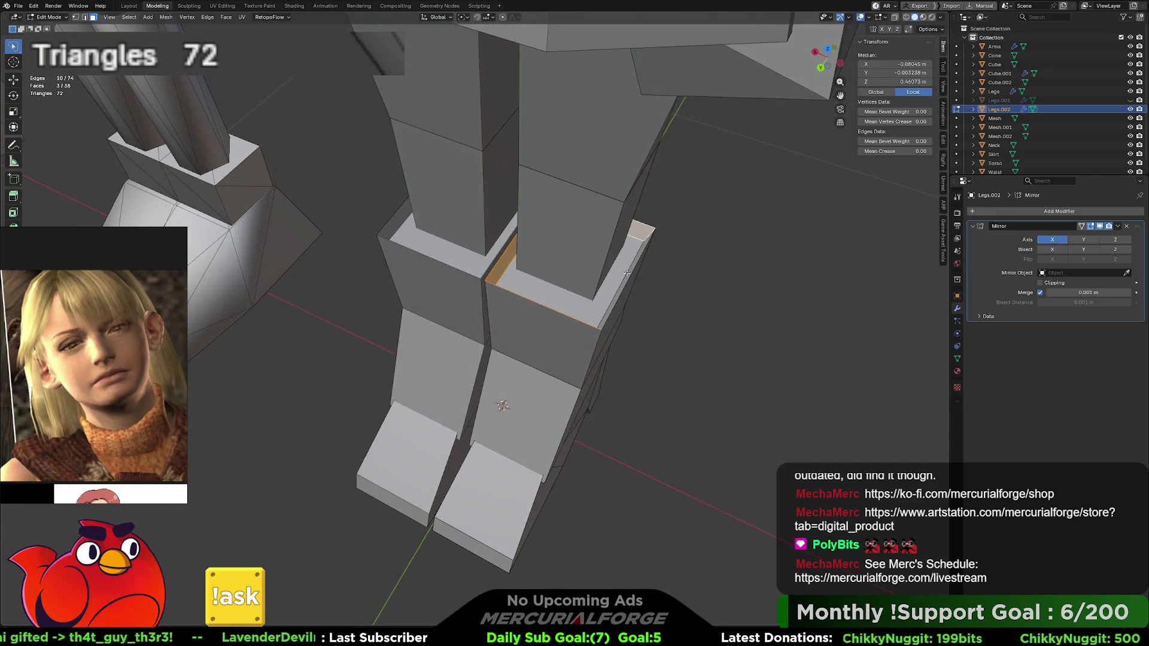
alt+shift+click(629, 275)
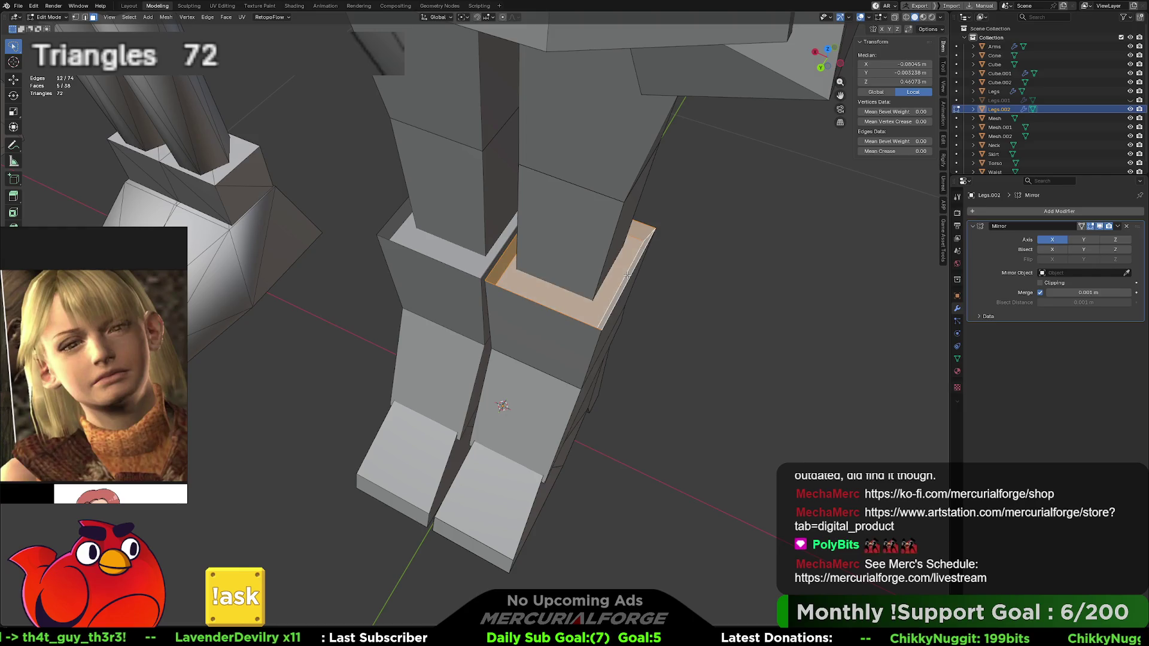
key(x)
click(598, 235)
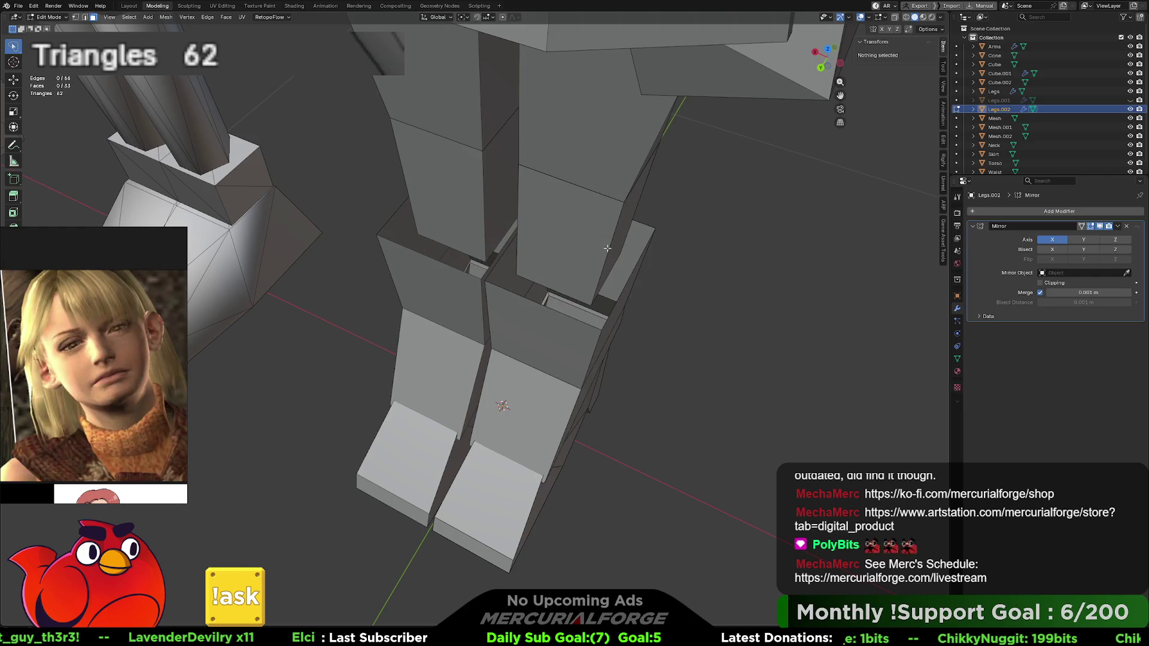
click(633, 270)
key(2)
click(644, 225)
Step: Cap the boot top with a new face and raise two ankle edges along Z
key(f)
mouse_move(595, 283)
middle_down()
mouse_move(497, 291)
mouse_move(503, 335)
middle_up()
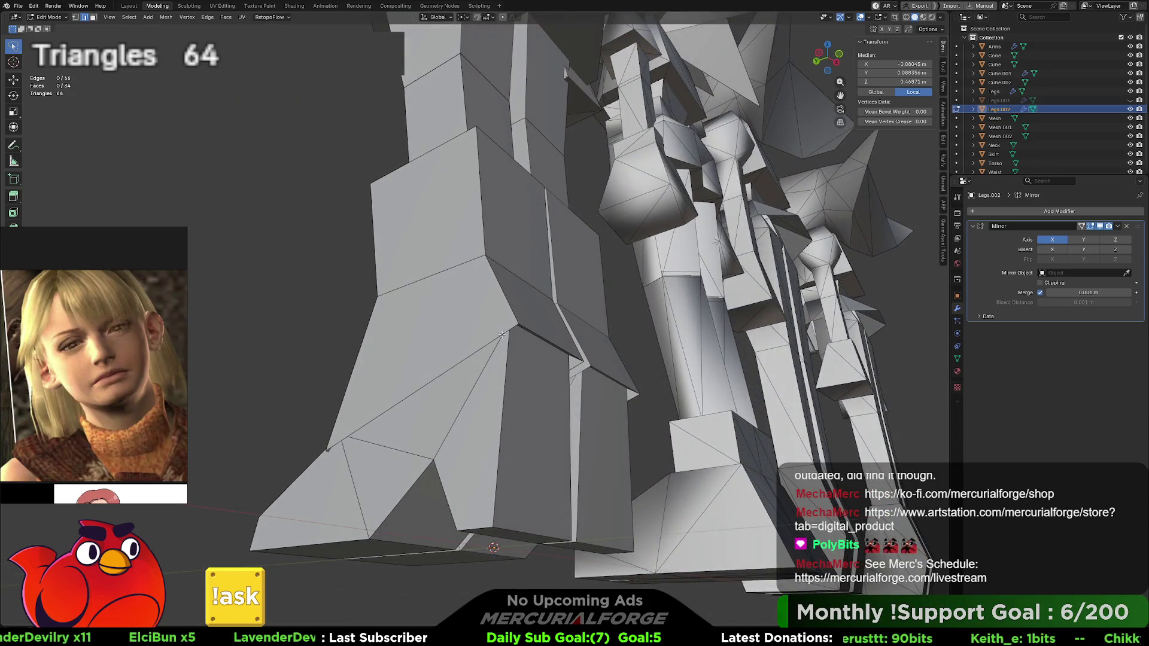
click(542, 337)
key(g)
key(z)
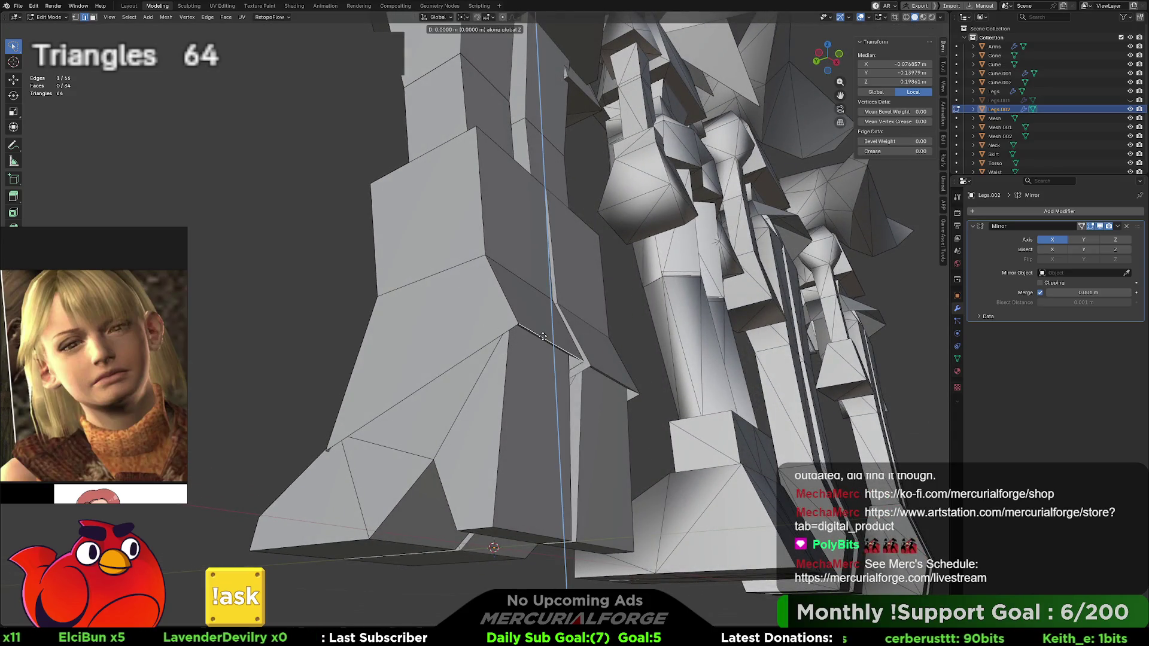
click(410, 363)
middle_drag(411, 364, 541, 438)
click(558, 445)
key(g)
key(z)
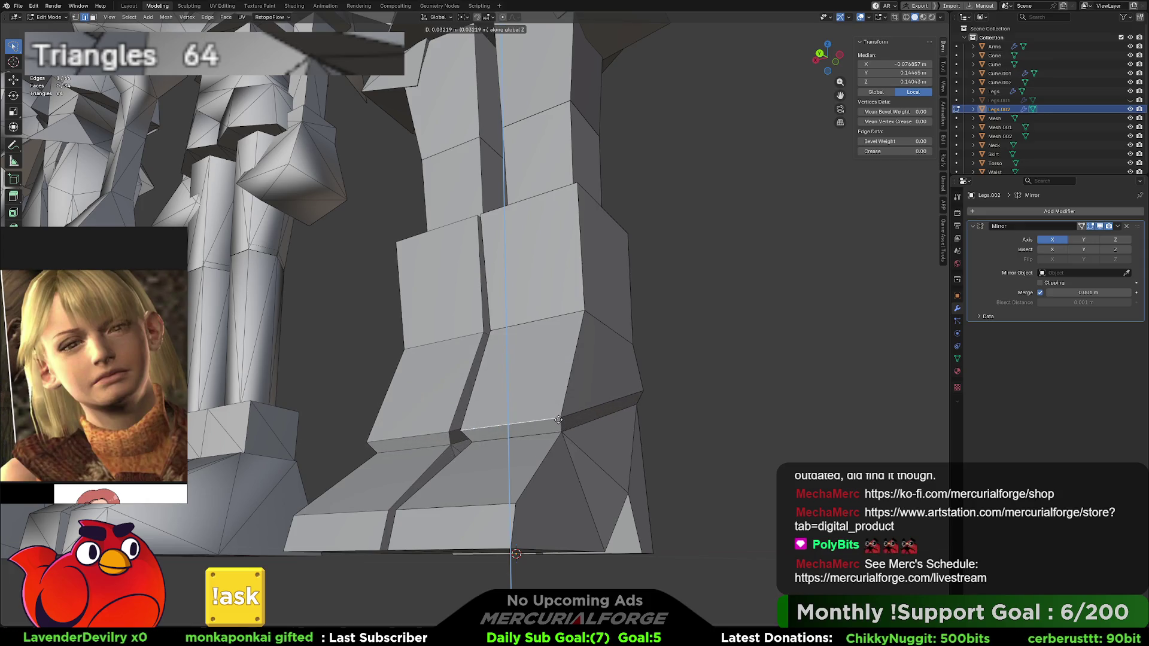
click(558, 419)
Step: Slide two heel edges sideways along X while locking Y
mouse_move(558, 420)
middle_down()
mouse_move(551, 482)
mouse_move(708, 469)
mouse_move(659, 471)
middle_up()
shift+click(579, 461)
mouse_move(580, 461)
middle_down()
mouse_move(636, 452)
mouse_move(602, 455)
middle_up()
key(g)
key(shift+y)
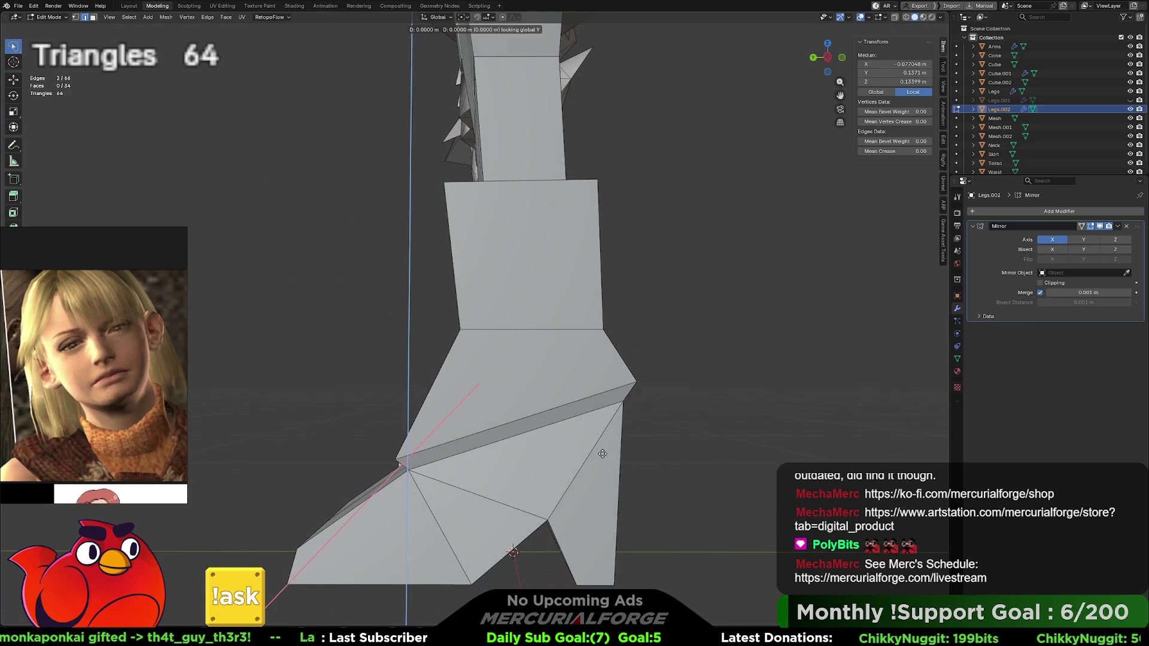
key(shift+x)
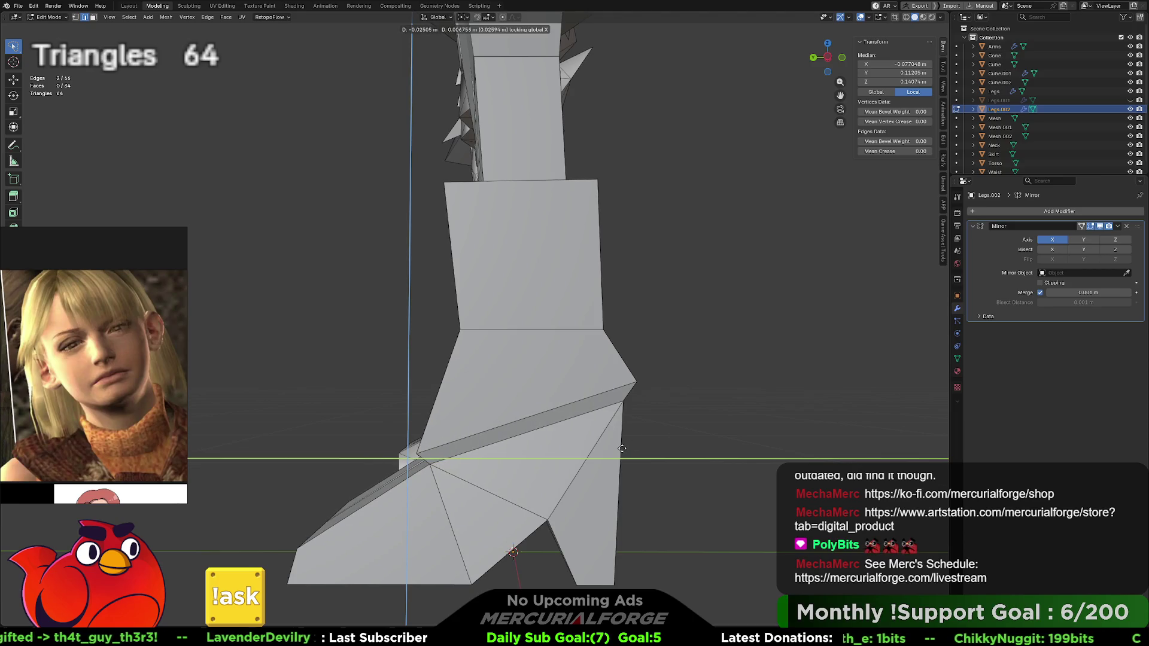
click(632, 446)
mouse_move(632, 446)
middle_down()
mouse_move(561, 454)
mouse_move(504, 481)
mouse_move(492, 463)
middle_up()
Step: Frame the lower leg, boot and ground line in side orthographic view, then flip sides
scroll(492, 464, down, 10)
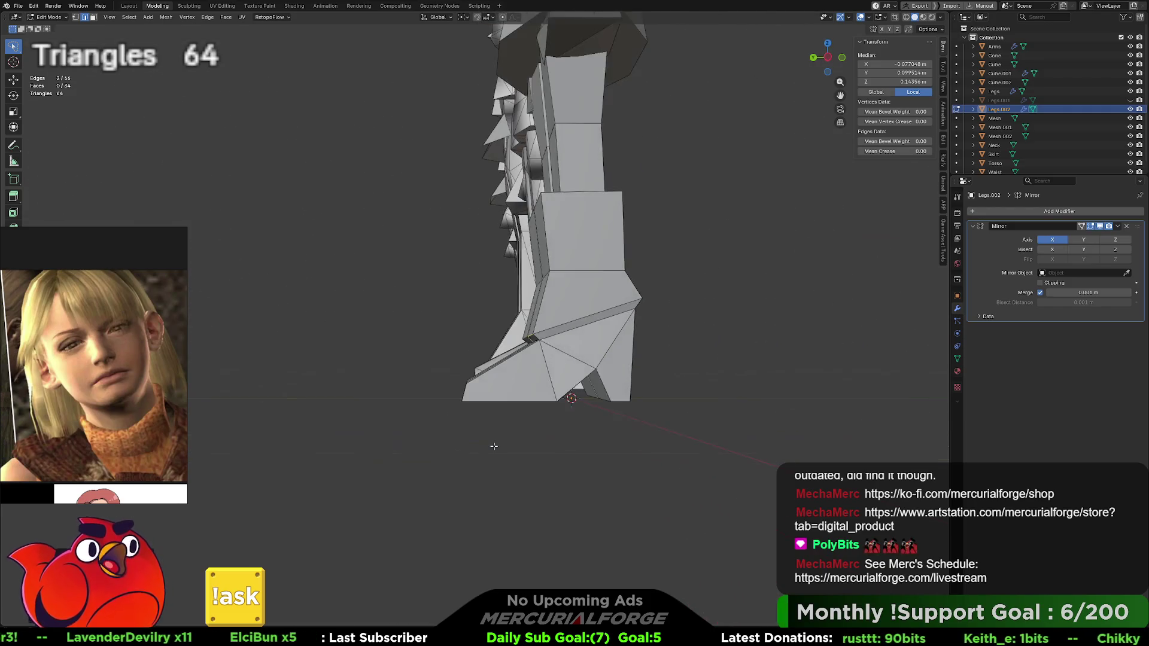
mouse_move(586, 449)
middle_down()
mouse_move(679, 449)
mouse_move(533, 449)
middle_up()
scroll(680, 449, up, 8)
scroll(699, 448, down, 10)
key(KP_1)
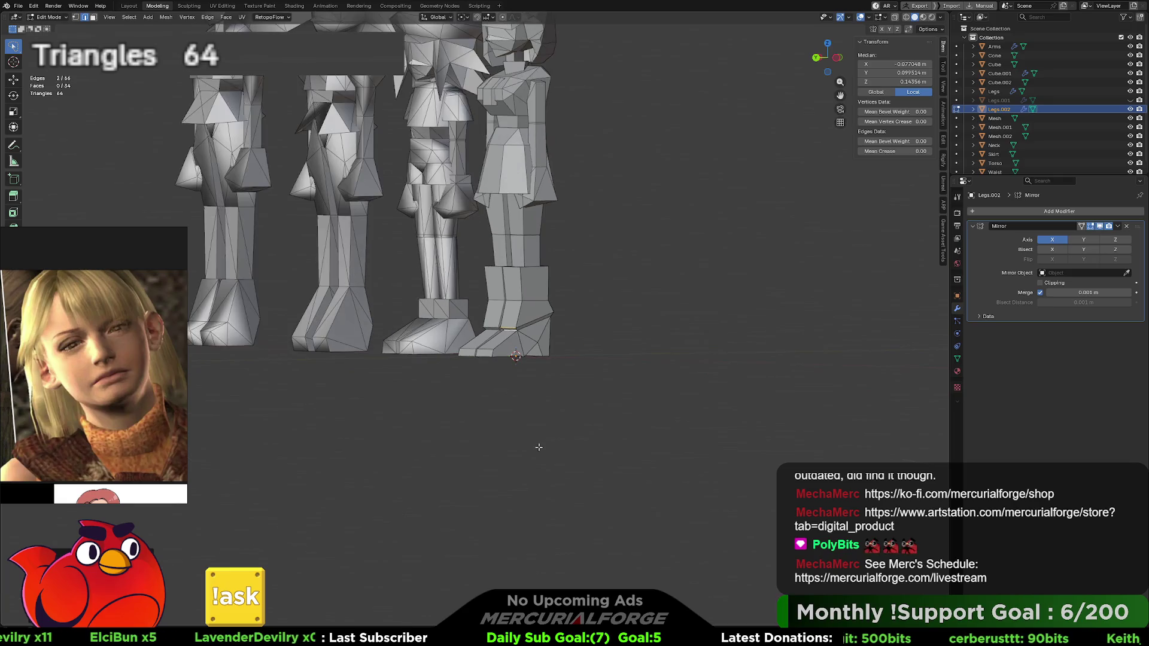
key(KP_3)
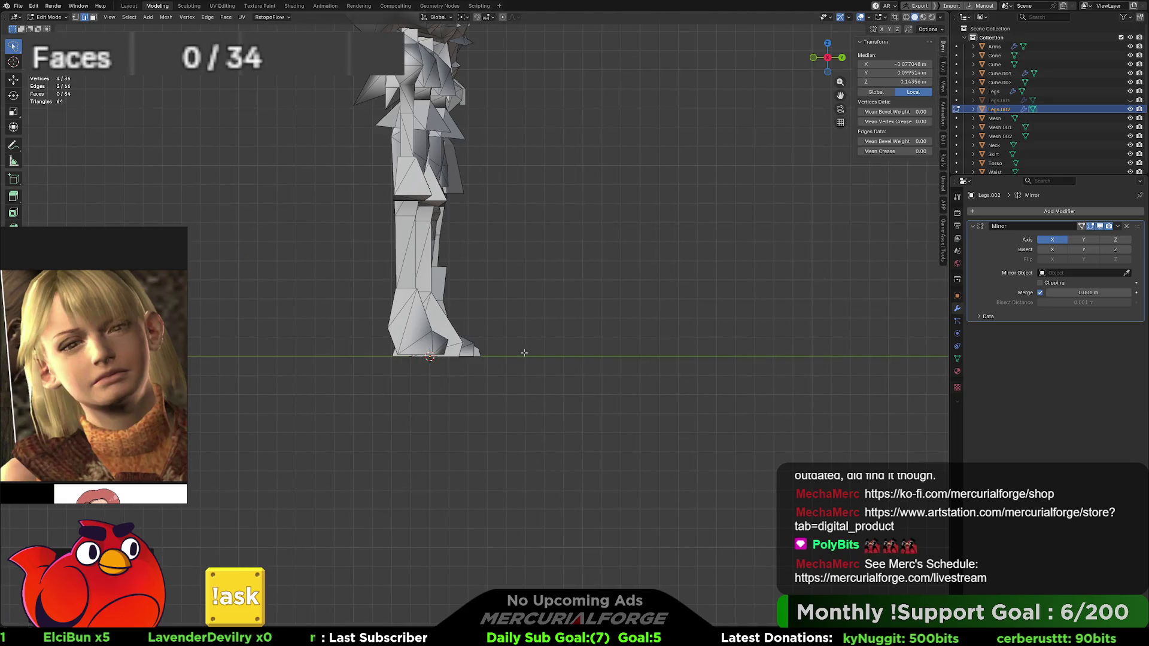
scroll(583, 441, up, 6)
scroll(584, 441, down, 6)
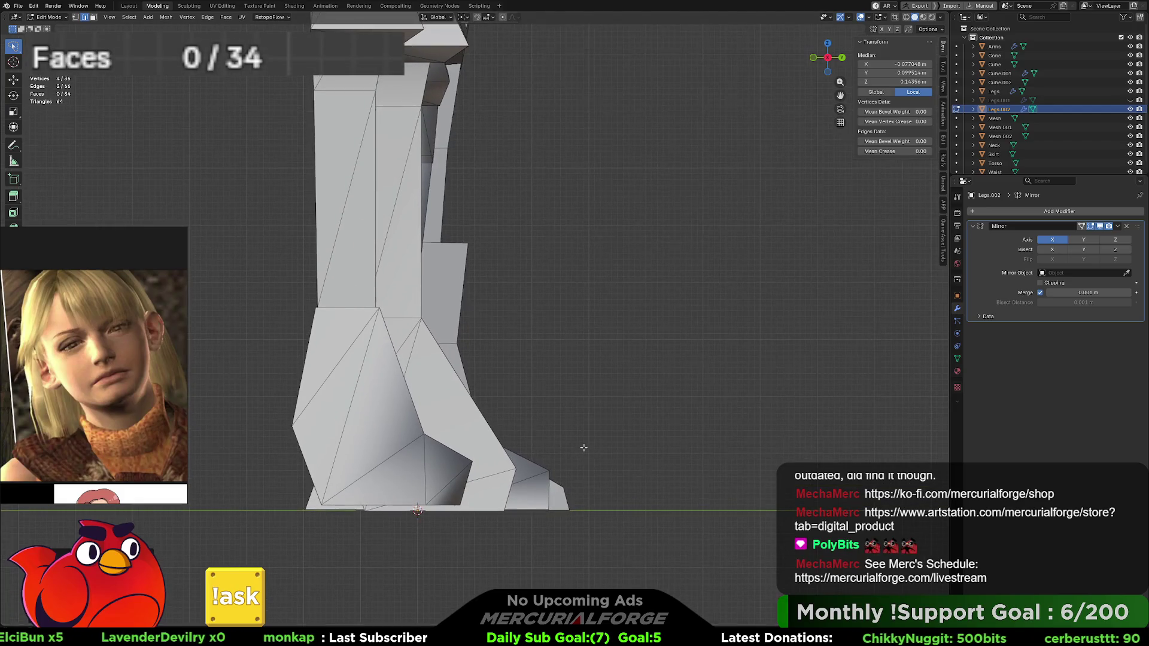
scroll(579, 446, up, 1)
shift+middle_drag(579, 446, 577, 503)
scroll(577, 503, down, 1)
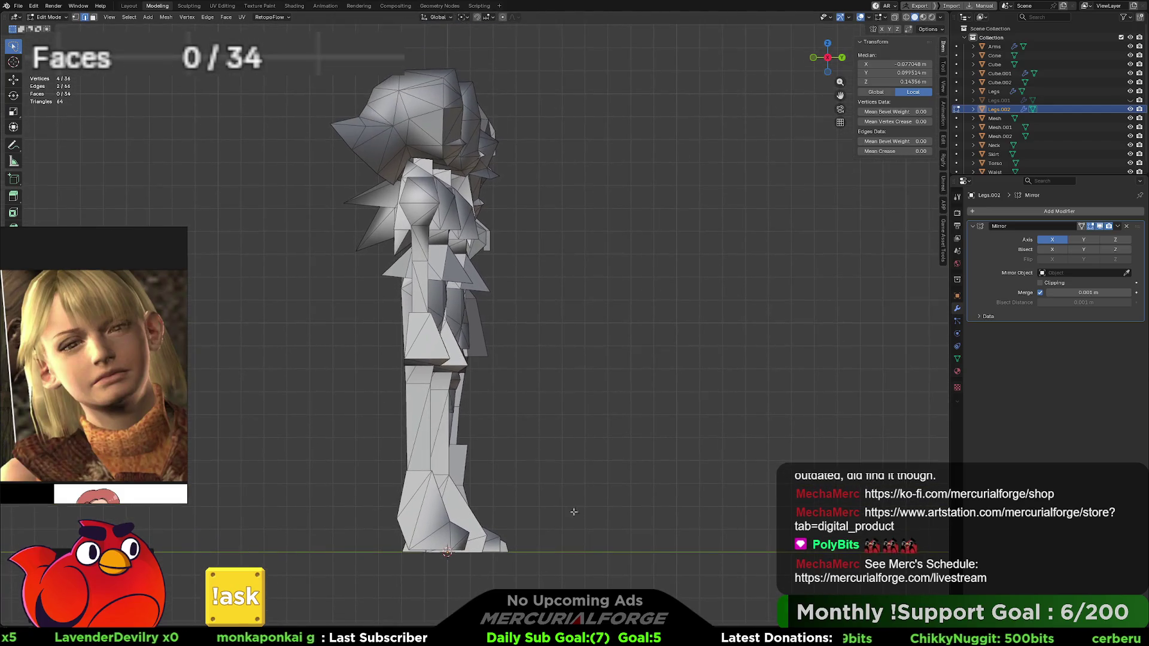
scroll(573, 459, up, 5)
scroll(575, 331, up, 5)
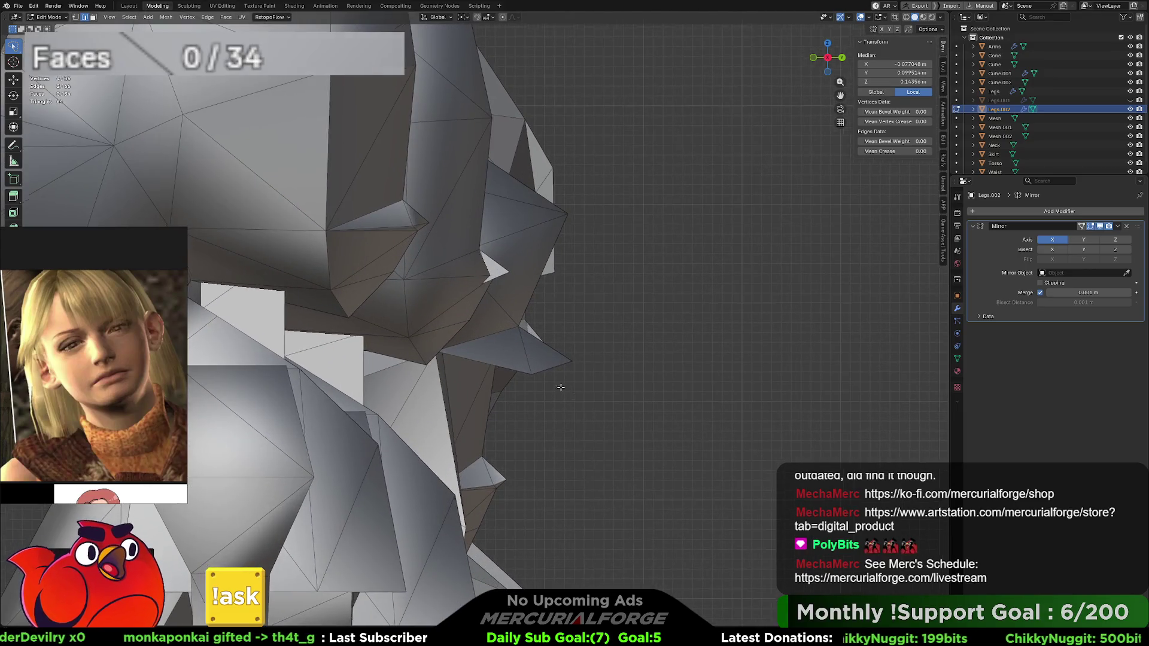
scroll(538, 329, down, 3)
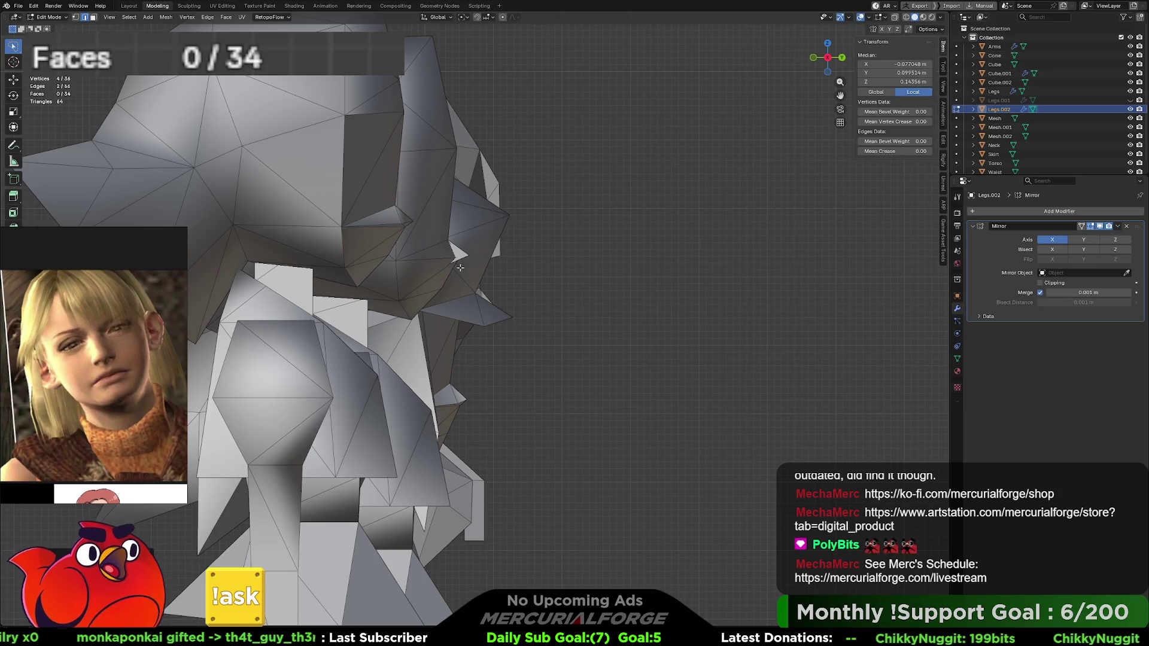
shift+scroll(608, 272, down, 10)
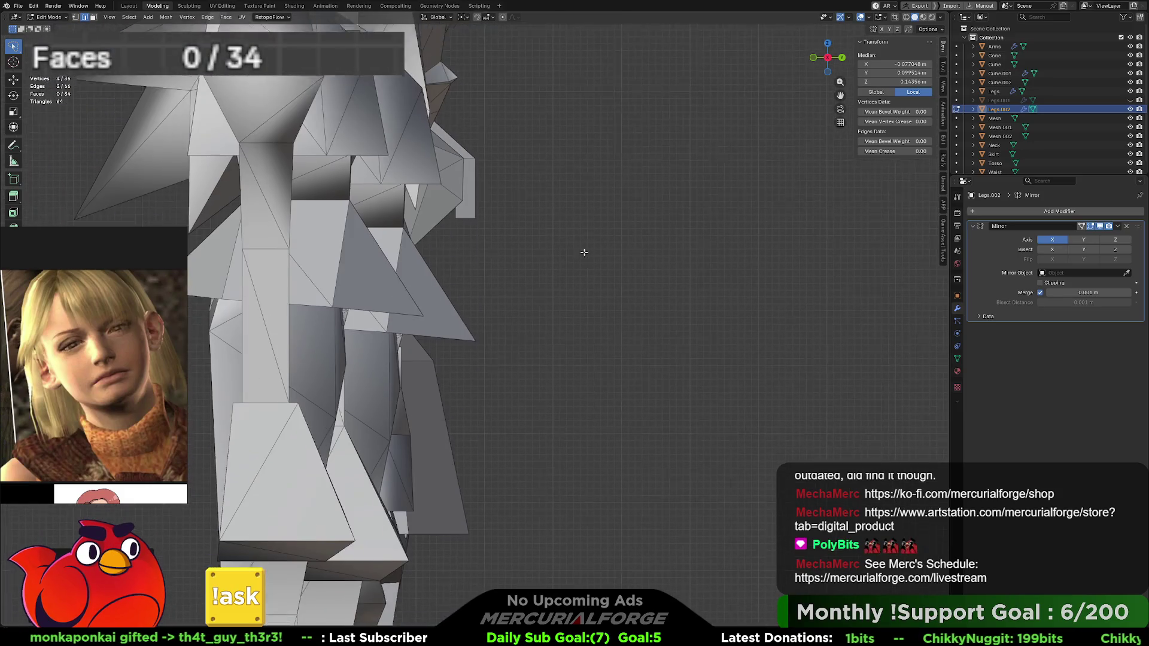
shift+scroll(555, 301, down, 6)
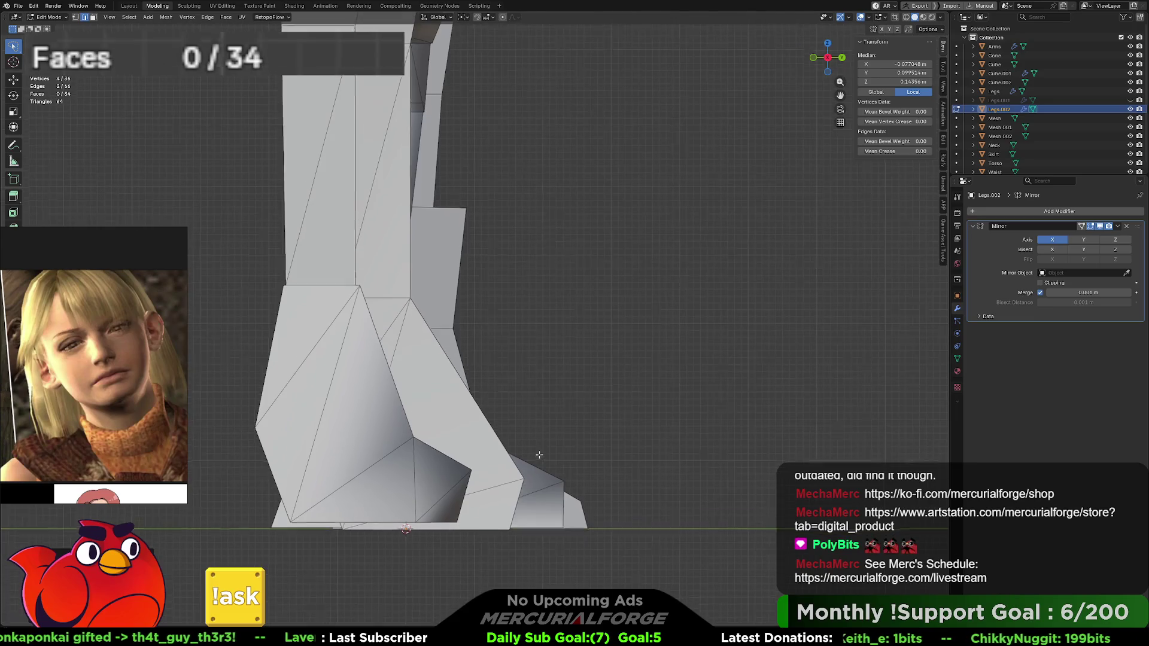
key(ctrl+KP_3)
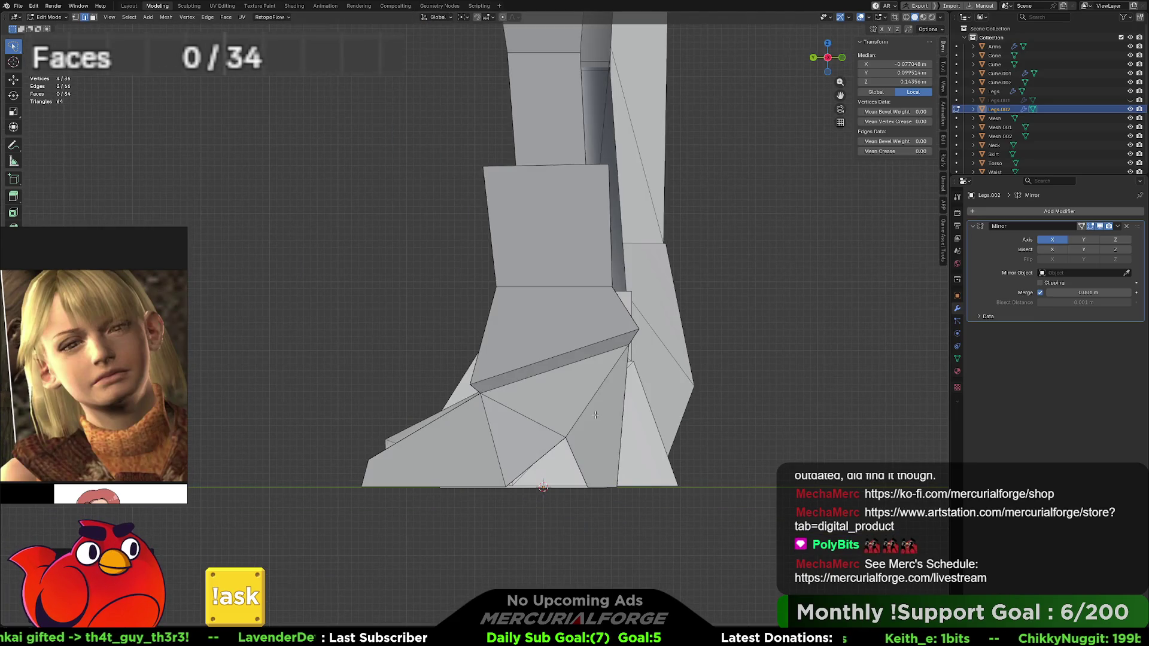
Step: Center the boot in the side view and enter X-ray vertex editing on the leg mesh
shift+middle_drag(459, 445, 579, 366)
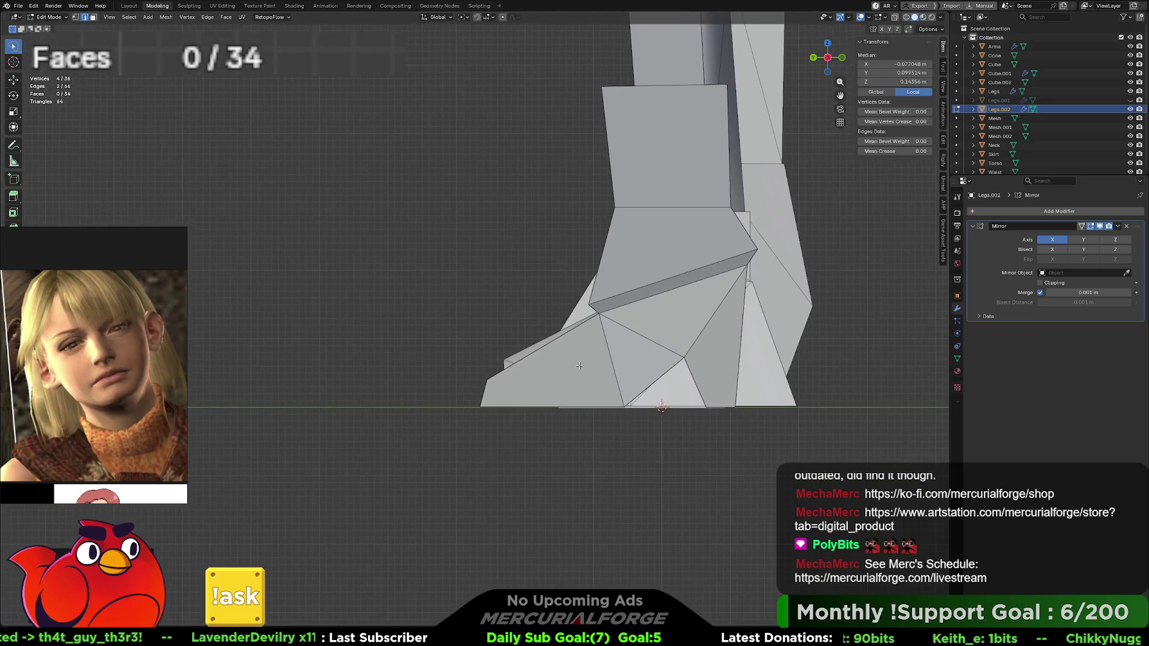
click(511, 407)
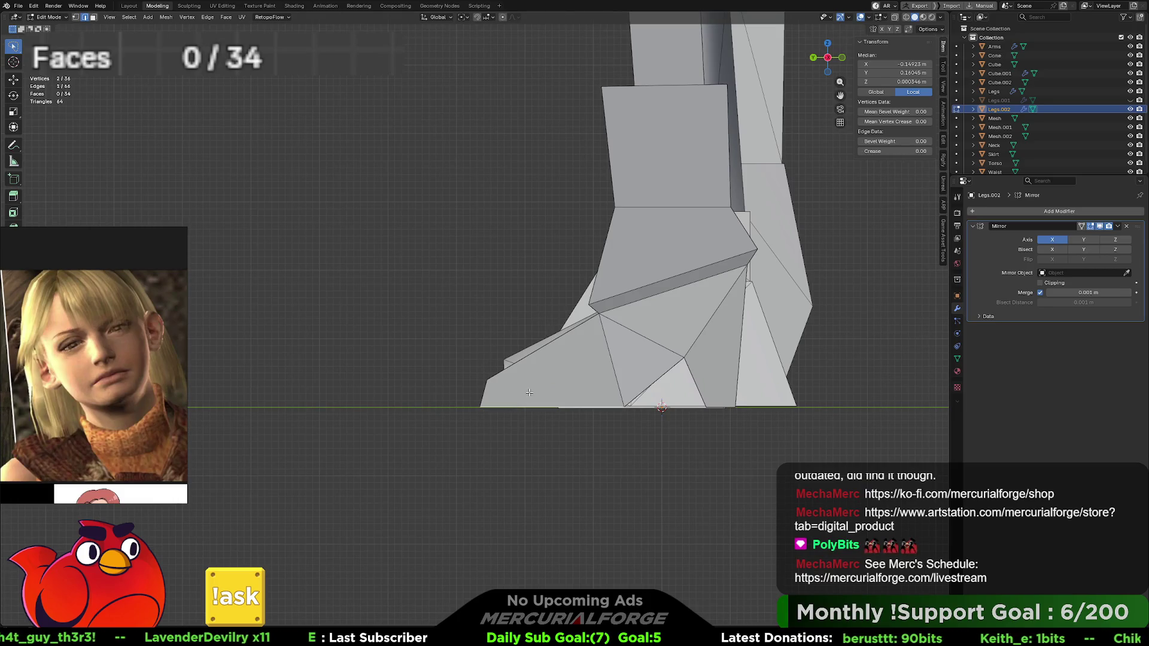
key(Tab)
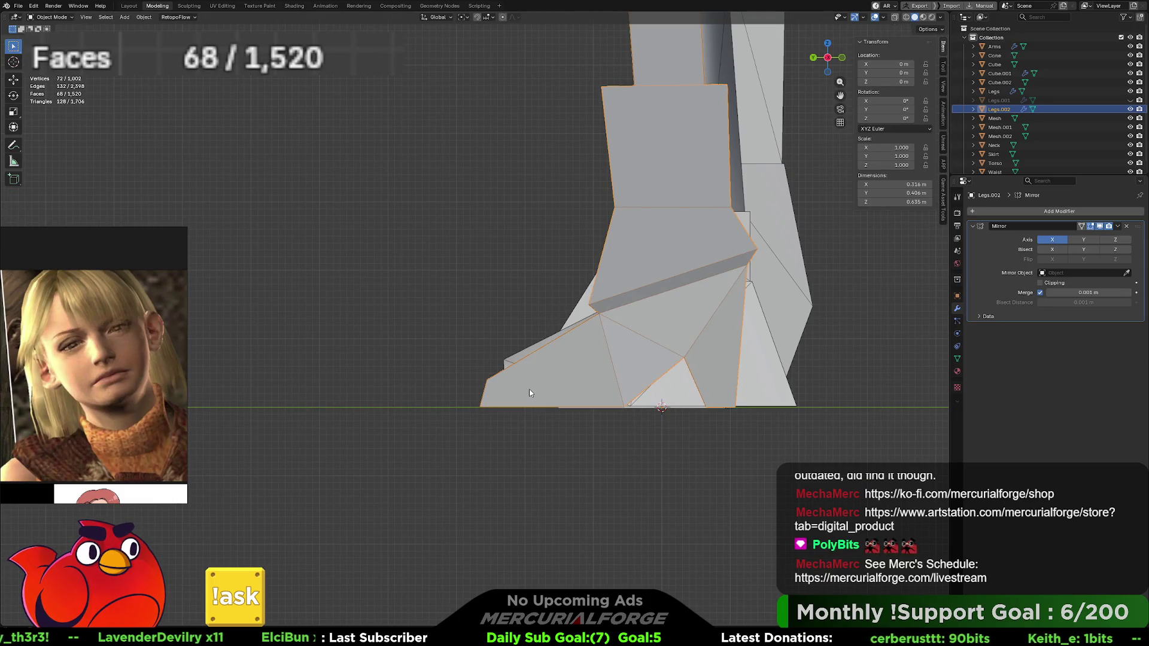
key(Tab)
key(alt+z)
key(1)
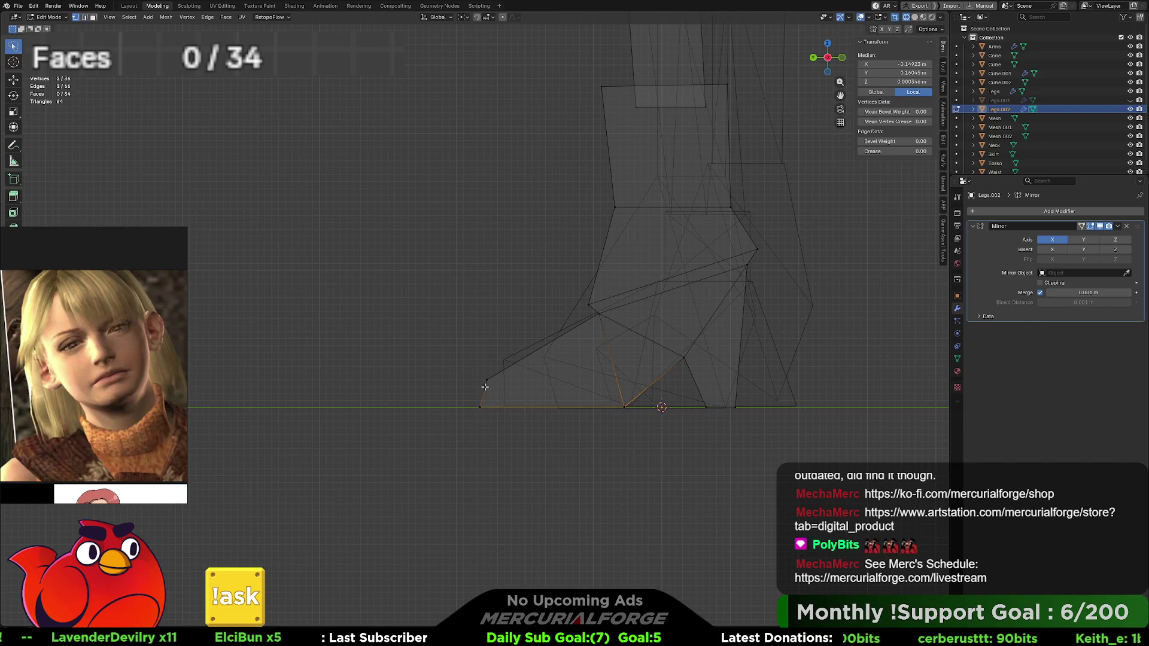
Step: Slide the boot's front toe vertices back along Y toward the heel, then restore solid shading
mouse_move(479, 390)
mouse_down()
mouse_move(512, 443)
mouse_move(534, 292)
mouse_move(459, 501)
mouse_move(547, 582)
mouse_up()
key(g)
key(y)
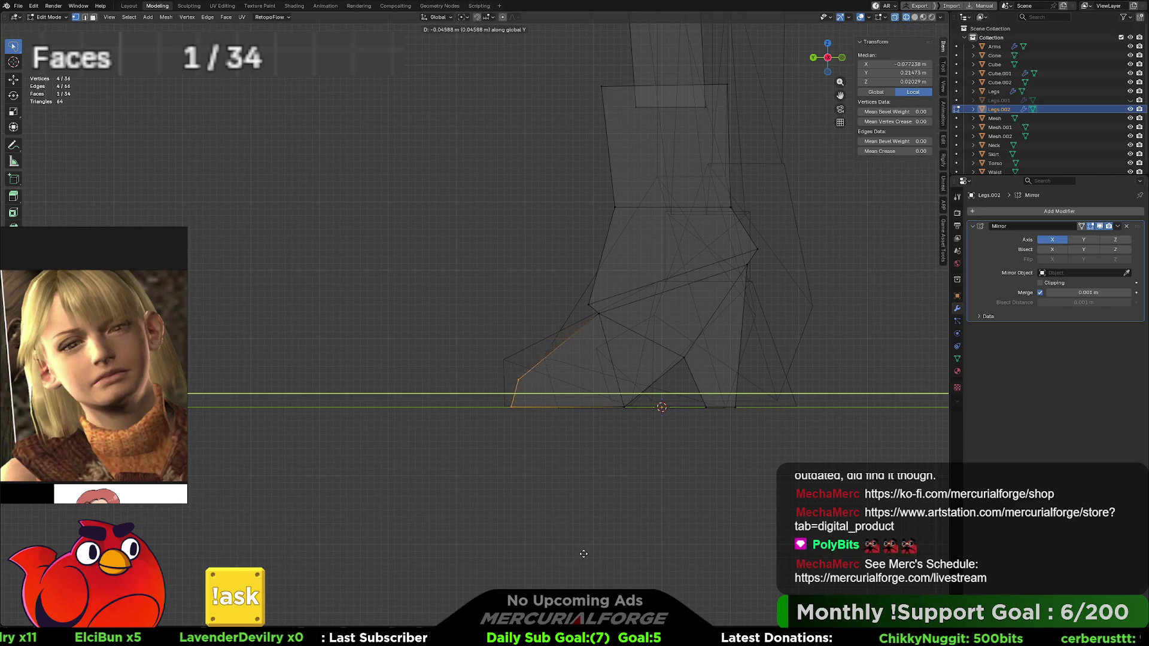
click(632, 506)
click(632, 505)
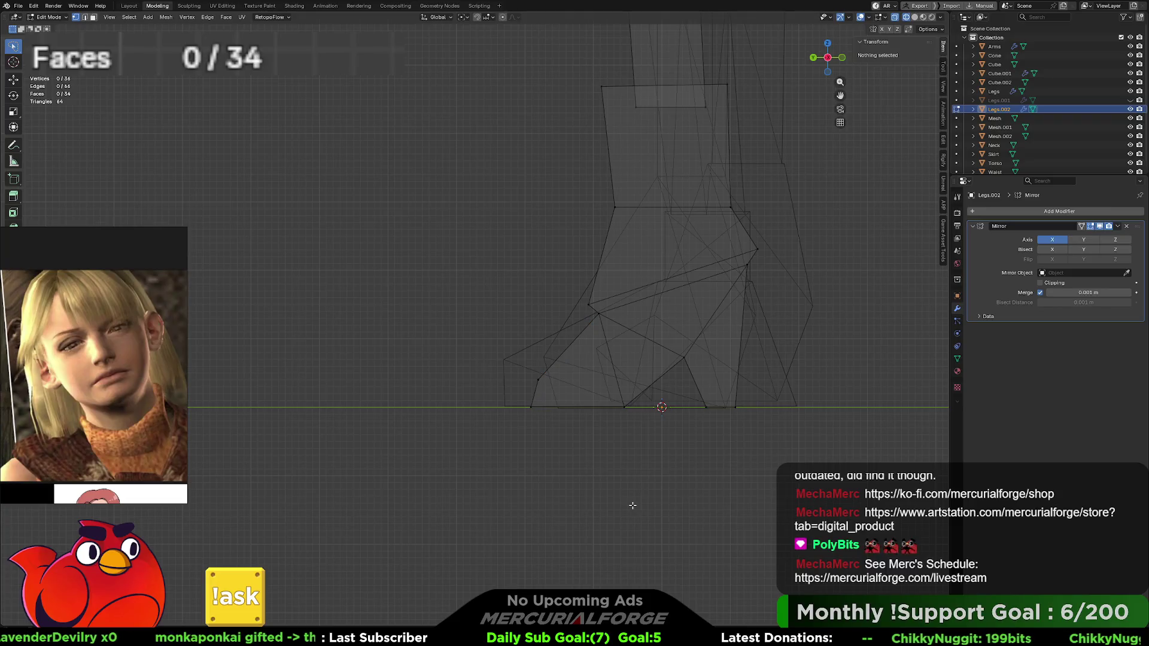
middle_drag(637, 500, 637, 500)
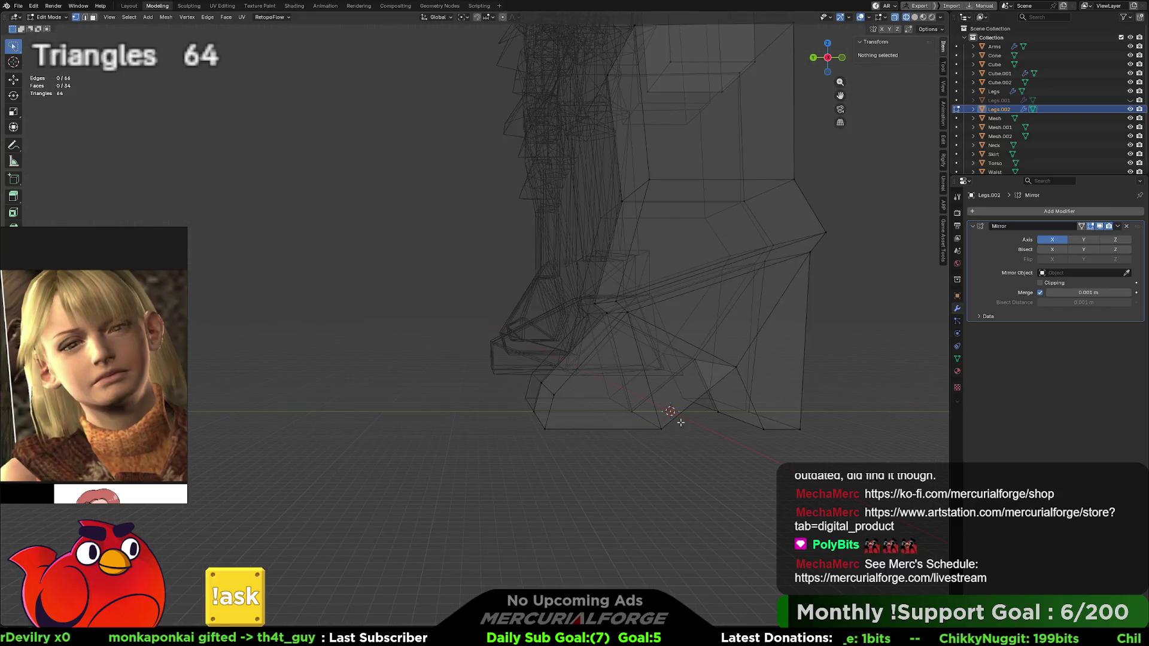
key(shift+z)
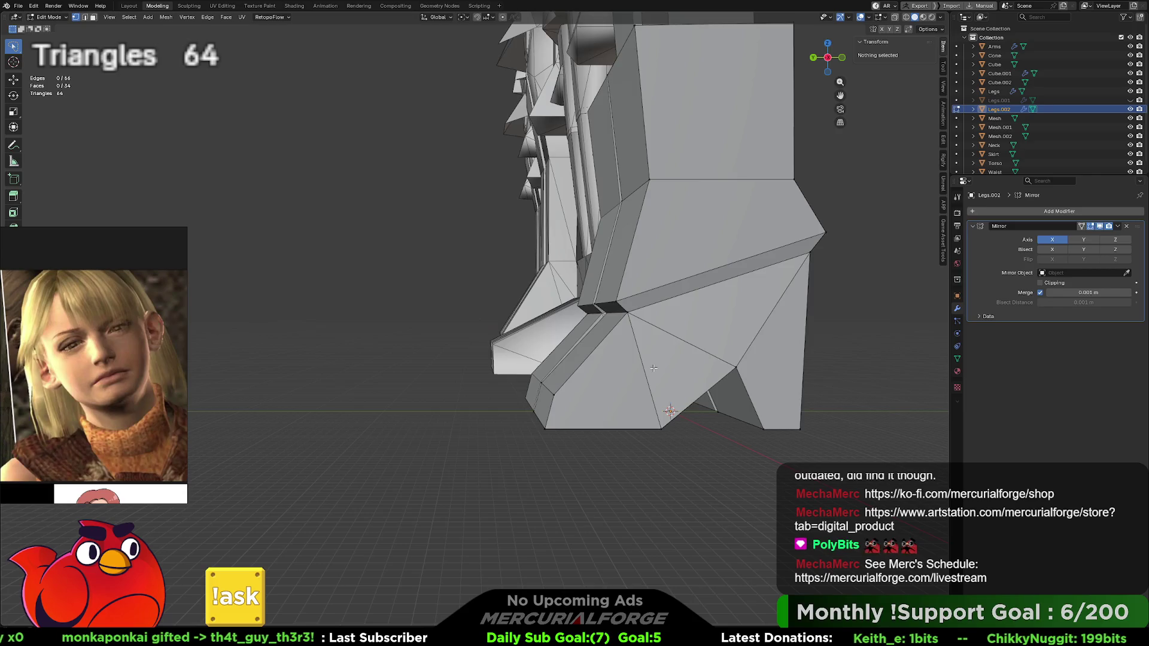
scroll(654, 368, down, 3)
mouse_move(653, 368)
middle_down()
mouse_move(608, 309)
mouse_move(590, 311)
mouse_move(600, 324)
middle_up()
scroll(609, 309, down, 4)
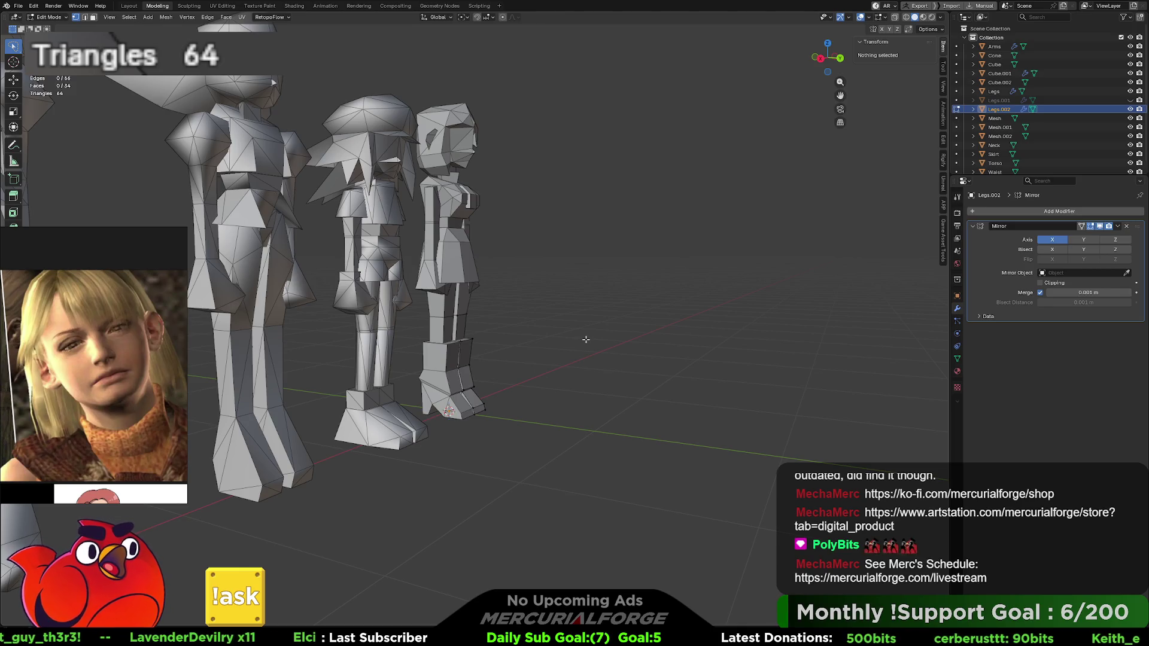
mouse_move(540, 391)
middle_down()
mouse_move(431, 287)
mouse_move(474, 389)
mouse_move(559, 366)
middle_up()
key(Tab)
click(559, 367)
mouse_move(593, 120)
mouse_down()
mouse_move(454, 576)
mouse_move(432, 593)
mouse_up()
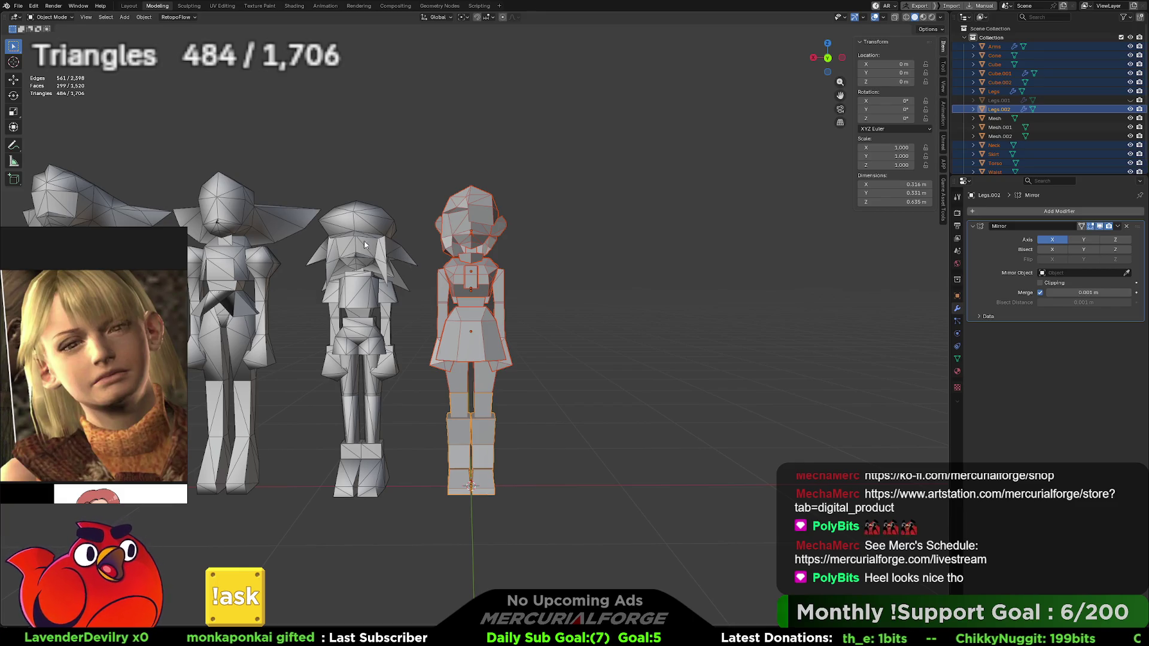
click(352, 251)
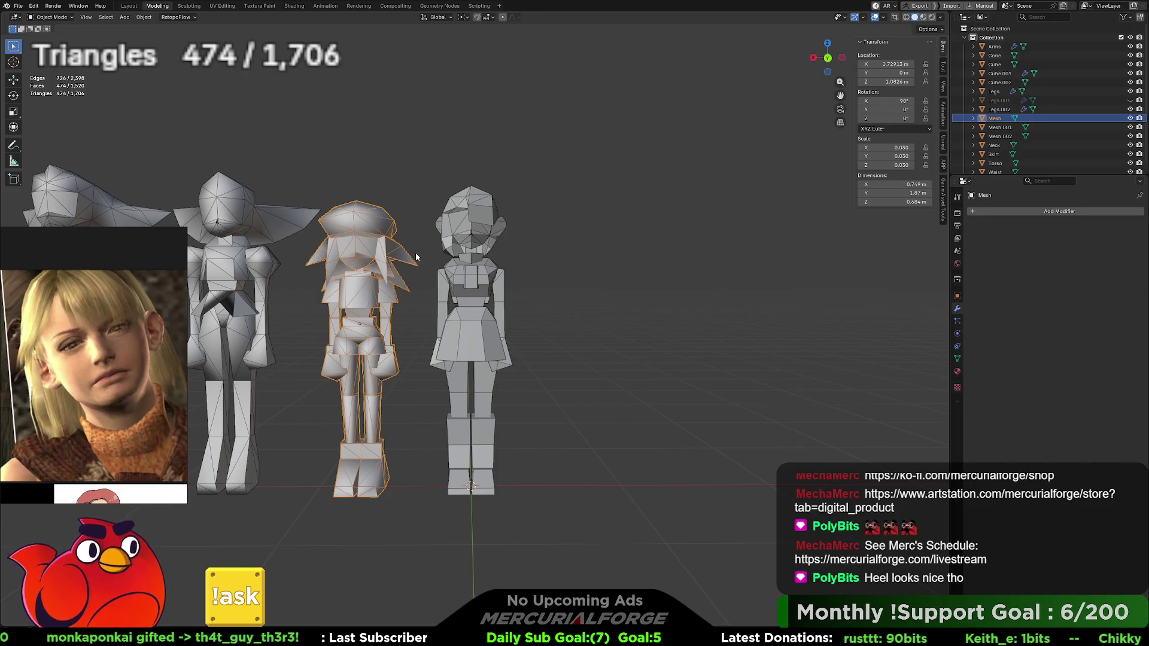
drag(572, 152, 436, 376)
drag(579, 165, 435, 457)
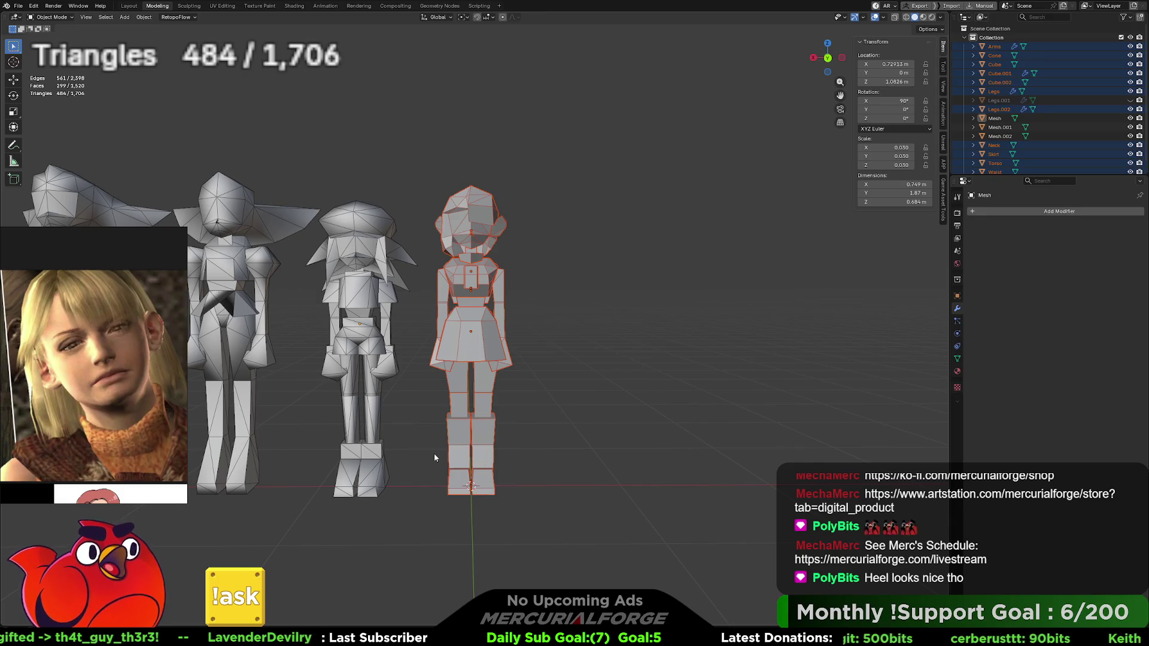
scroll(482, 448, up, 2)
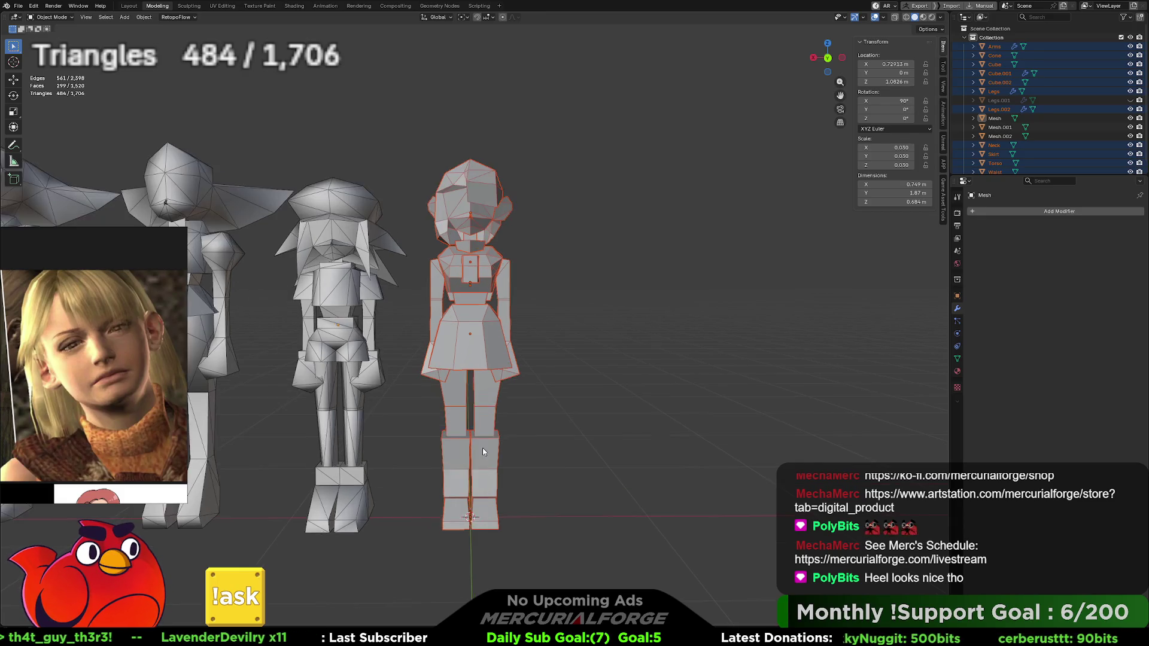
shift+middle_drag(492, 461, 527, 393)
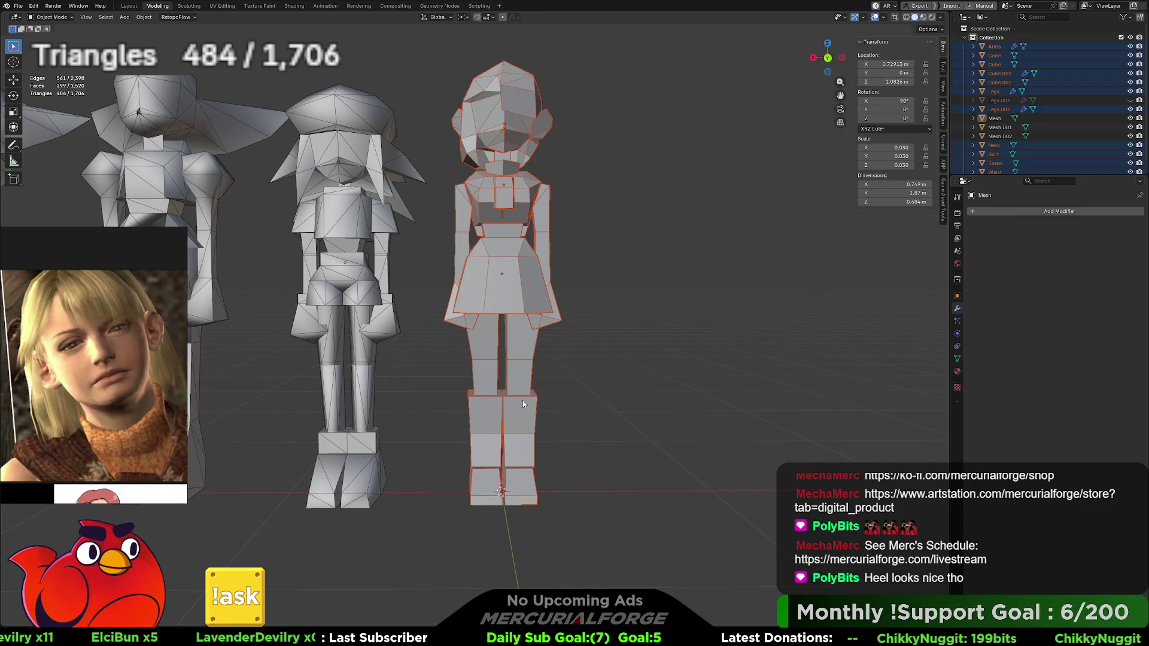
middle_drag(706, 420, 602, 415)
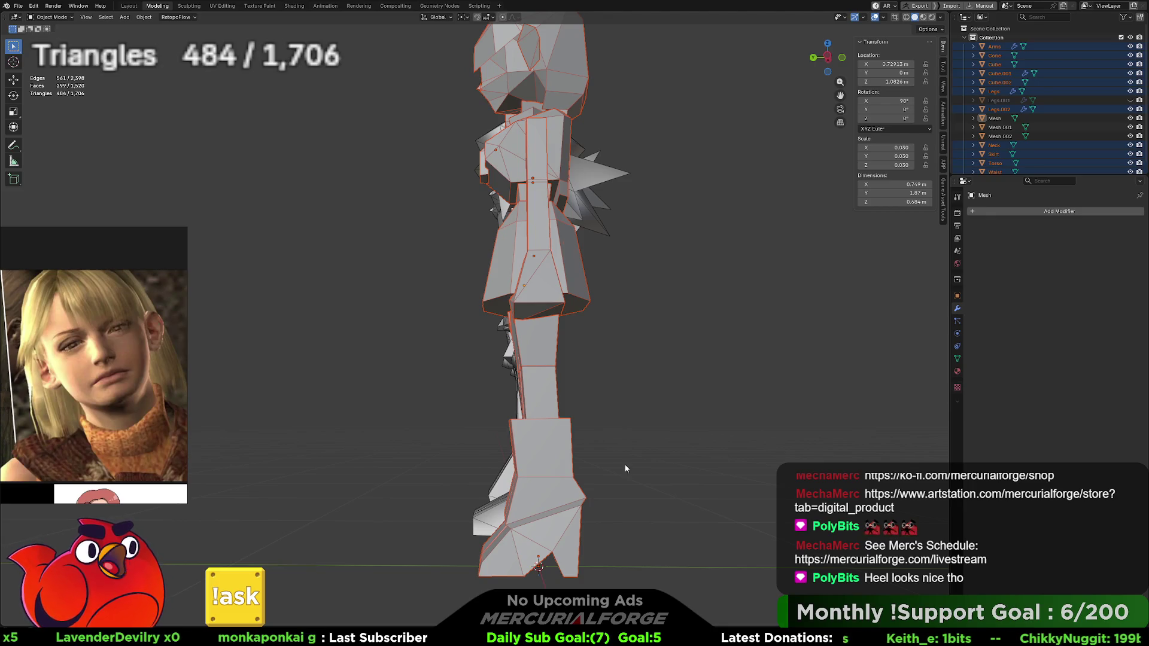
click(560, 473)
mouse_move(557, 470)
shift+middle_down()
mouse_move(551, 343)
mouse_move(588, 359)
shift+middle_up()
scroll(586, 361, up, 3)
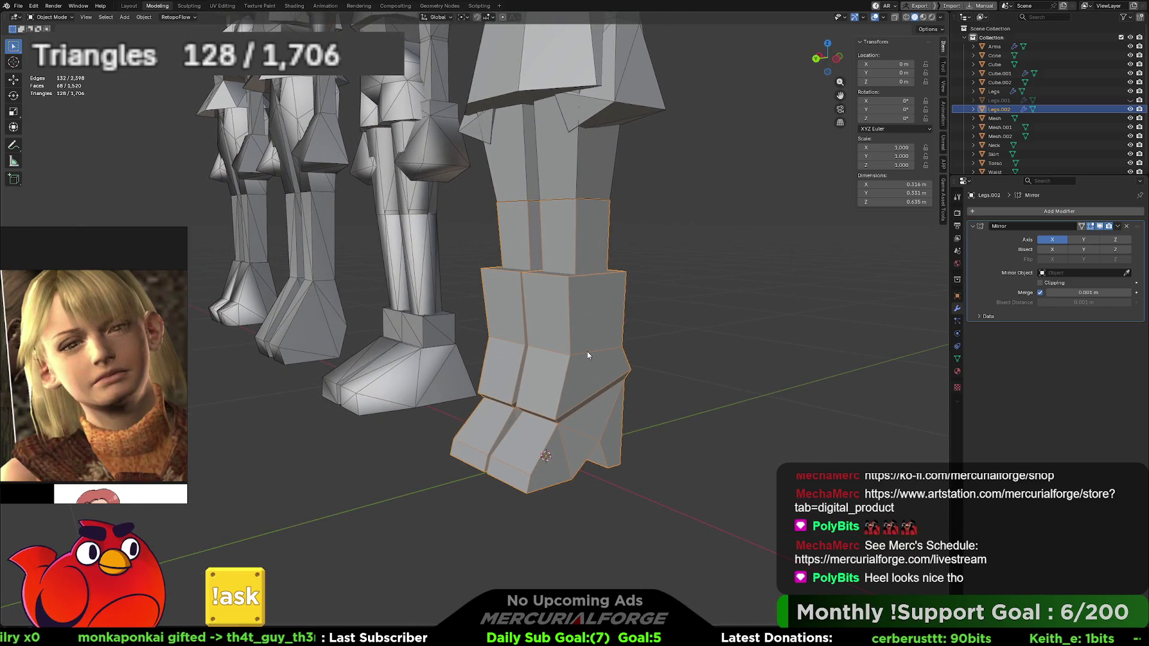
Step: Dissolve the edge loop around the boot on Legs.002, cutting it from 64 to 56 triangles
key(Tab)
alt+click(587, 351)
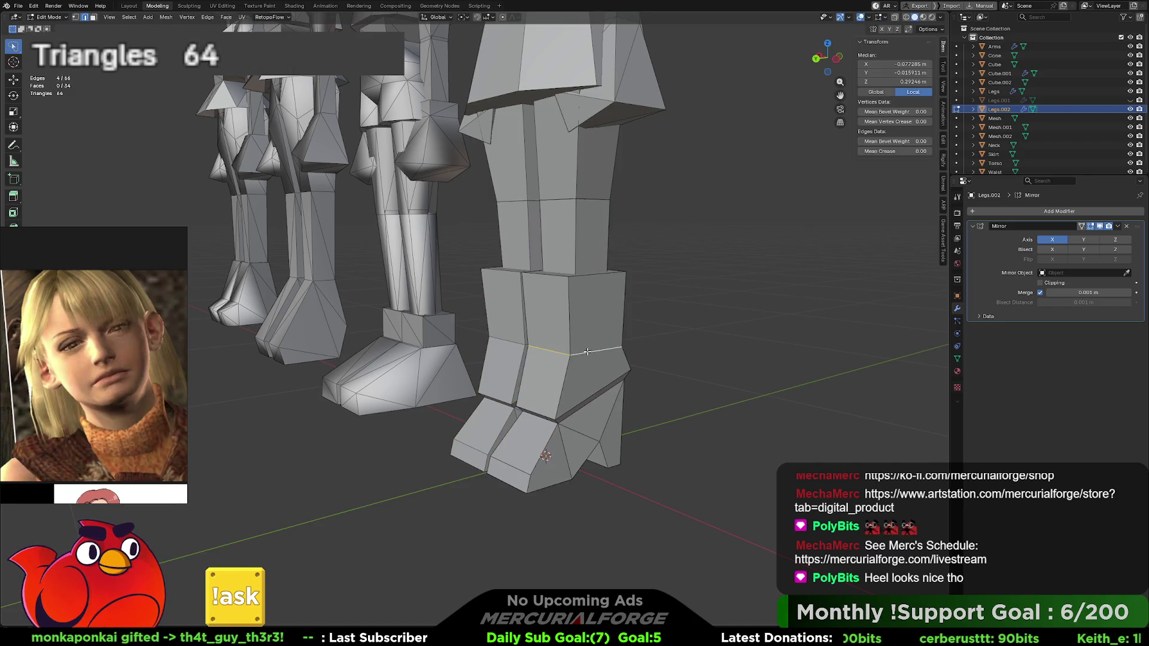
key(x)
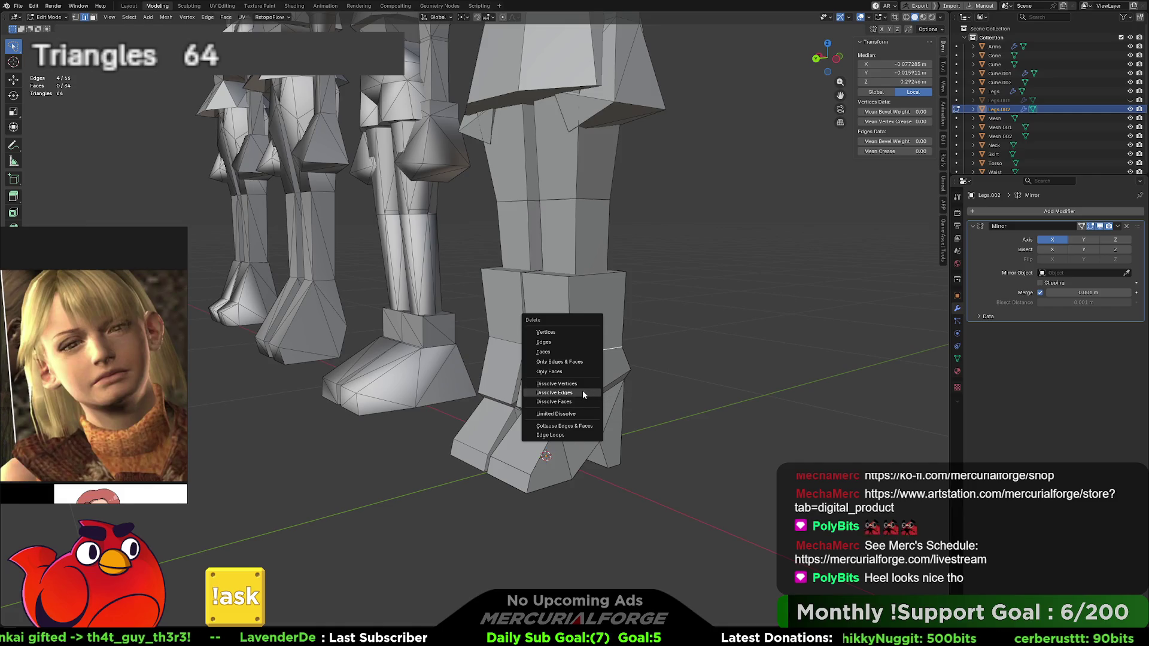
click(583, 393)
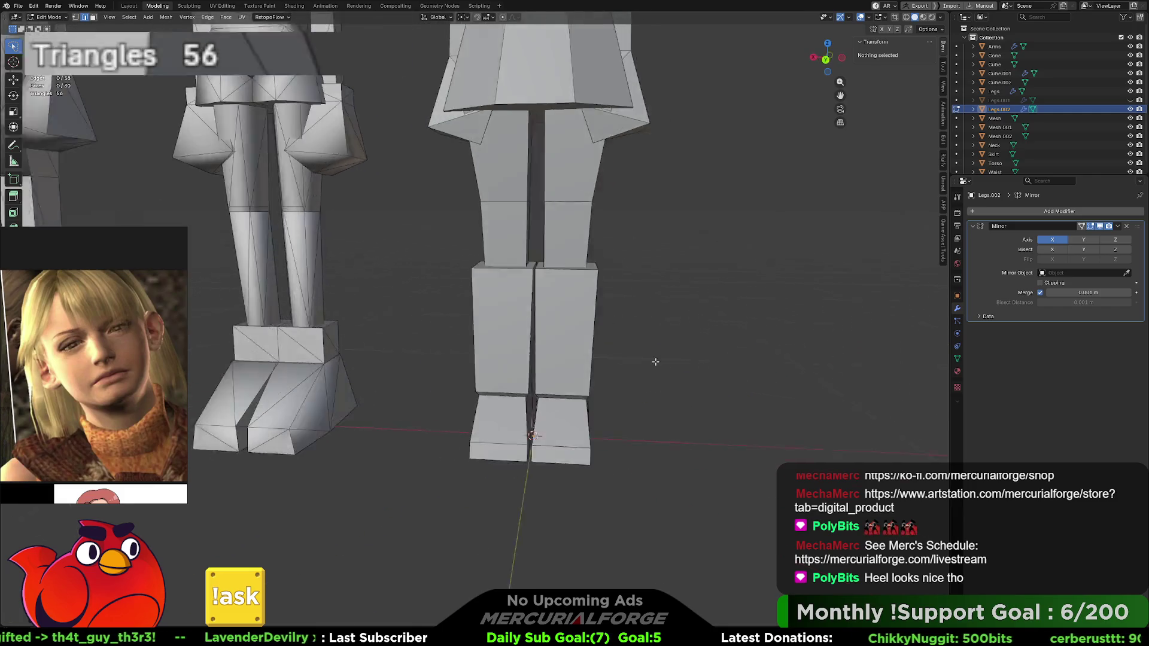
Step: Compare the legs against the references and box-select the whole girl figure
scroll(655, 362, down, 8)
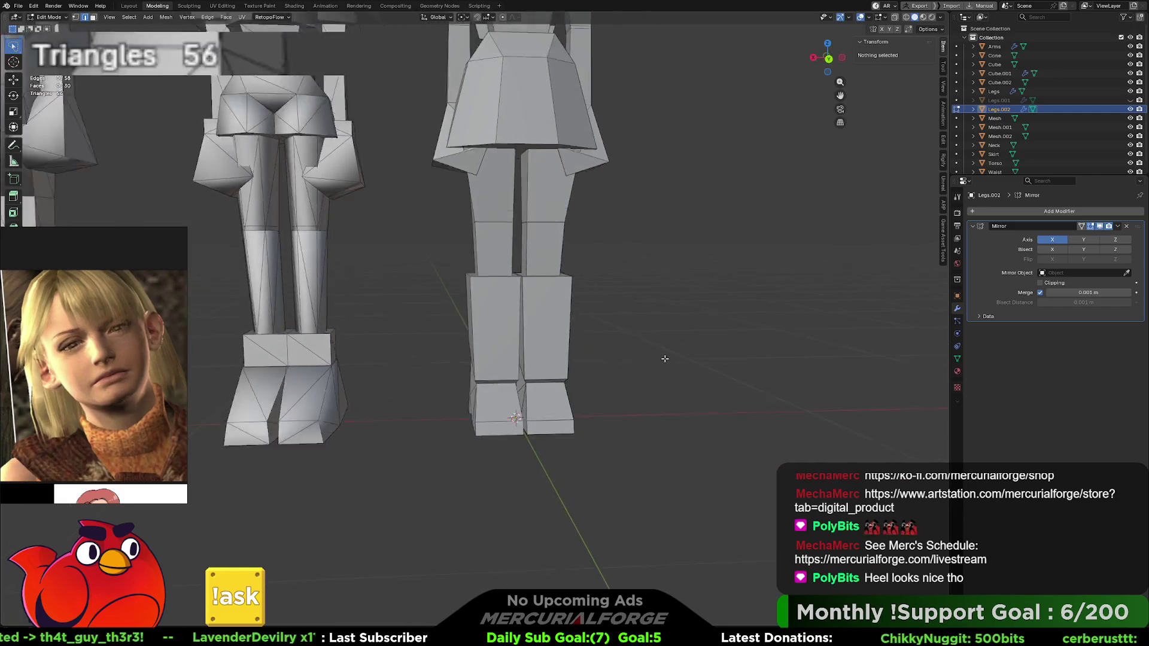
mouse_move(655, 362)
middle_down()
mouse_move(551, 366)
mouse_move(641, 361)
middle_up()
scroll(551, 365, up, 4)
key(Tab)
drag(575, 132, 474, 382)
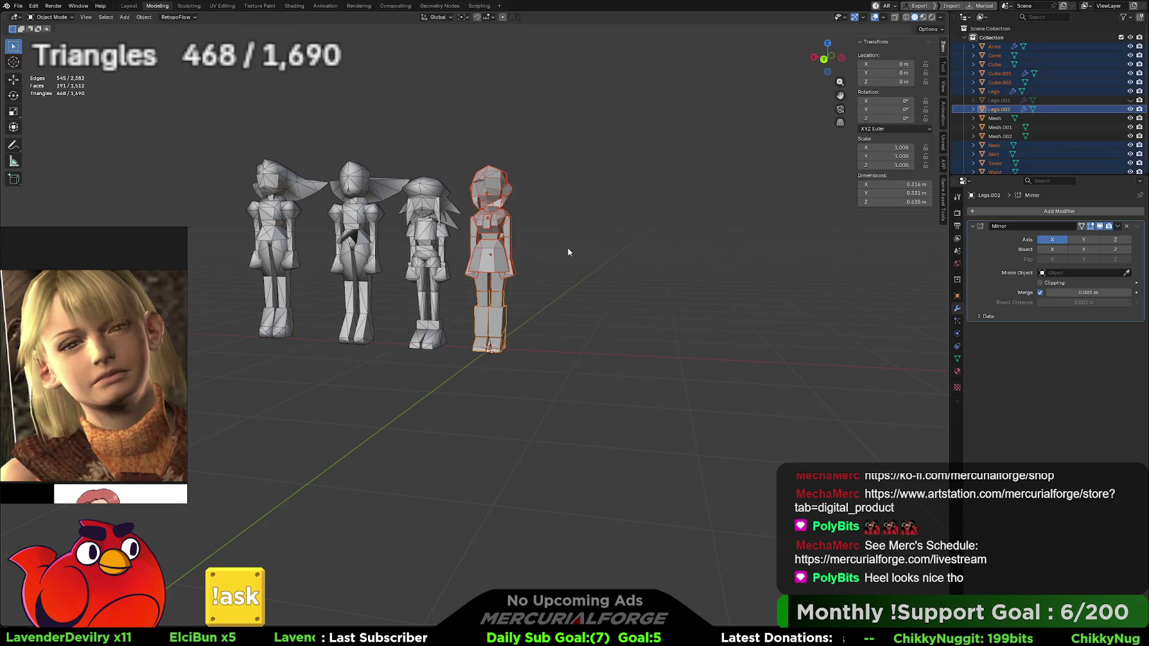
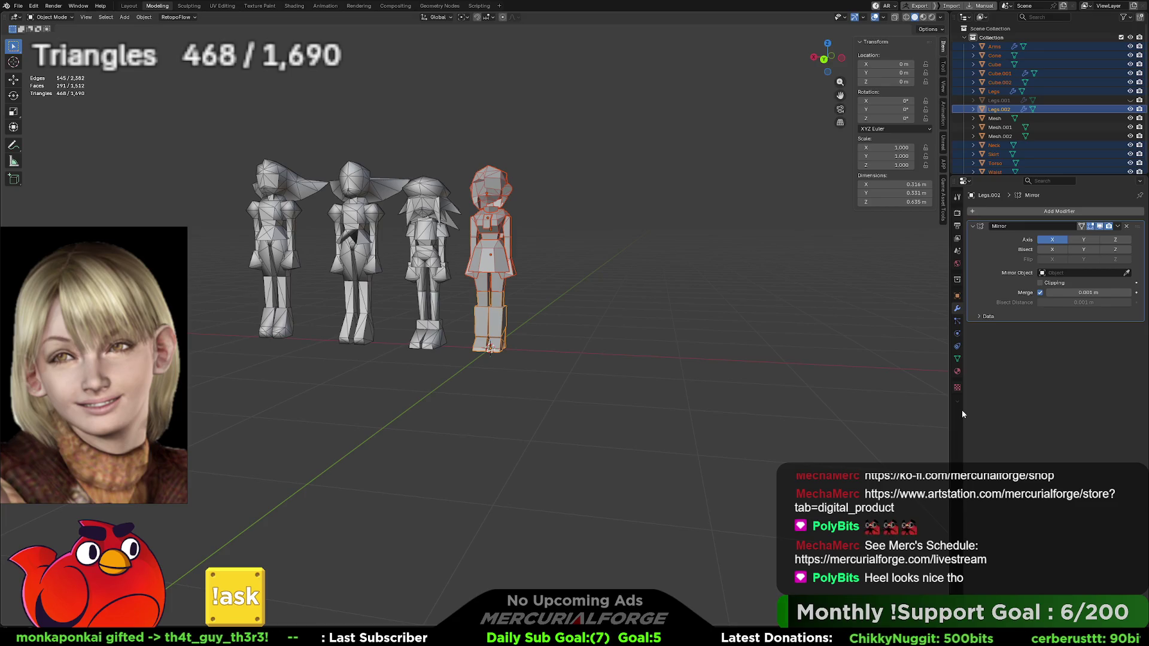
Step: Toggle Legs.002 and Legs.001 visibility to compare boots, leaving Legs.001 shown and Legs.002 hidden
key(alt+a)
scroll(554, 230, up, 5)
mouse_move(562, 242)
middle_down()
mouse_move(575, 236)
mouse_move(468, 245)
middle_up()
click(1130, 109)
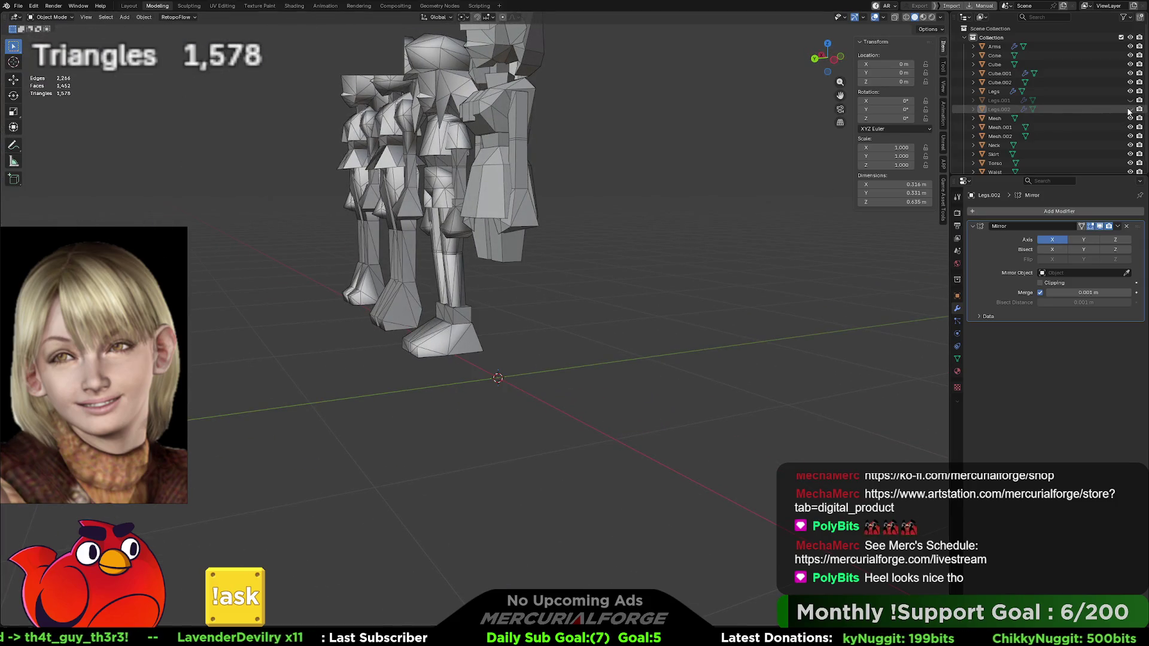
click(1130, 101)
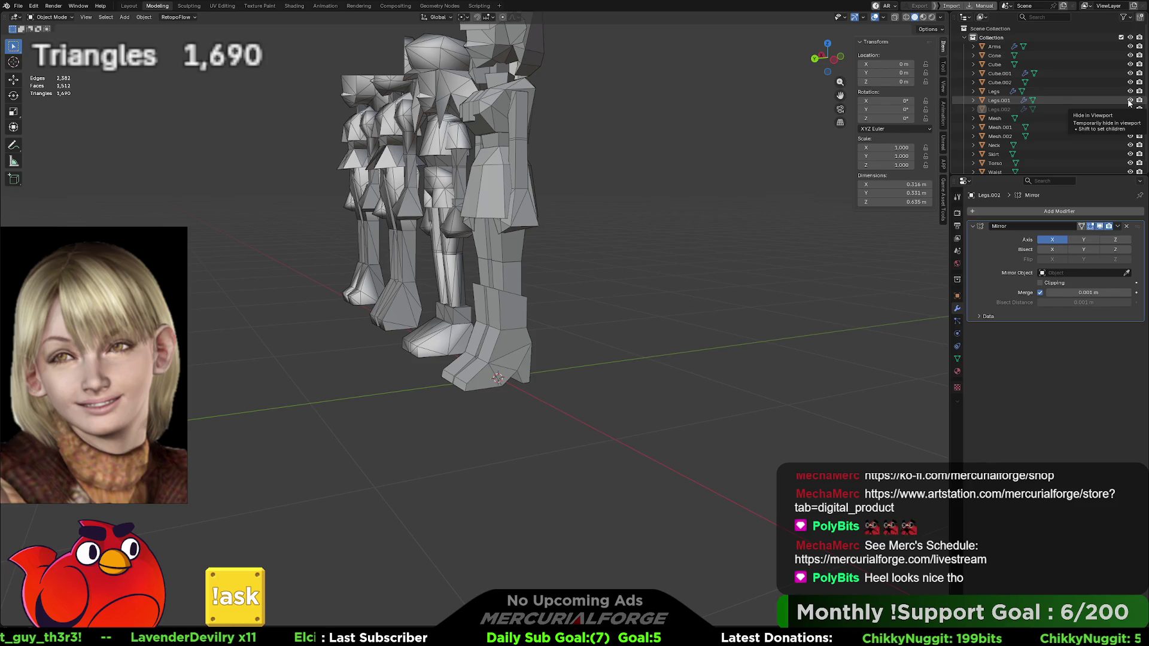
click(1130, 101)
click(1130, 100)
click(1130, 100)
click(1131, 100)
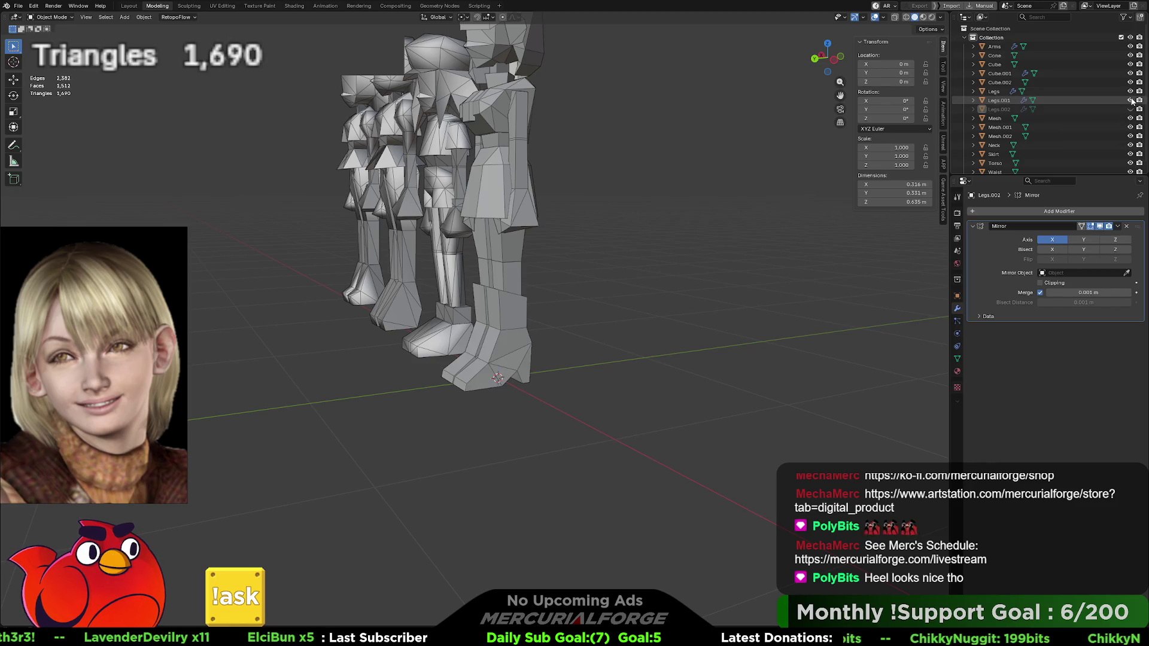
Step: Inspect the Legs.001 boot in front and side numpad views and select it
scroll(624, 379, up, 4)
mouse_move(524, 428)
middle_down()
mouse_move(574, 426)
mouse_move(521, 424)
mouse_move(527, 364)
middle_up()
key(KP_1)
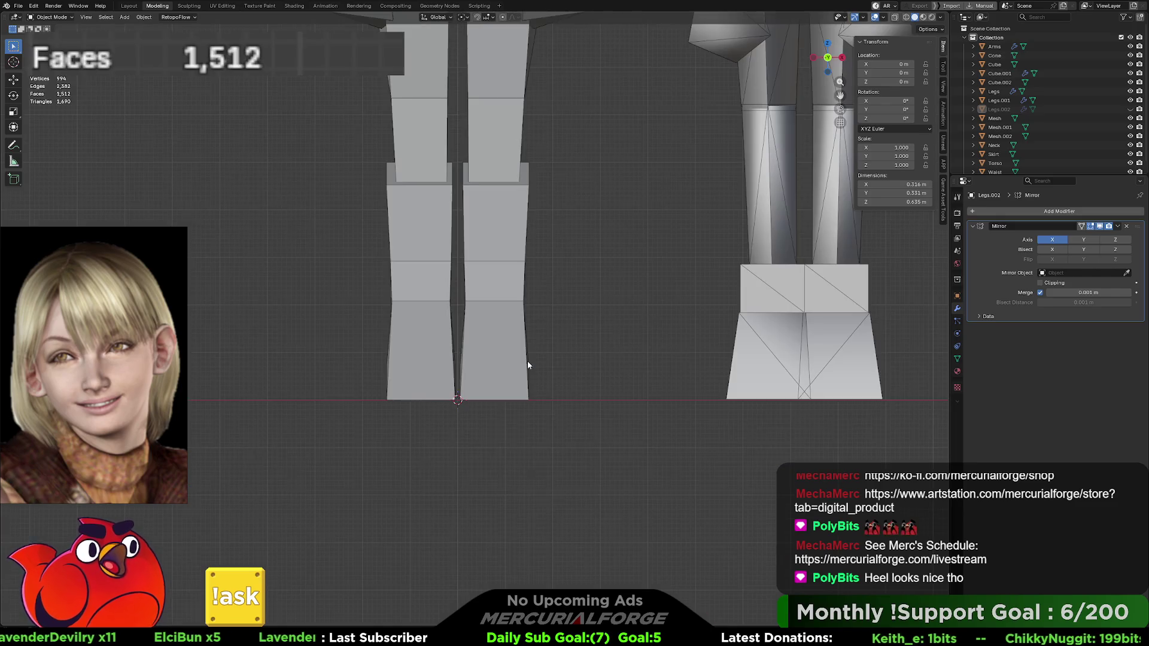
key(KP_3)
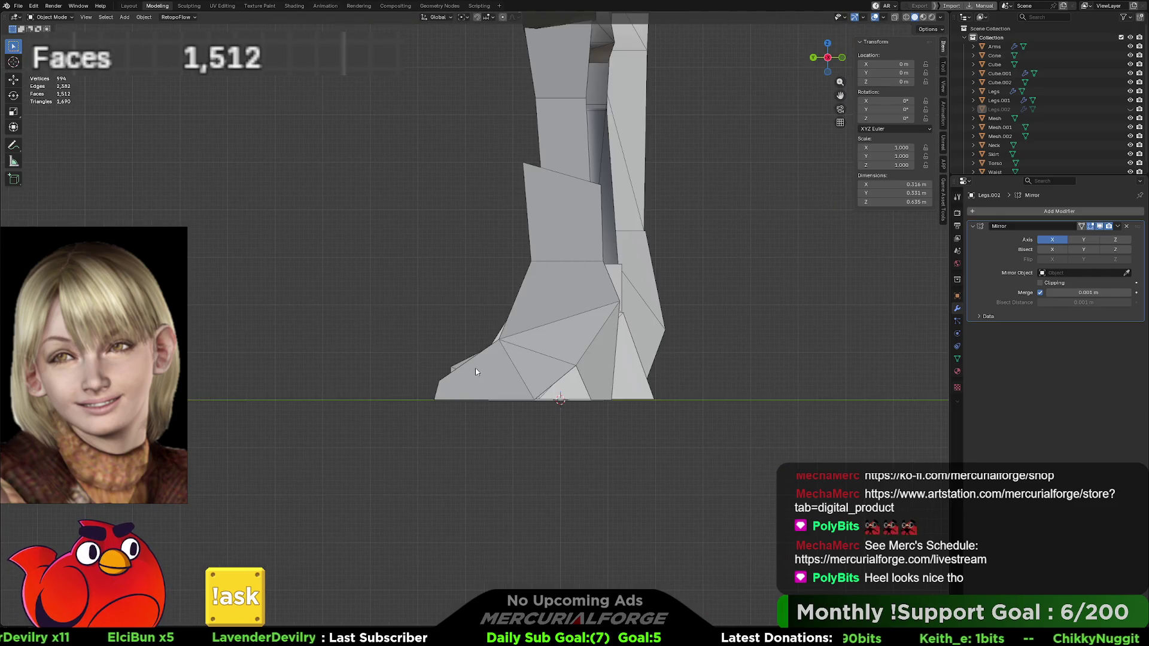
scroll(479, 372, up, 4)
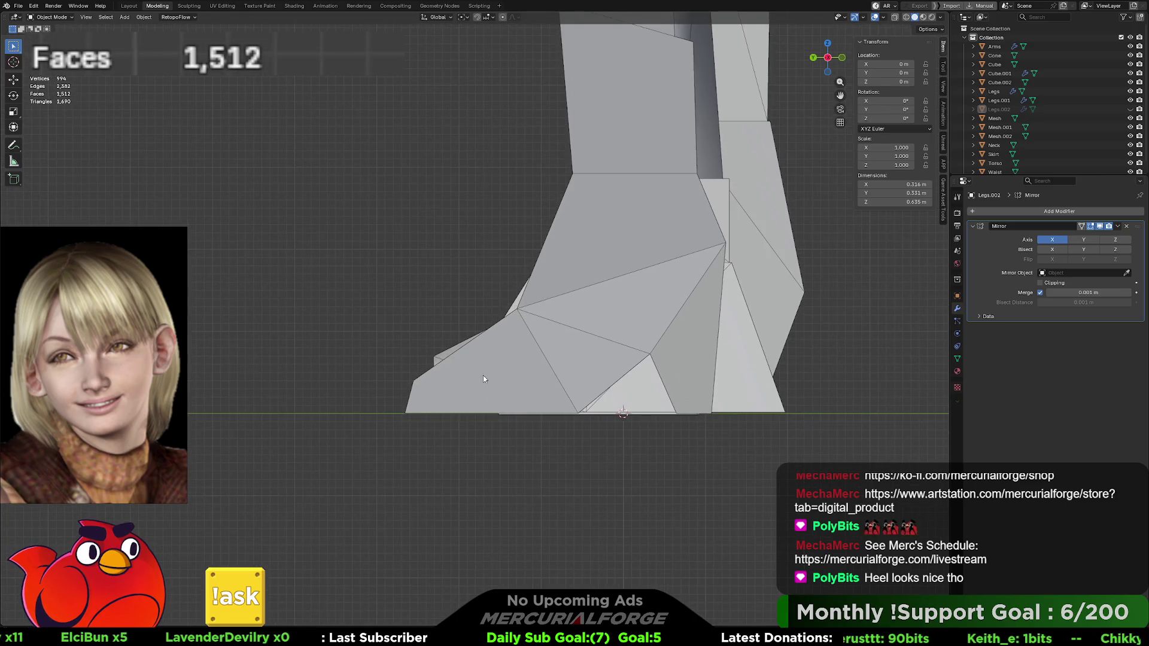
shift+middle_drag(478, 383, 506, 365)
click(473, 384)
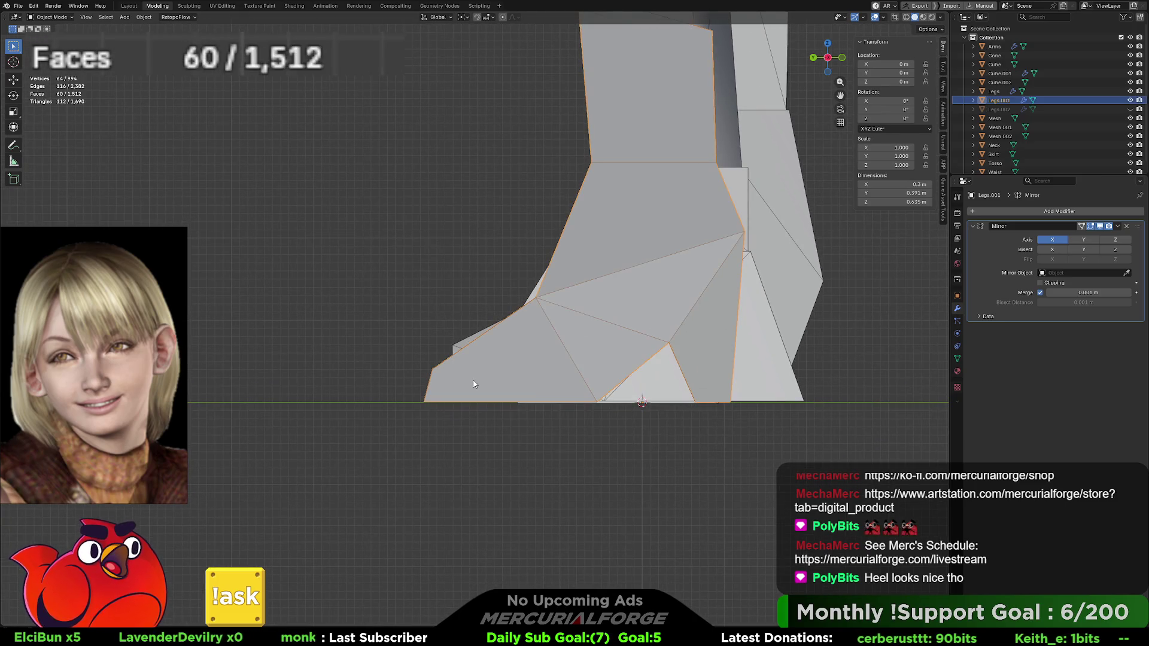
Step: In wireframe Edit Mode, move the boot's pointed tip face back along Y
key(shift+z)
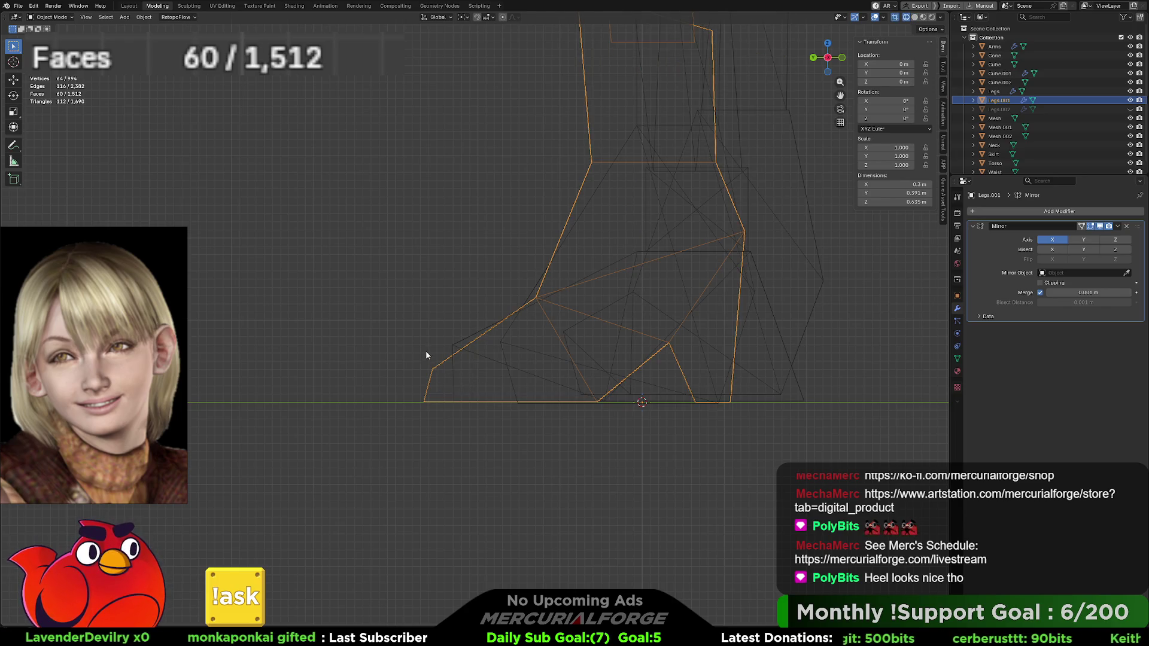
key(Tab)
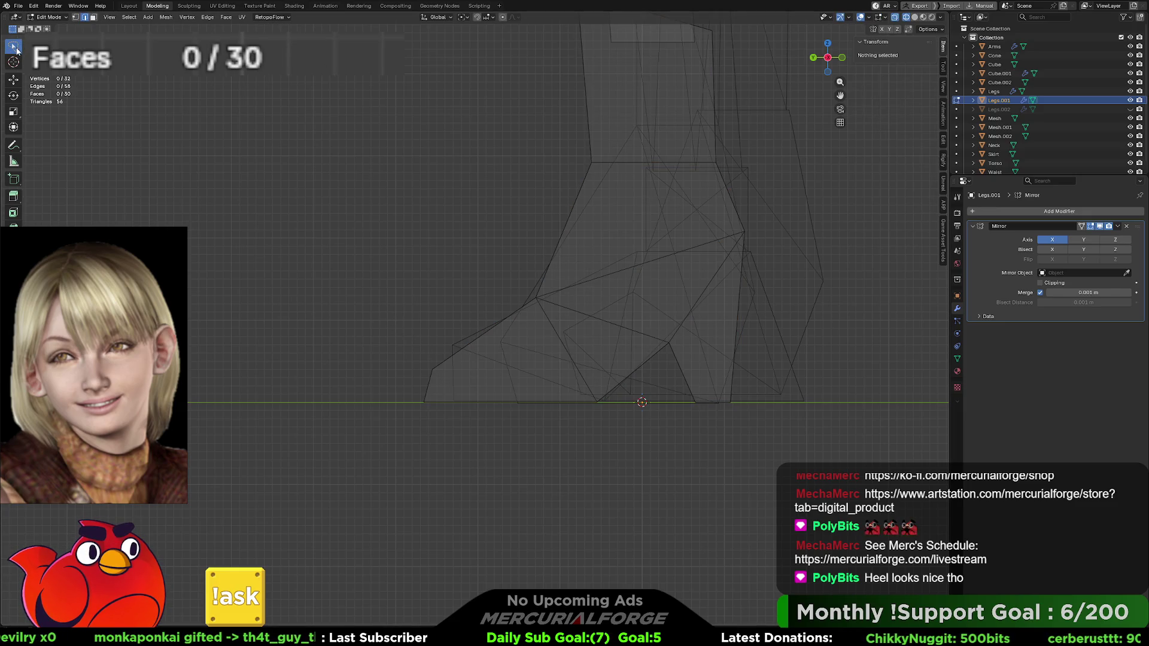
click(17, 51)
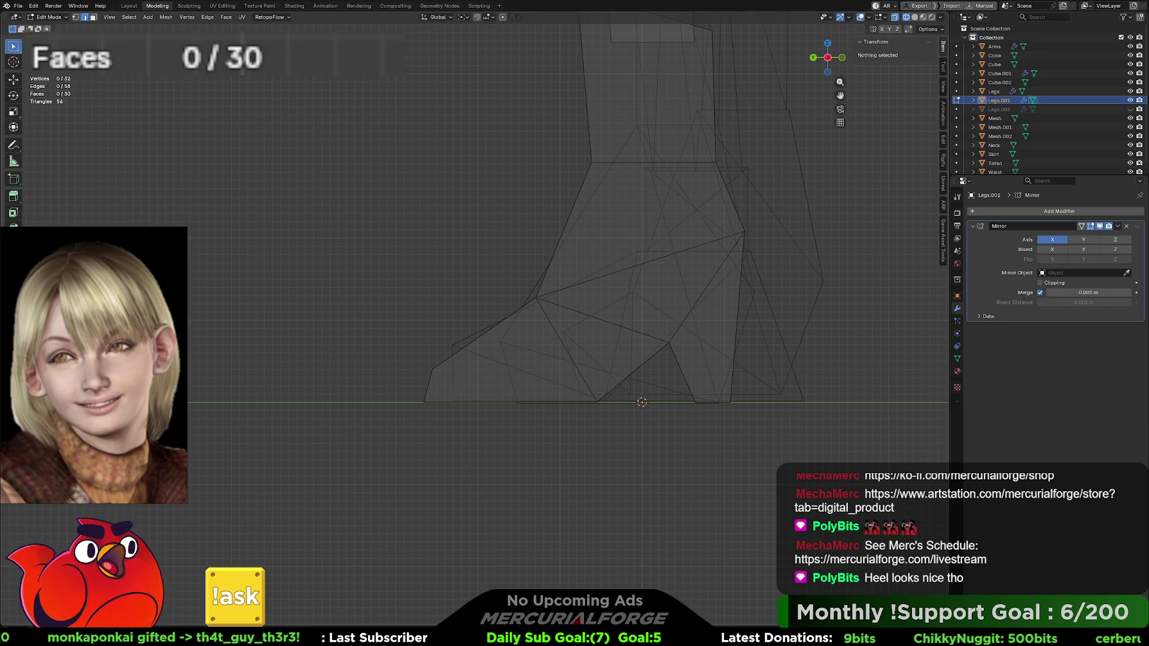
mouse_move(420, 339)
mouse_down()
mouse_move(450, 409)
mouse_move(512, 439)
mouse_up()
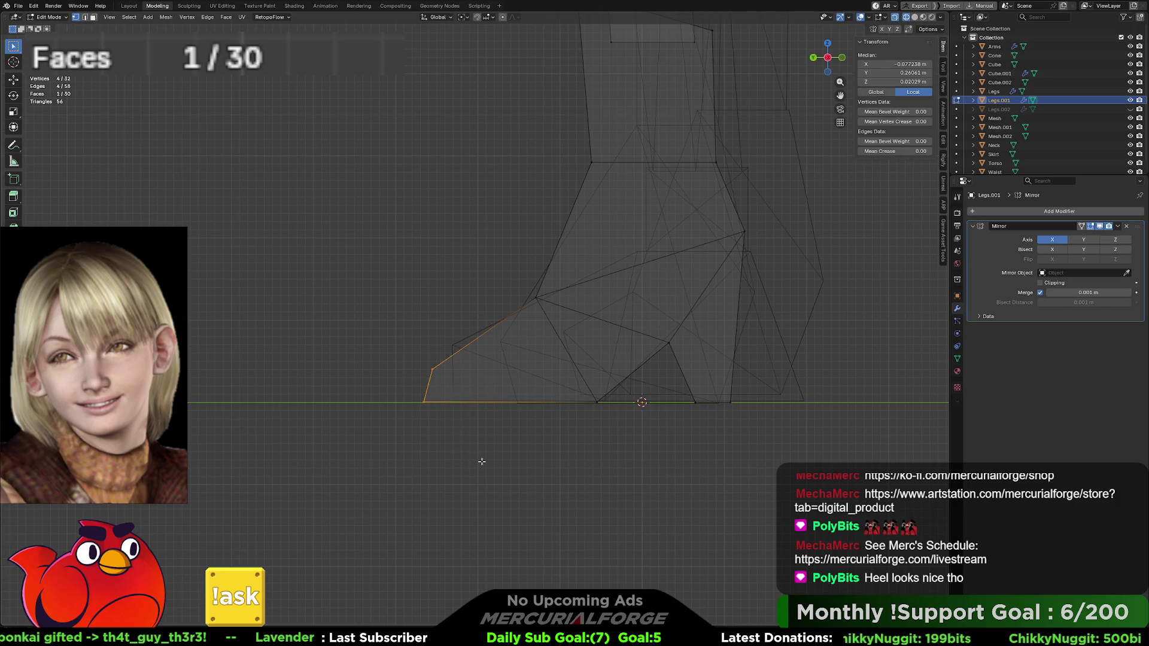
key(g)
key(z)
key(y)
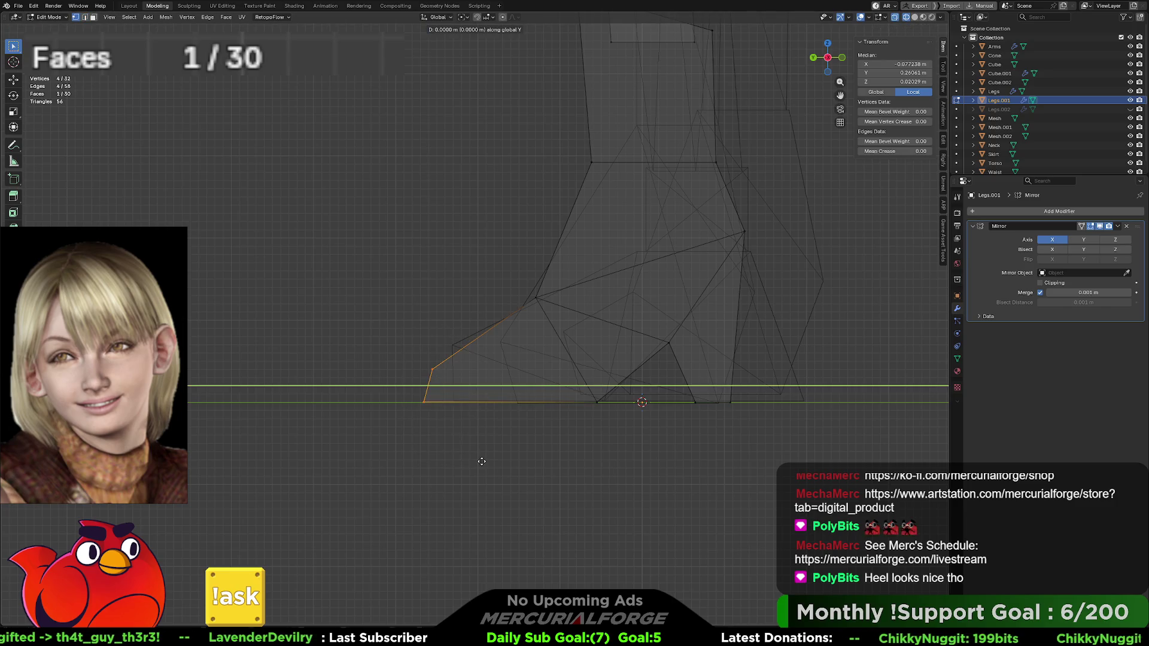
click(530, 461)
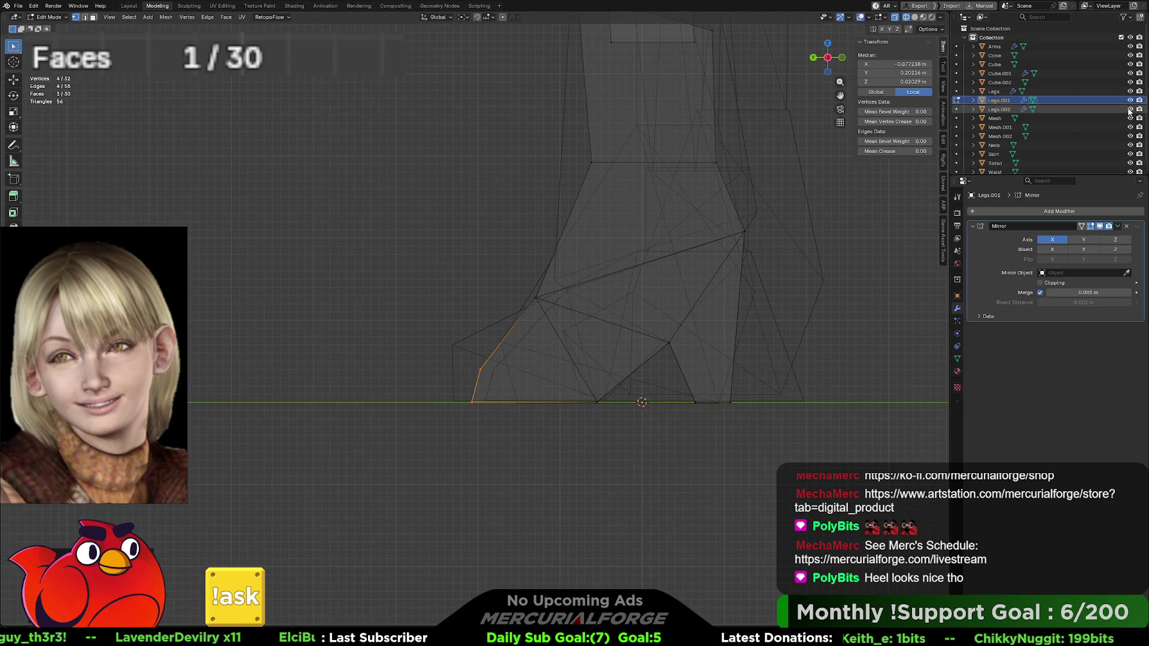
Step: Move the sloped side edge and the bottom tip face back along Y to shorten the foot
click(548, 307)
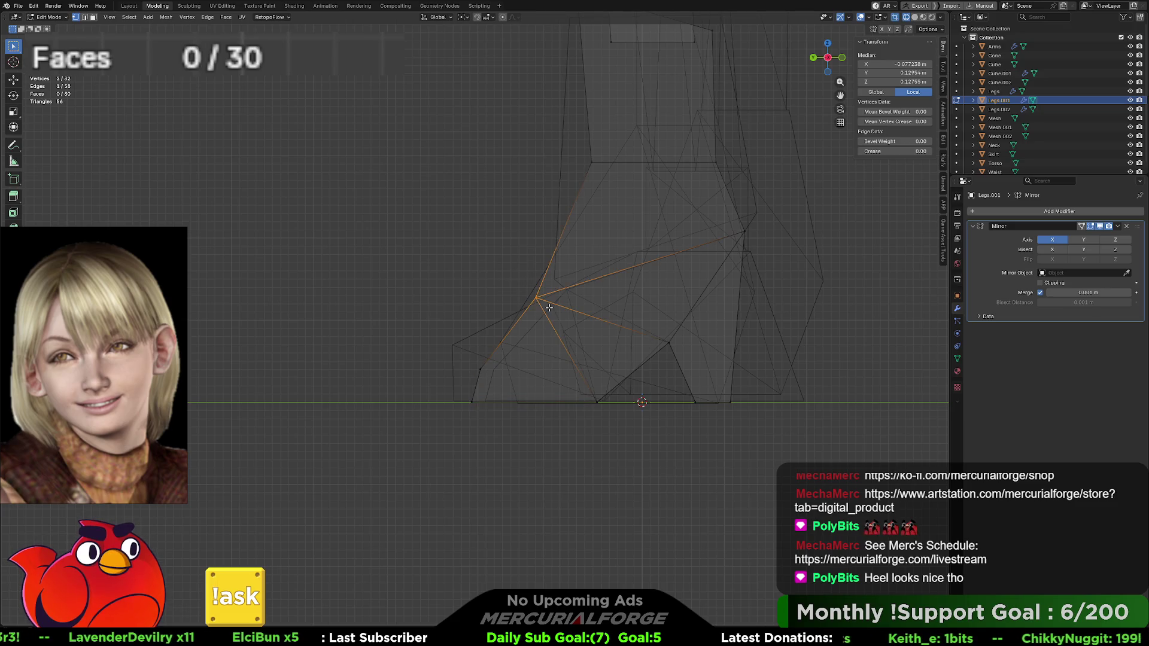
key(g)
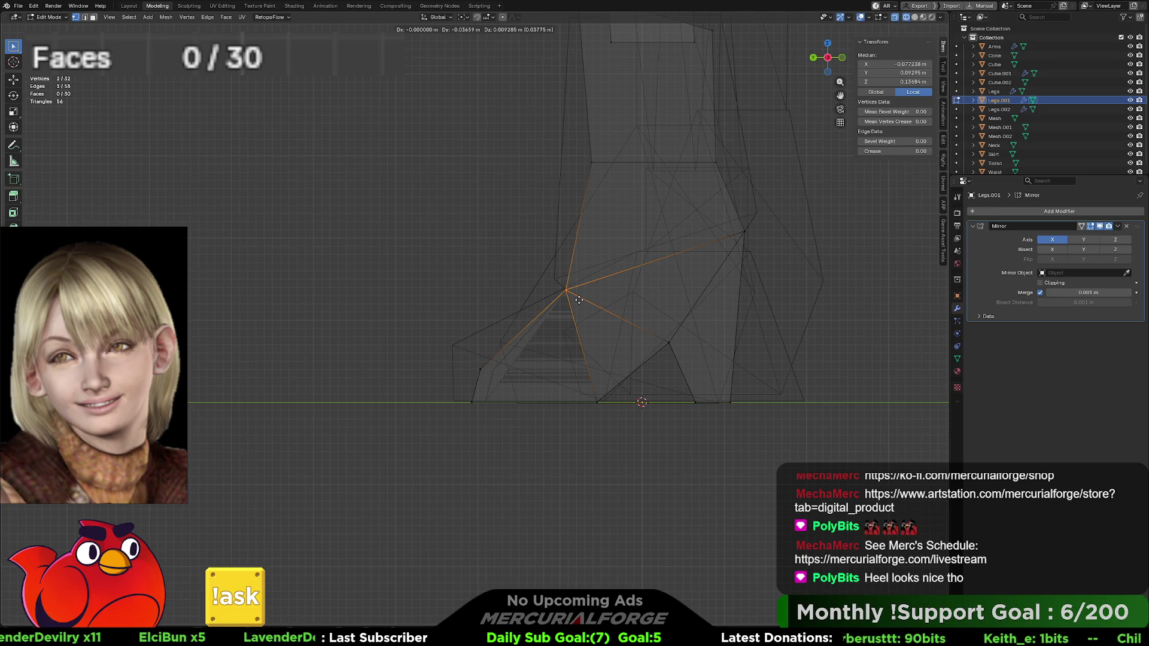
click(578, 300)
drag(523, 323, 373, 489)
key(g)
key(y)
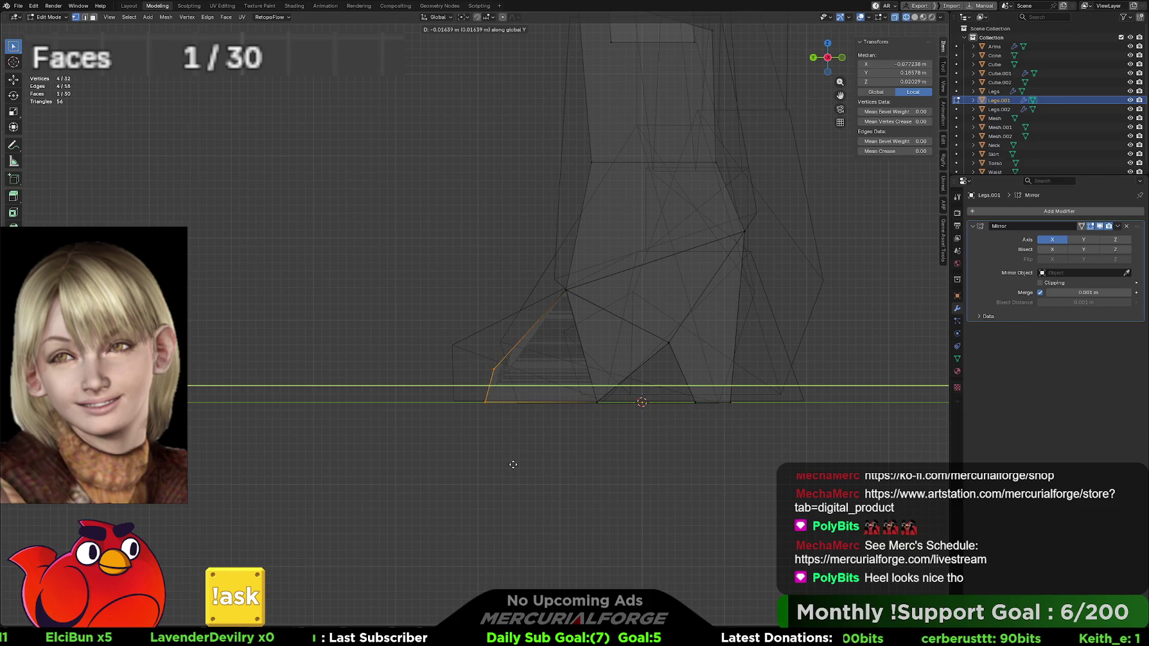
click(512, 464)
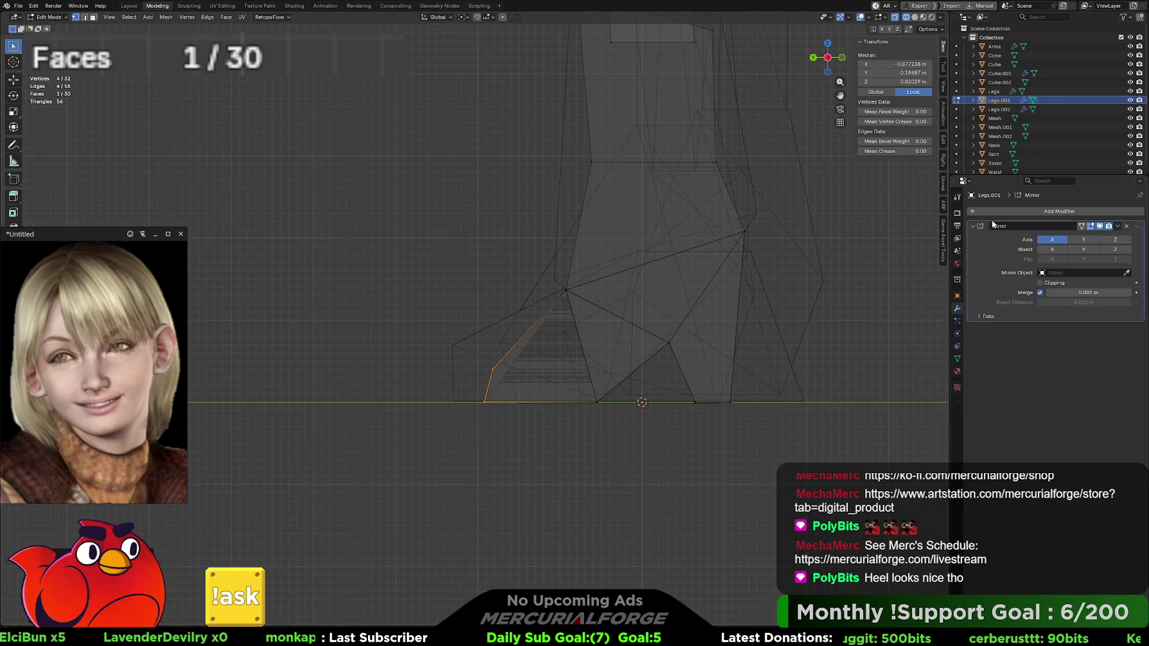
Step: Compare against Legs.002, hide it, return to solid shading and leave Edit Mode
click(1130, 110)
click(1130, 109)
click(1130, 109)
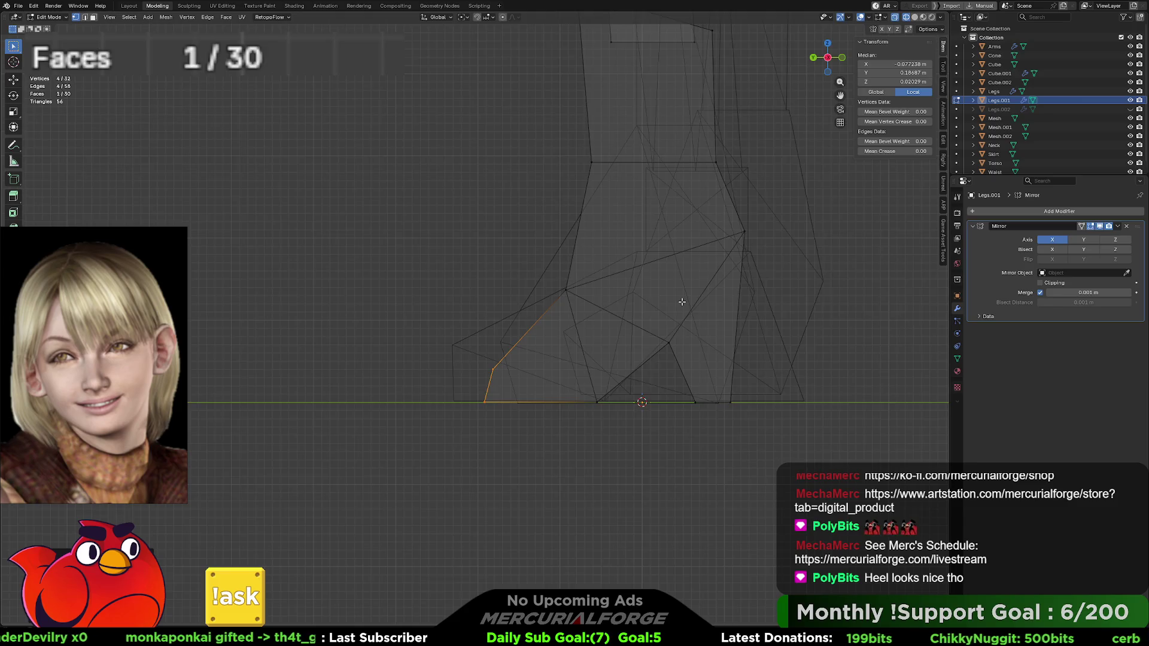
middle_drag(683, 302, 683, 302)
key(shift+z)
click(704, 405)
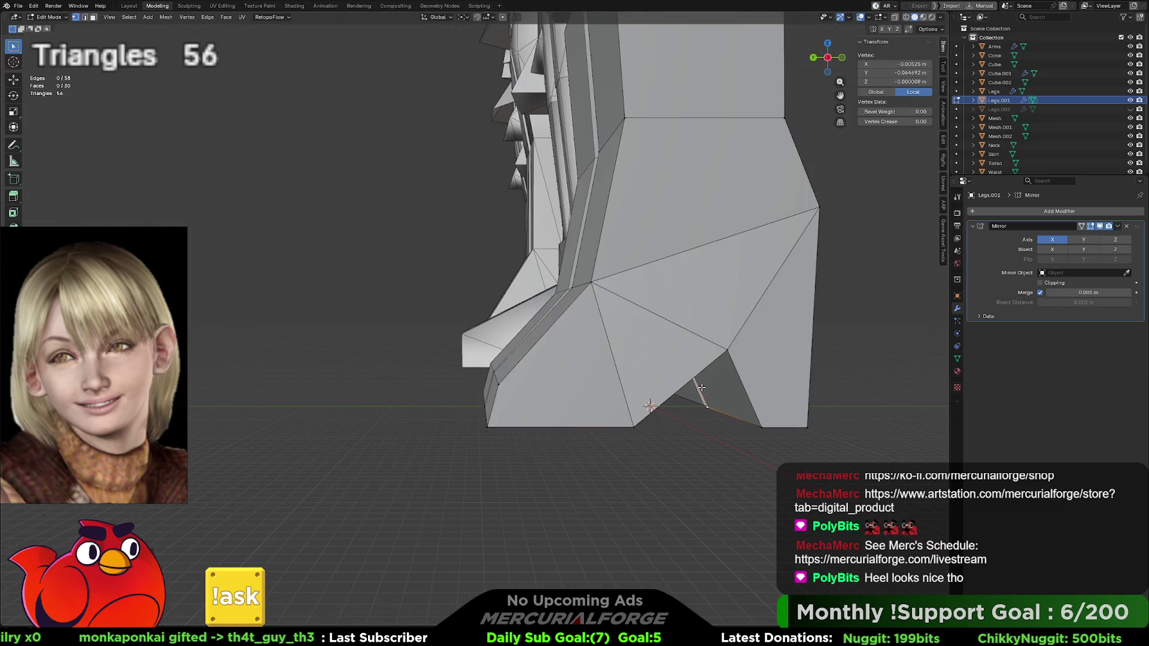
key(Tab)
scroll(695, 463, down, 4)
Step: Show Legs.002, hide Legs.001, and select Legs.002 in the Outliner
middle_drag(569, 396, 617, 385)
scroll(617, 384, down, 5)
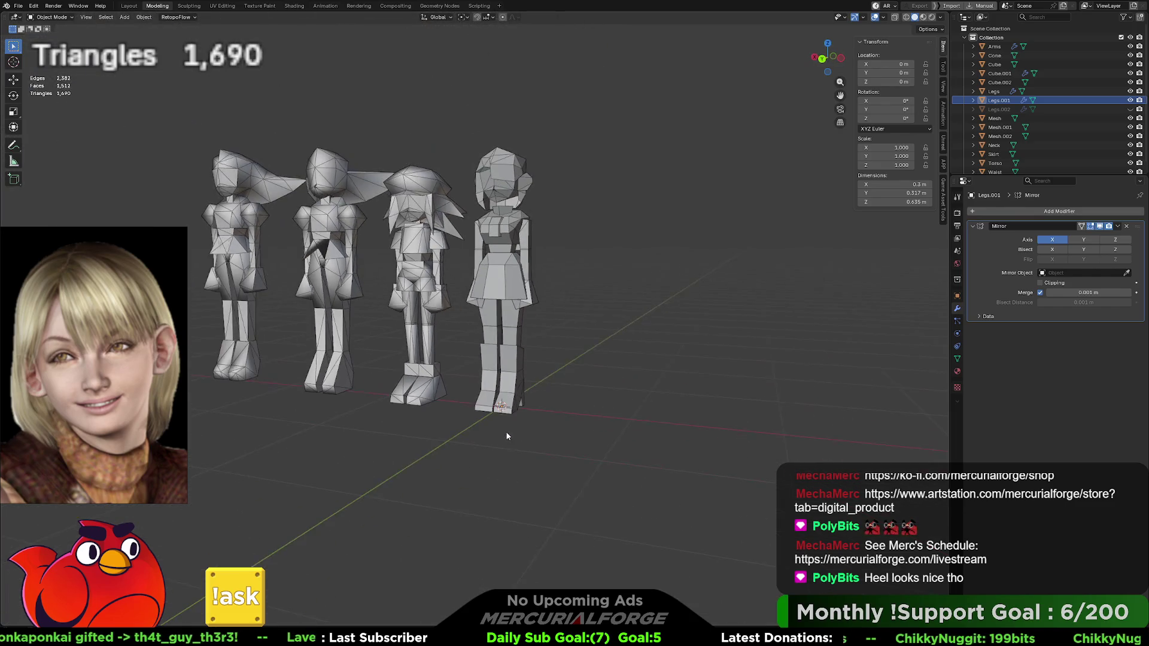
drag(630, 452, 473, 132)
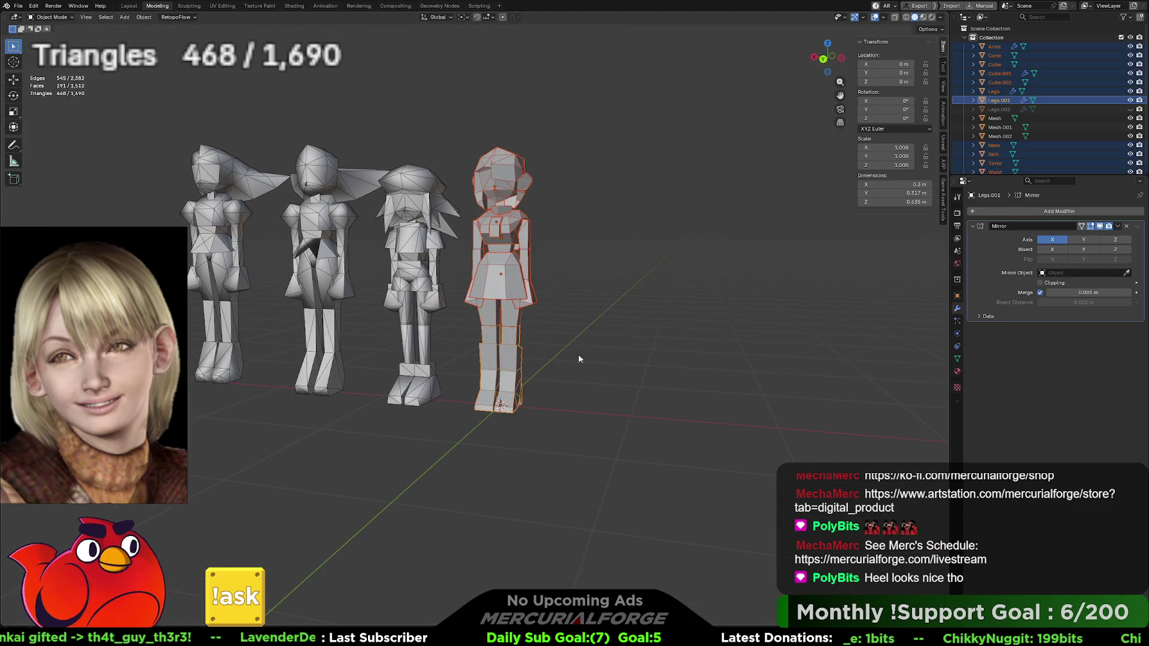
scroll(583, 369, up, 1)
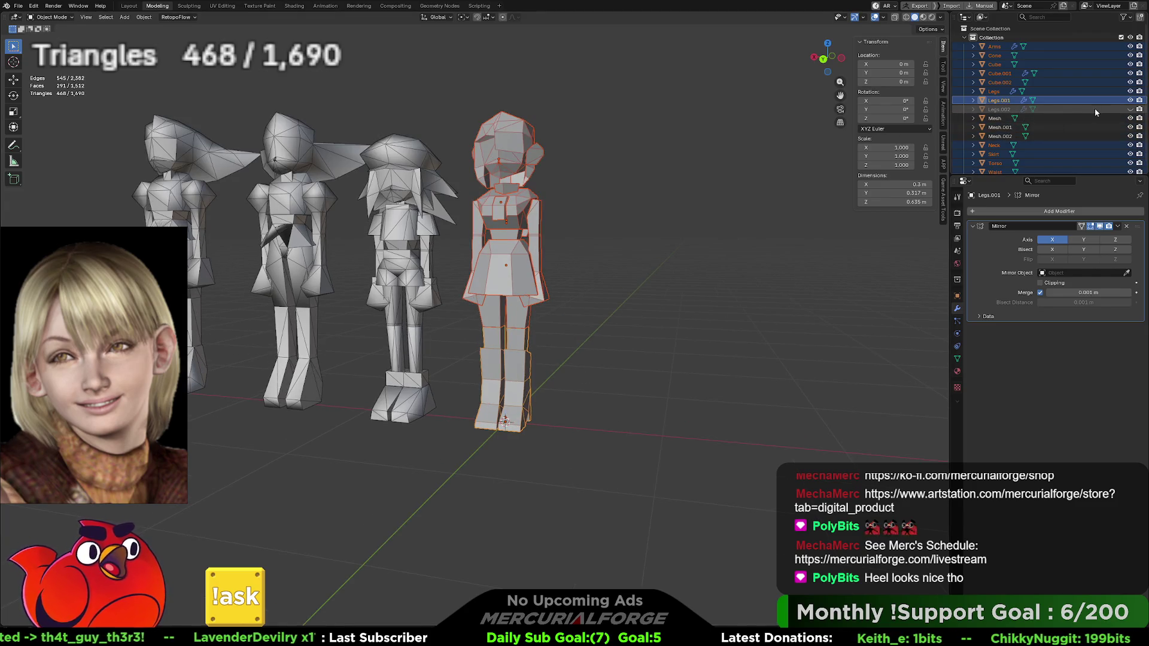
click(1131, 109)
click(1131, 100)
click(1111, 109)
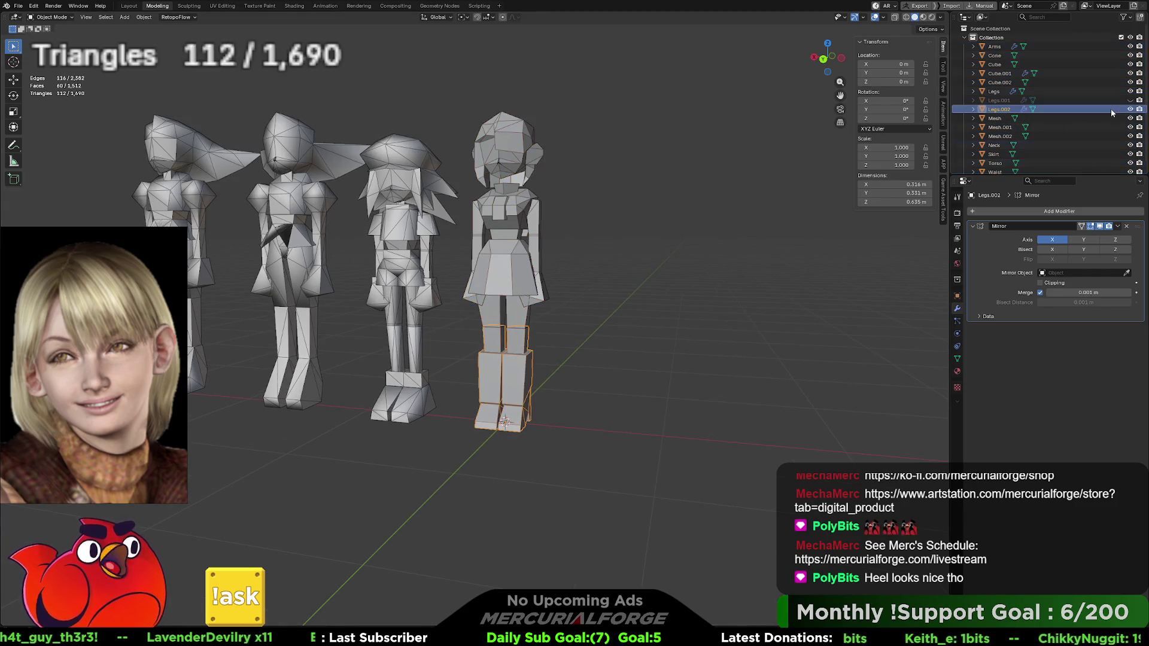
Step: Select the rightmost character's Legs.002 boots and enter Edit Mode on them
drag(681, 49, 469, 490)
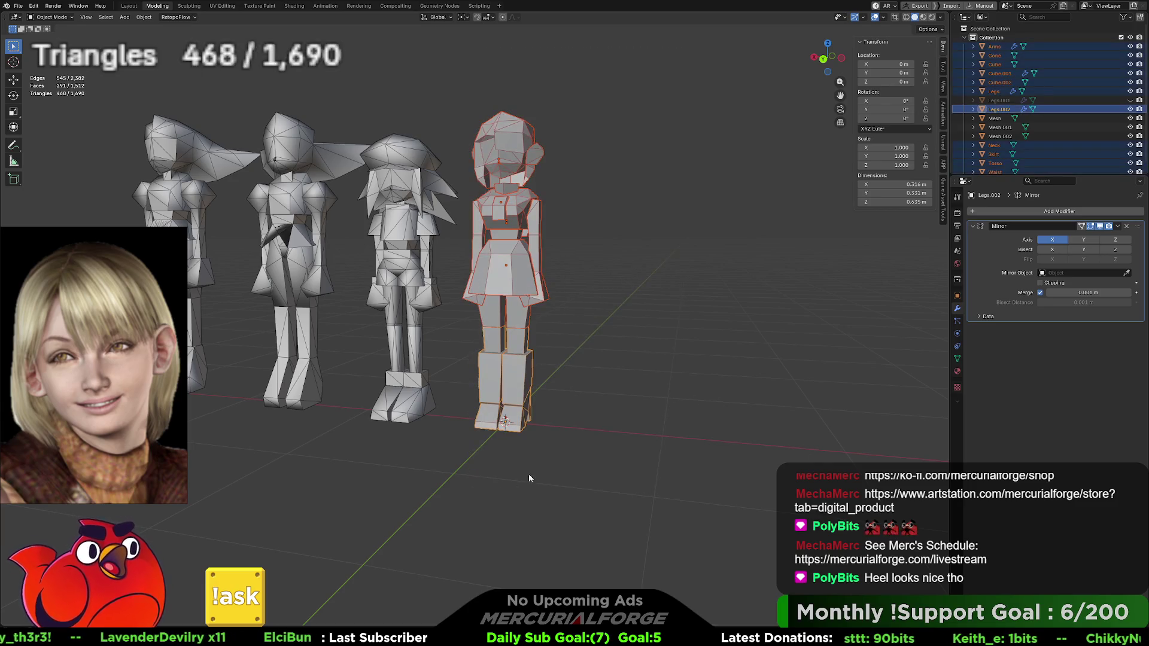
mouse_move(538, 468)
shift+middle_down()
mouse_move(548, 449)
mouse_move(467, 449)
mouse_move(559, 445)
shift+middle_up()
scroll(558, 445, up, 8)
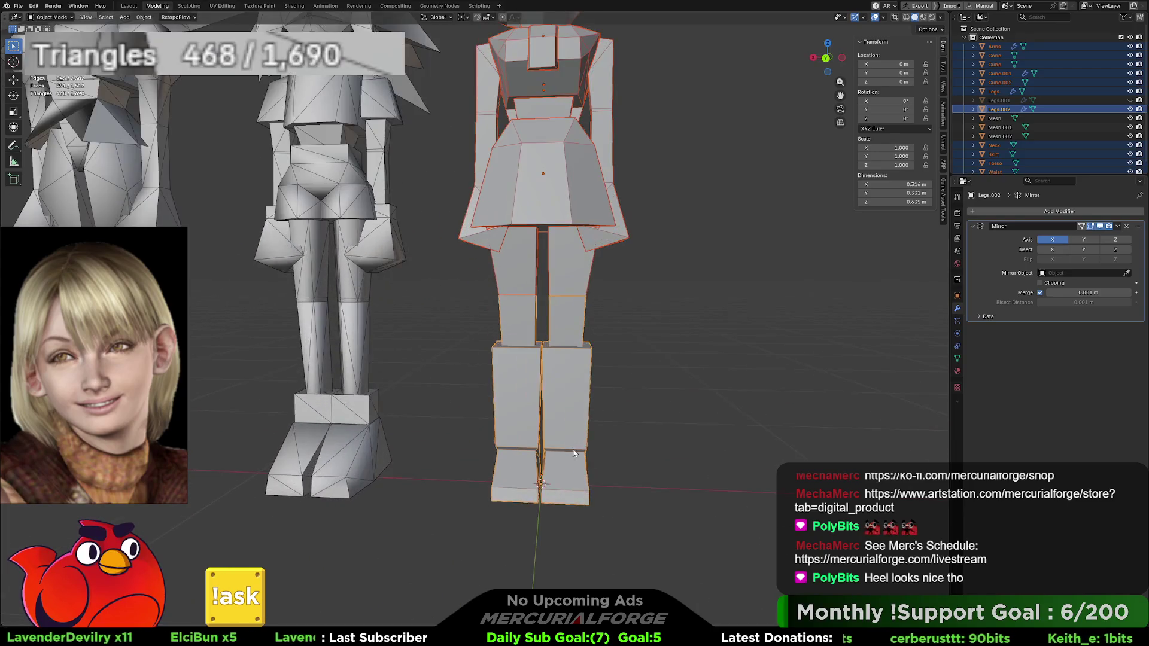
middle_drag(576, 337, 530, 352)
scroll(530, 352, up, 2)
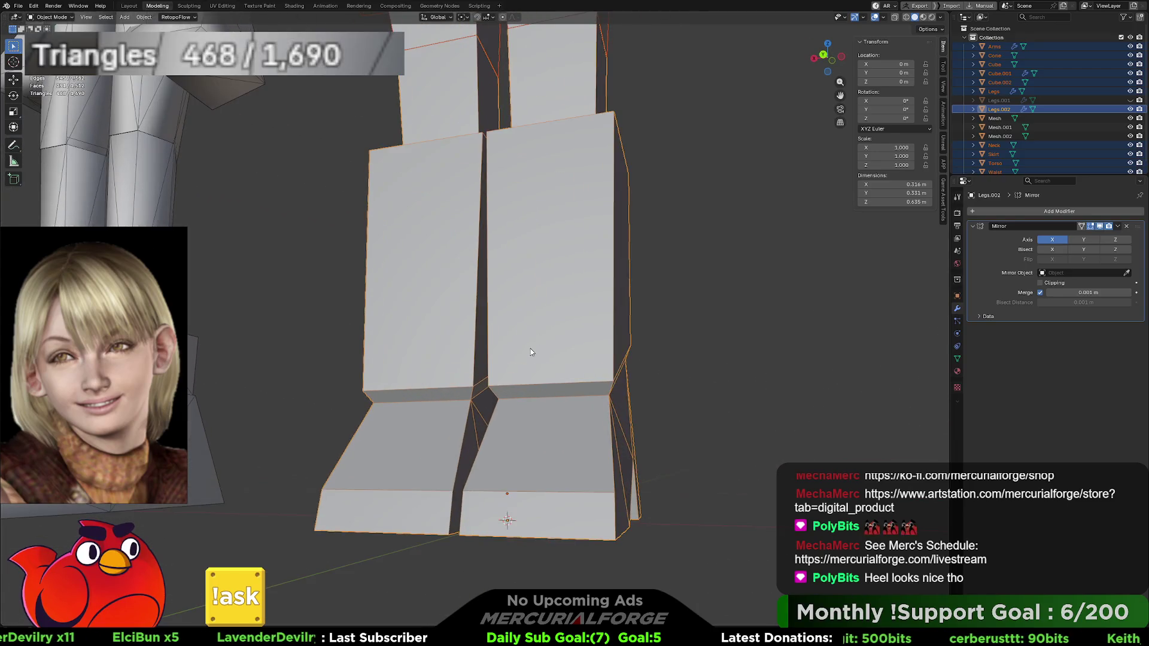
click(582, 385)
shift+click(582, 386)
click(579, 383)
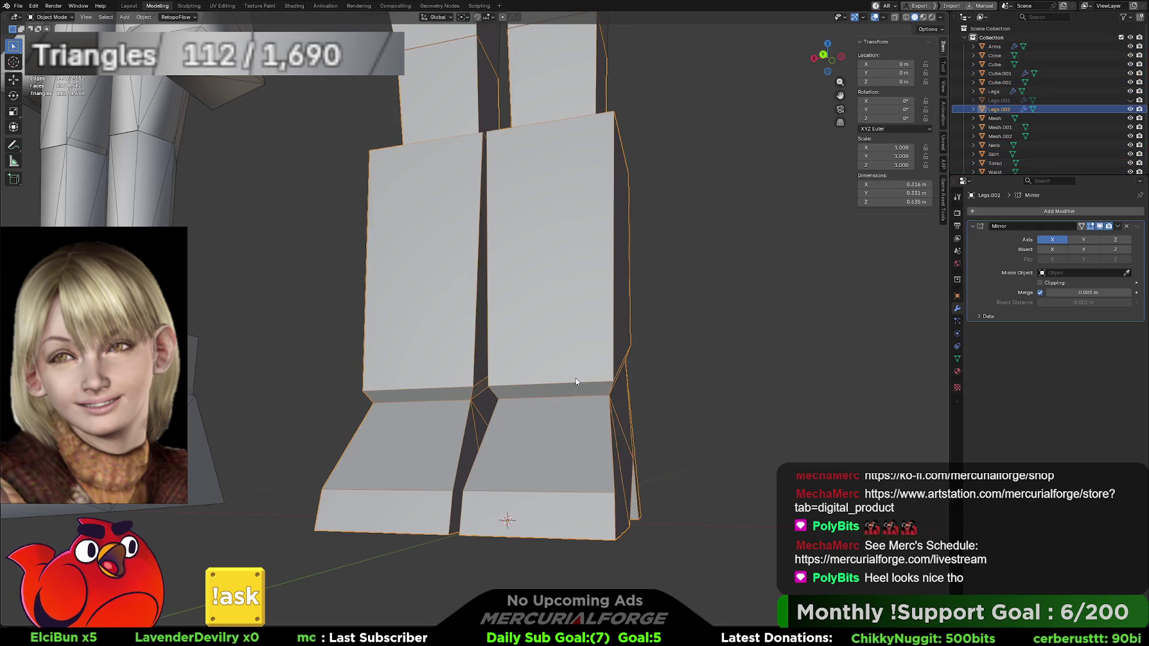
middle_drag(597, 385, 564, 370)
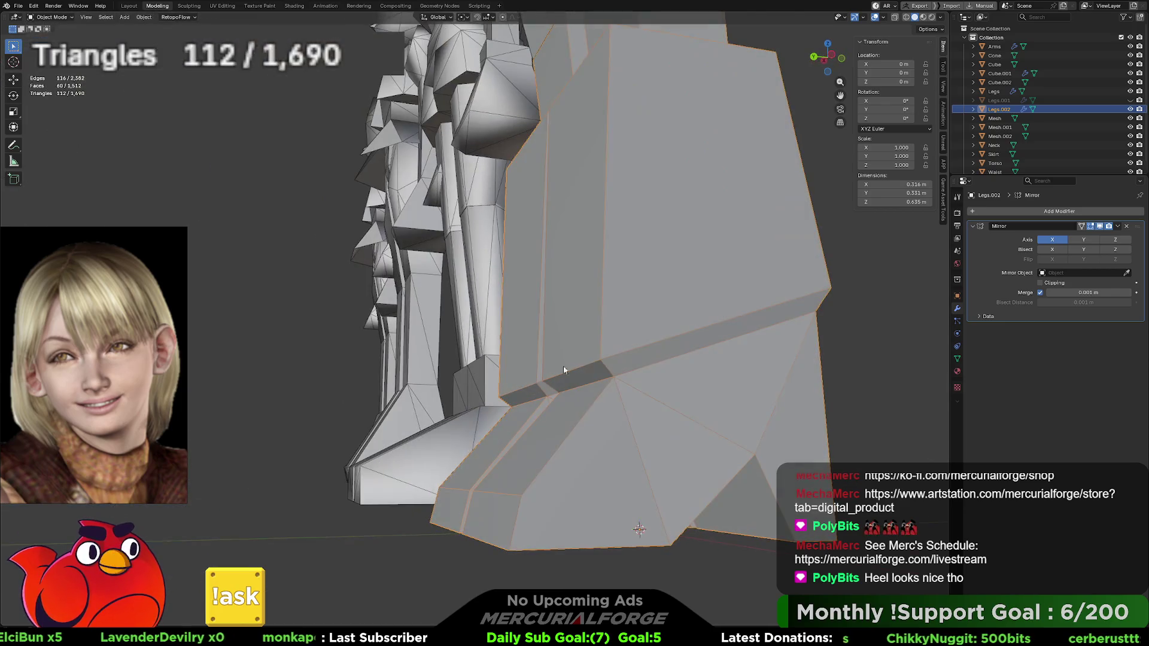
key(Tab)
Step: Widen the selected knee edges by scaling them along X
click(666, 339)
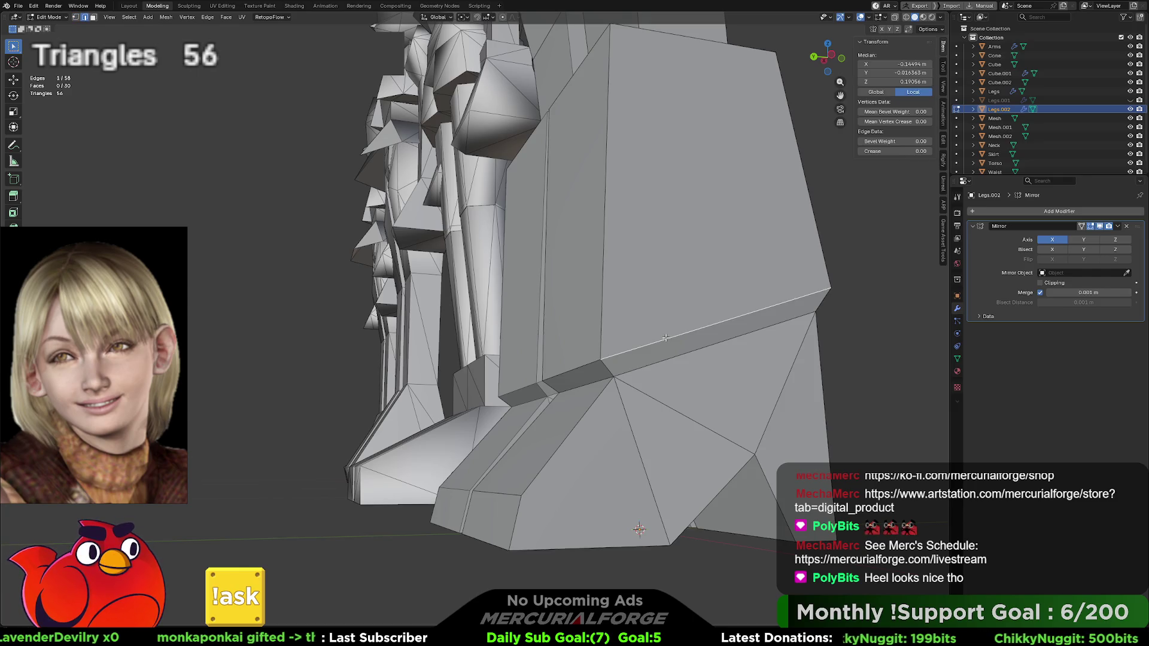
key(ctrl+KP_1)
key(s)
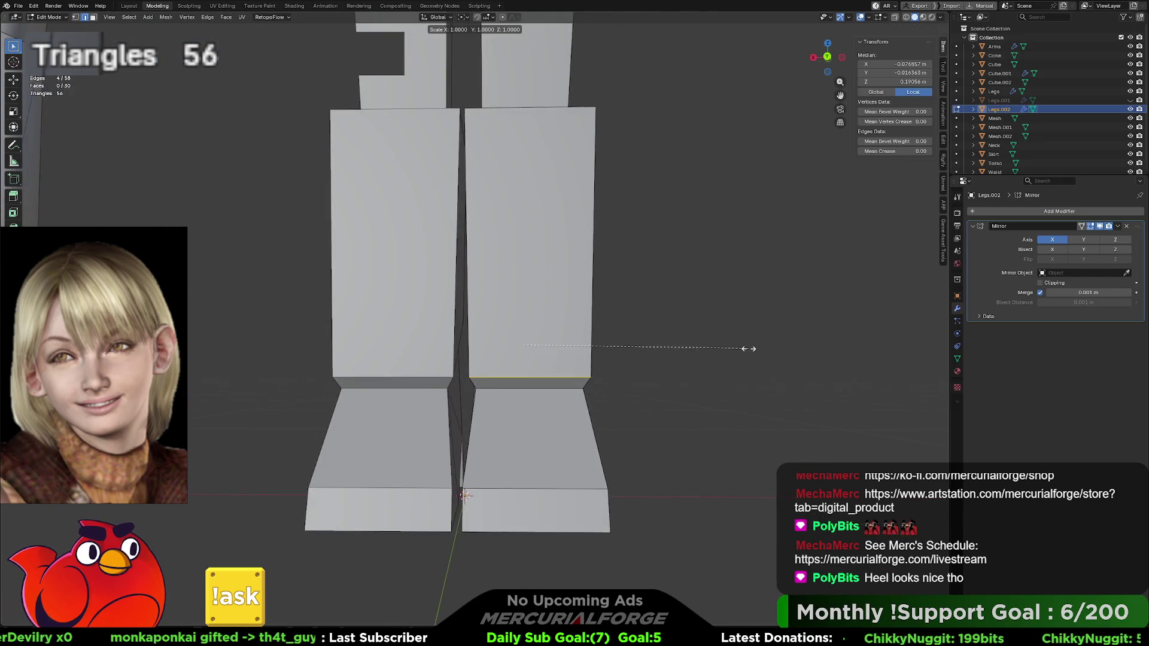
key(z)
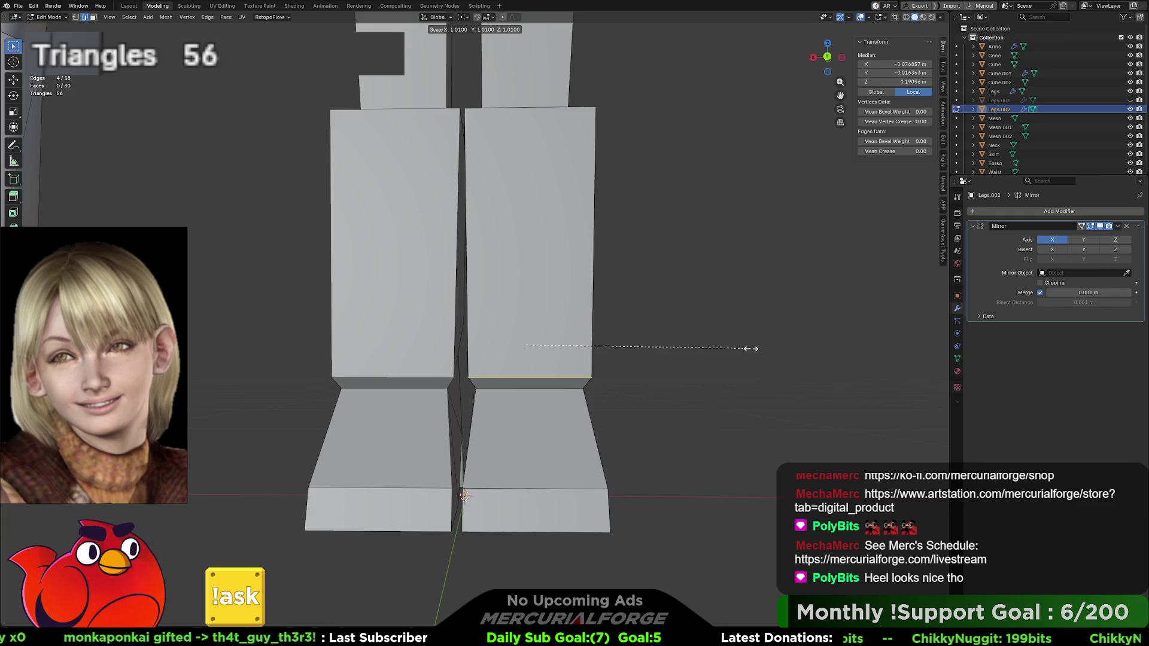
key(x)
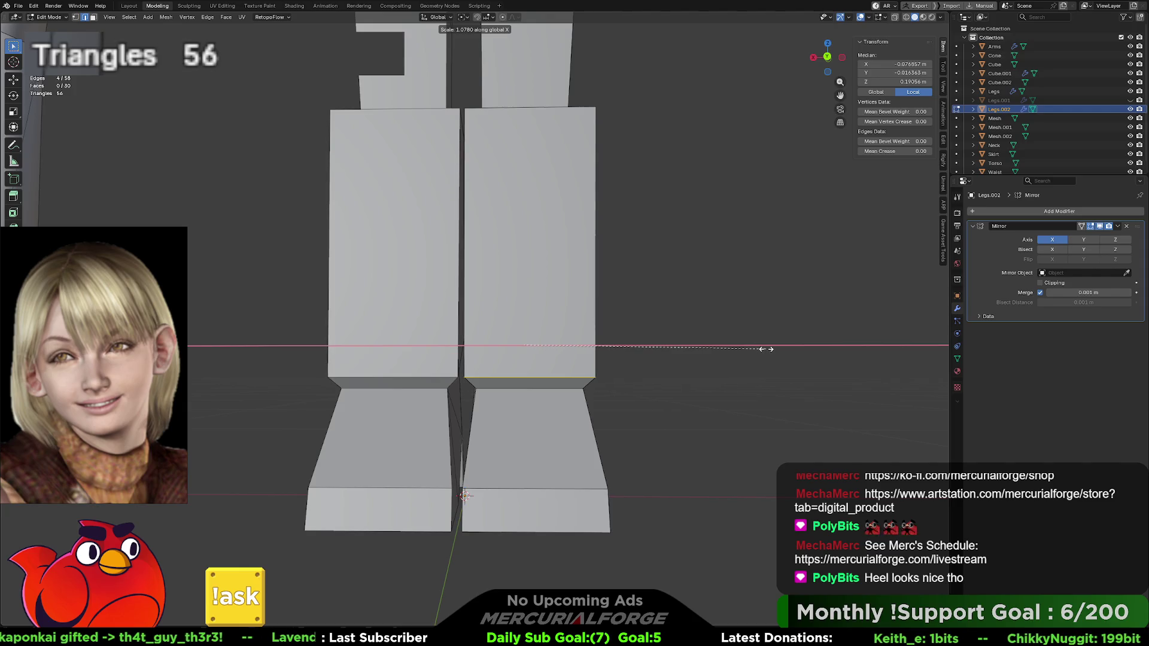
click(766, 349)
click(694, 359)
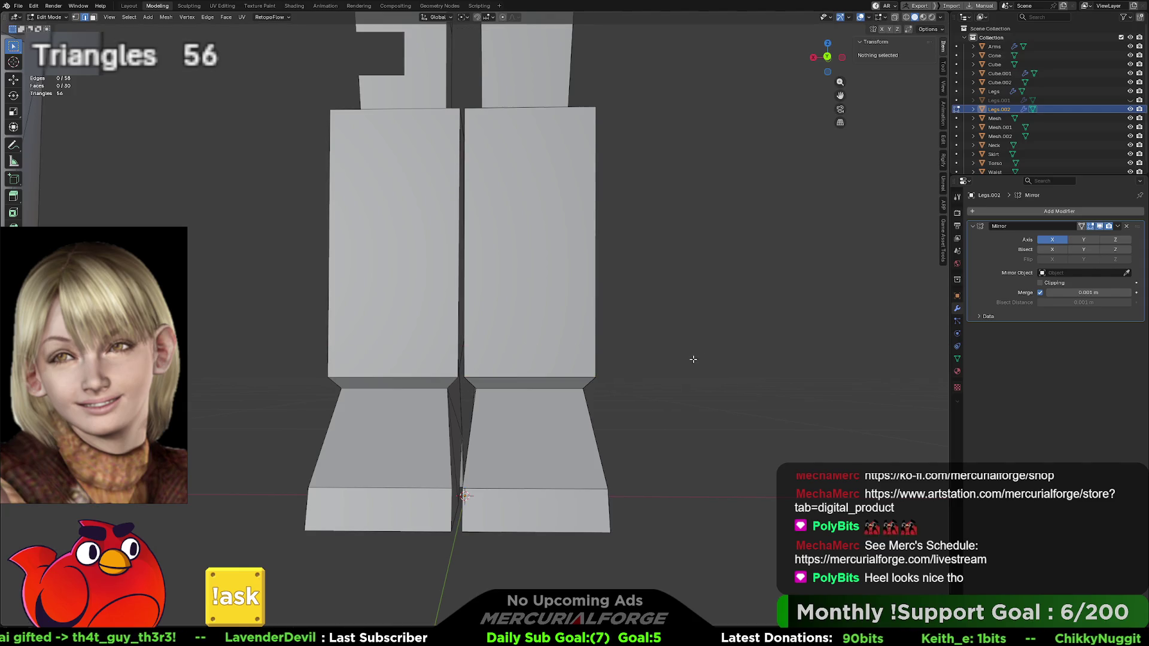
Step: Lower the boot's top face about 0.017 m along Z
scroll(682, 361, down, 5)
mouse_move(621, 306)
middle_down()
mouse_move(556, 346)
mouse_move(591, 340)
middle_up()
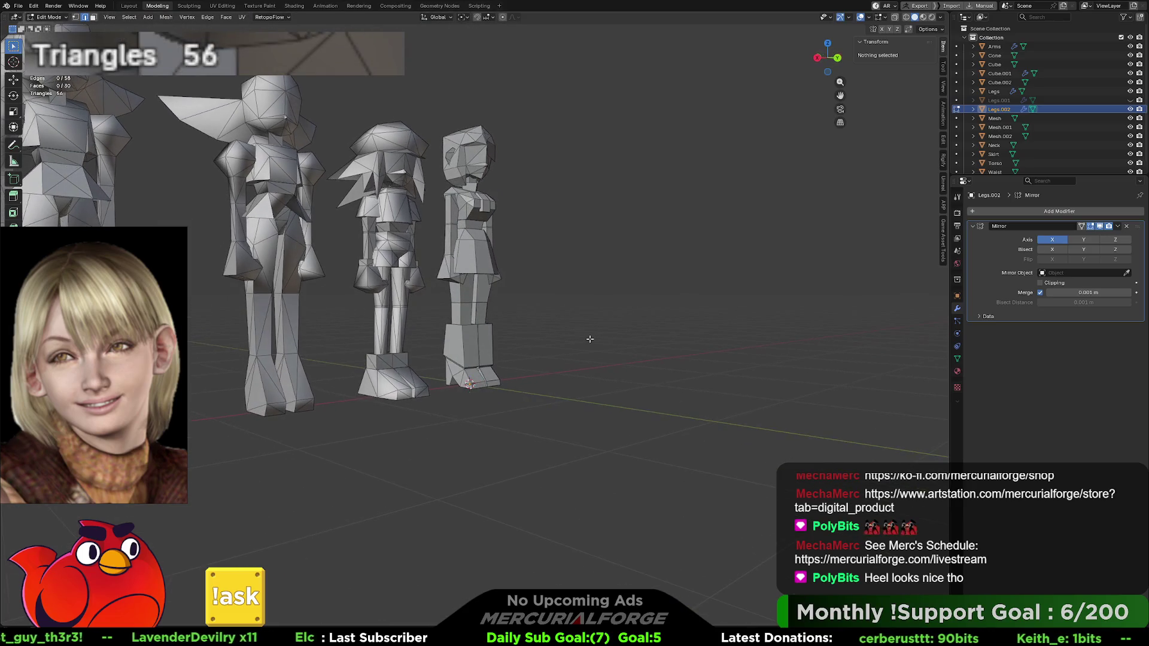
click(484, 332)
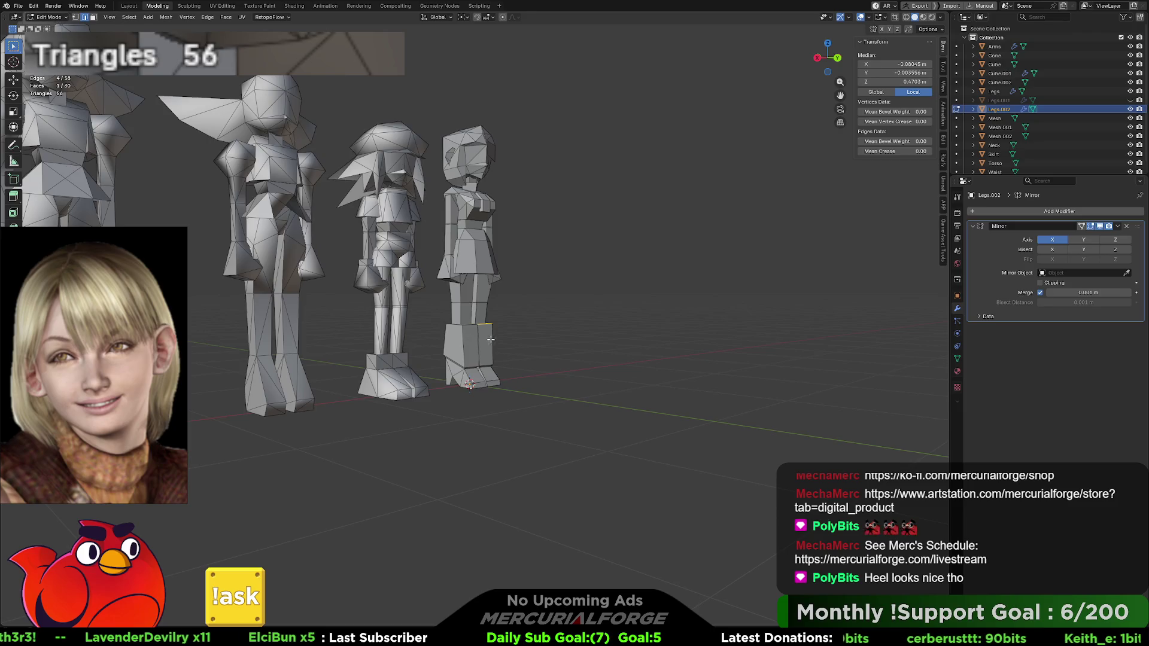
scroll(489, 339, up, 3)
middle_drag(489, 340, 455, 350)
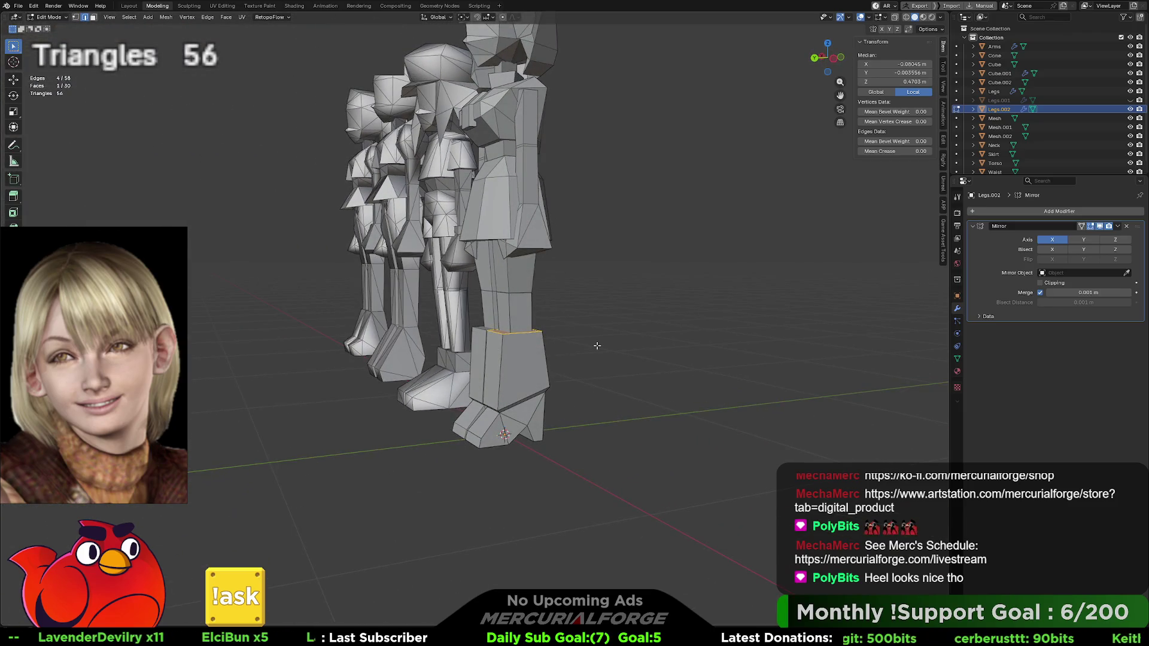
key(g)
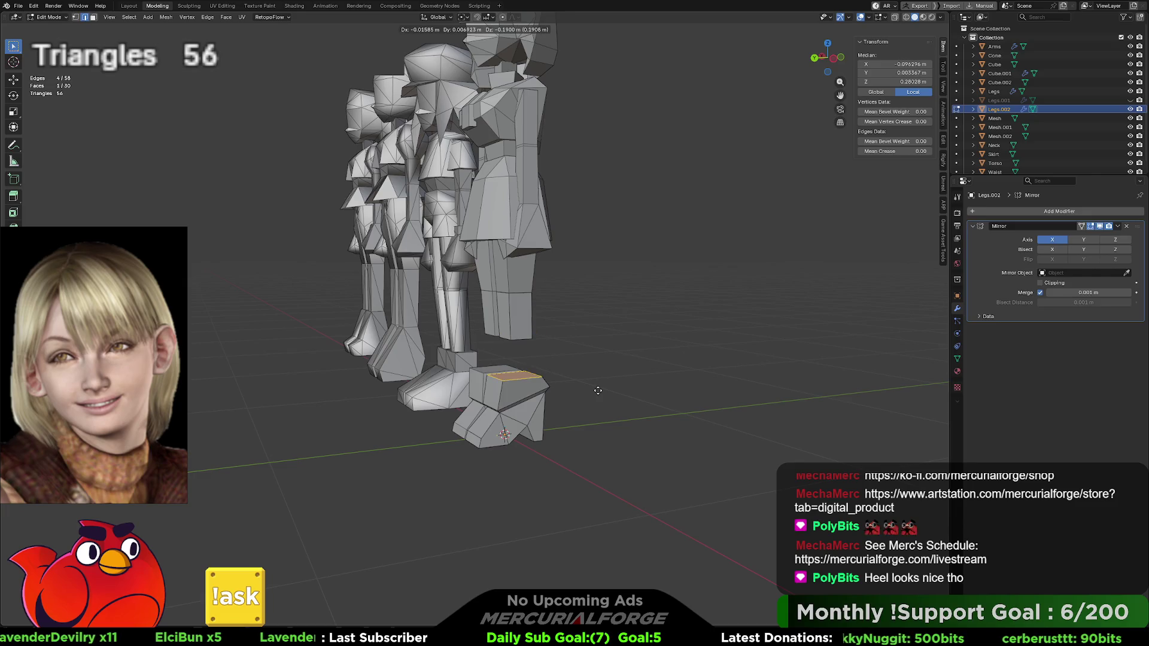
key(g)
key(Escape)
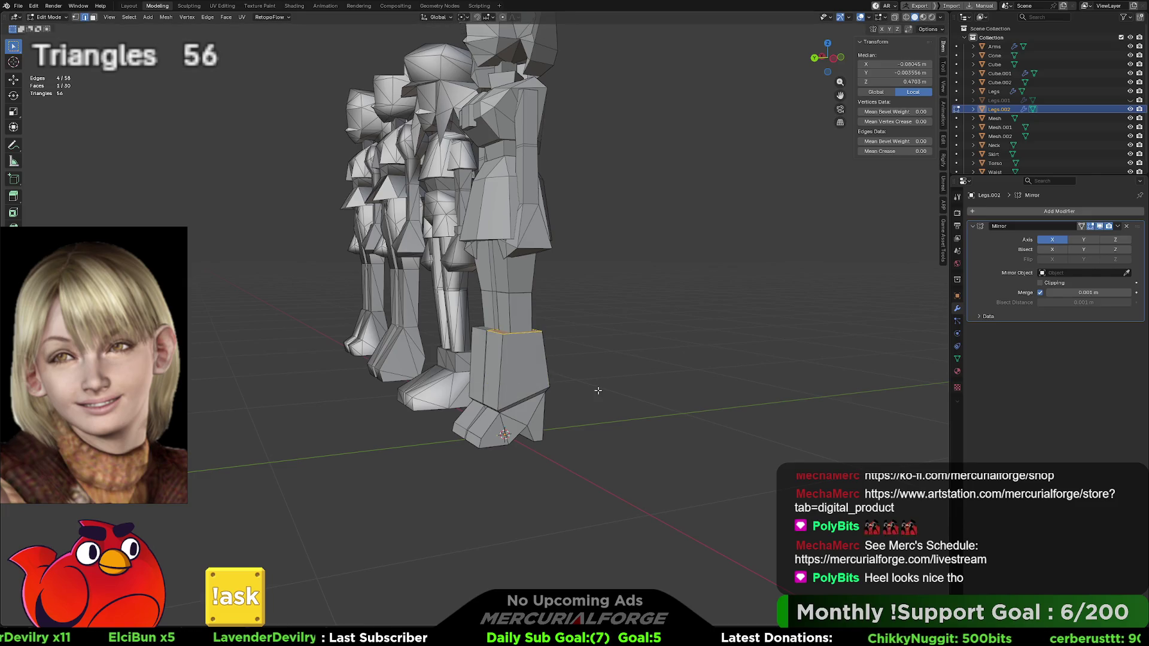
key(g)
key(z)
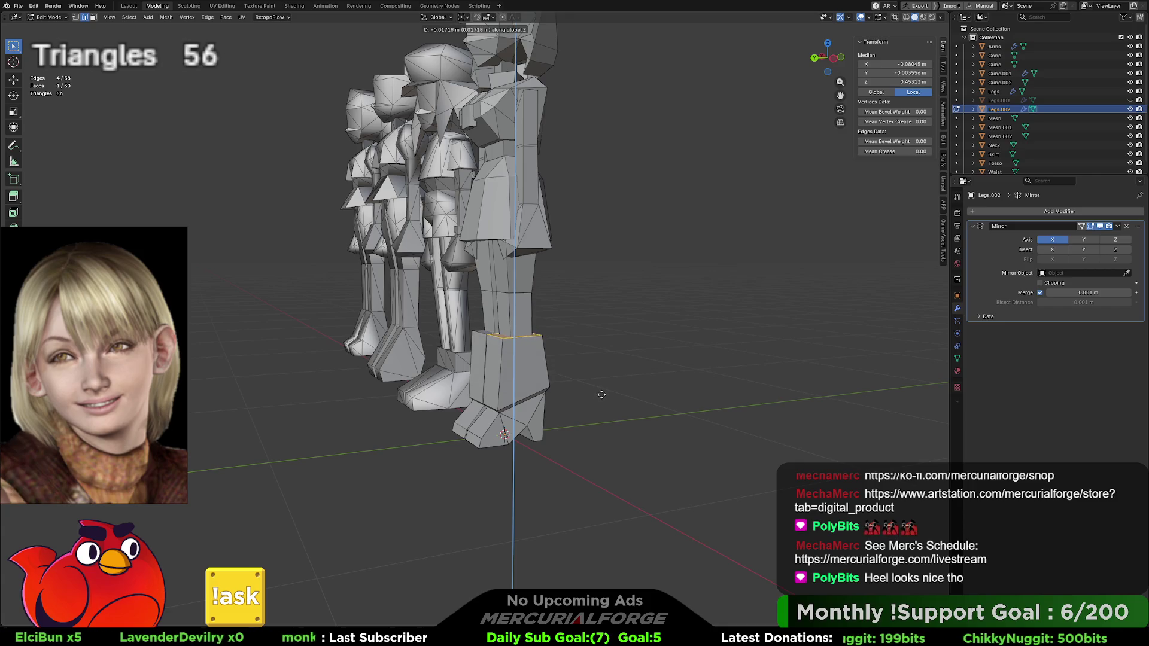
click(602, 393)
key(alt+a)
middle_drag(620, 356, 655, 315)
scroll(656, 315, down, 2)
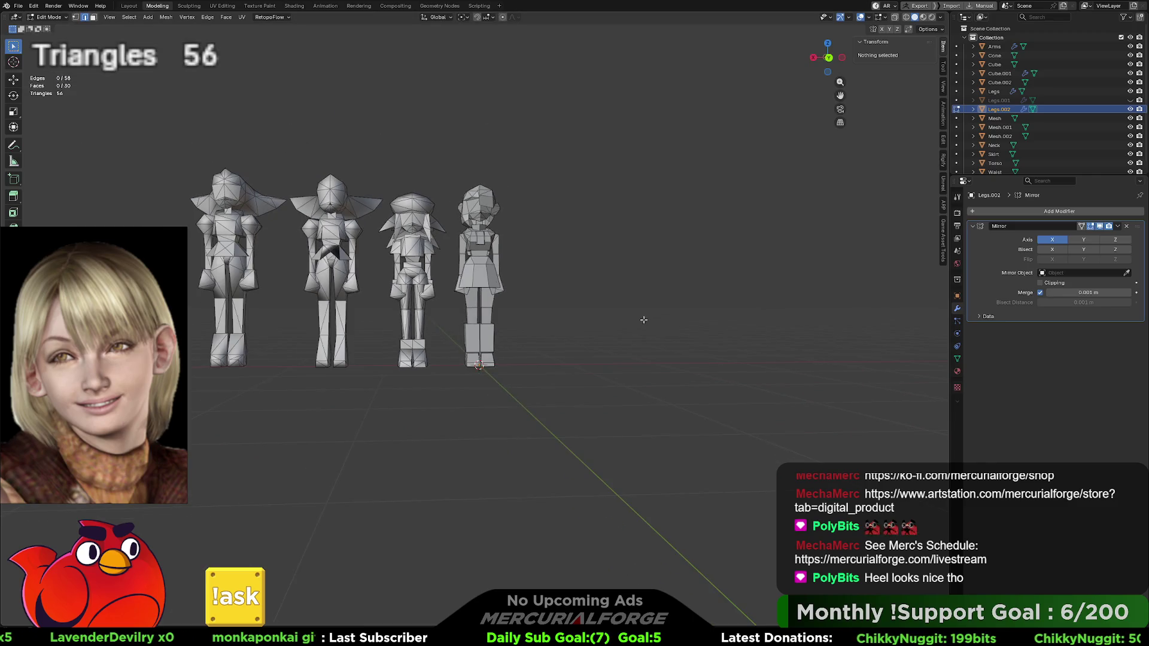
Step: Switch to Material Preview and turn off viewport overlays
click(924, 18)
scroll(624, 246, up, 3)
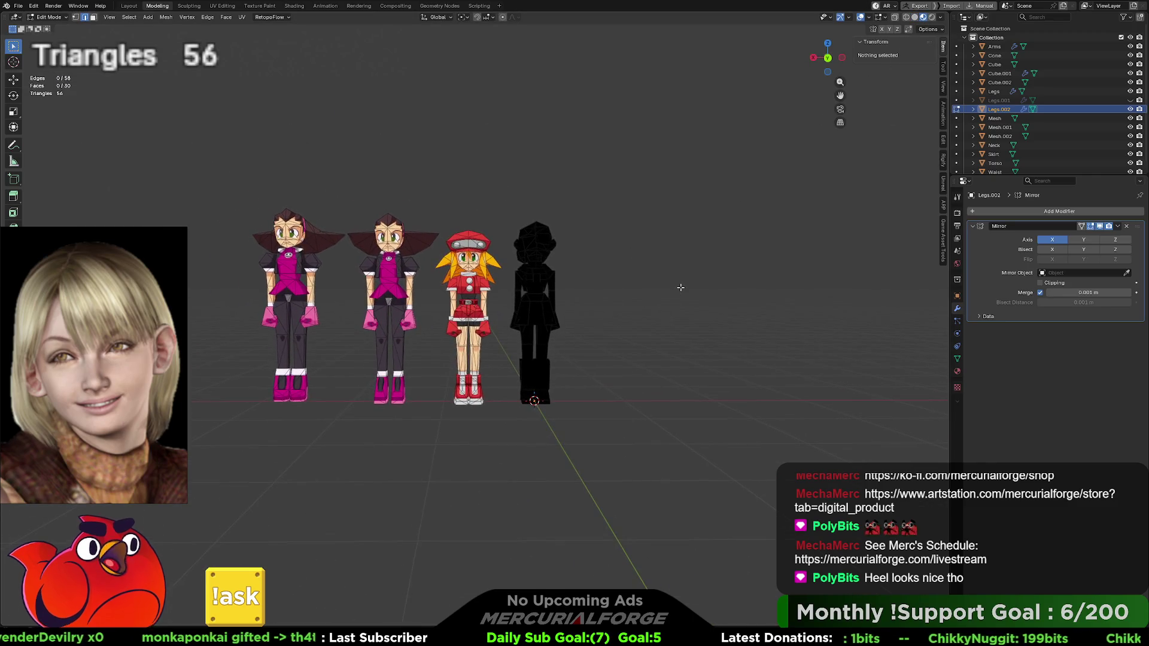
click(861, 18)
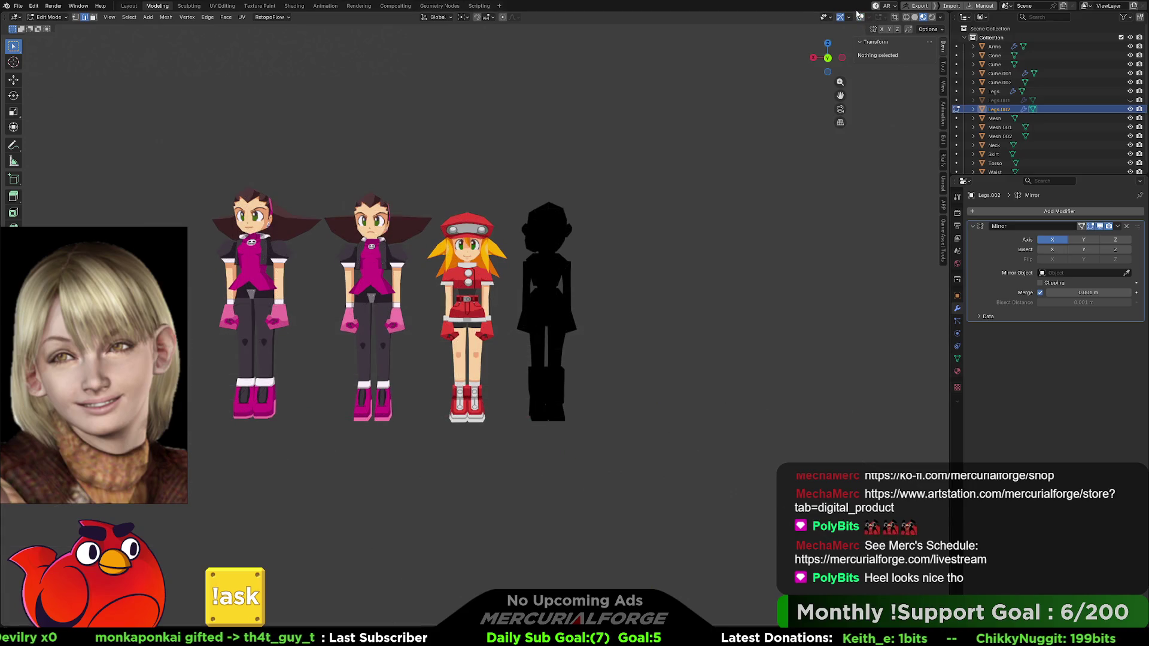
Step: Cycle render passes: Diffuse Light, Emission, Ambient Occlusion, Shadow, Position, then Normal
click(941, 18)
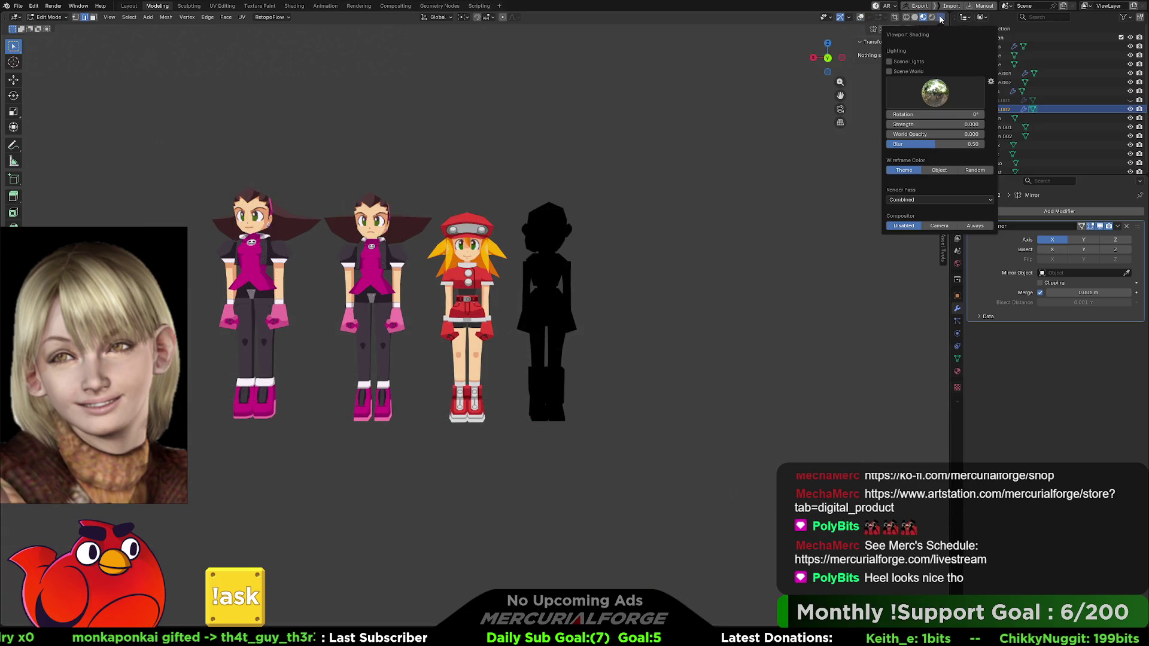
click(925, 200)
click(896, 223)
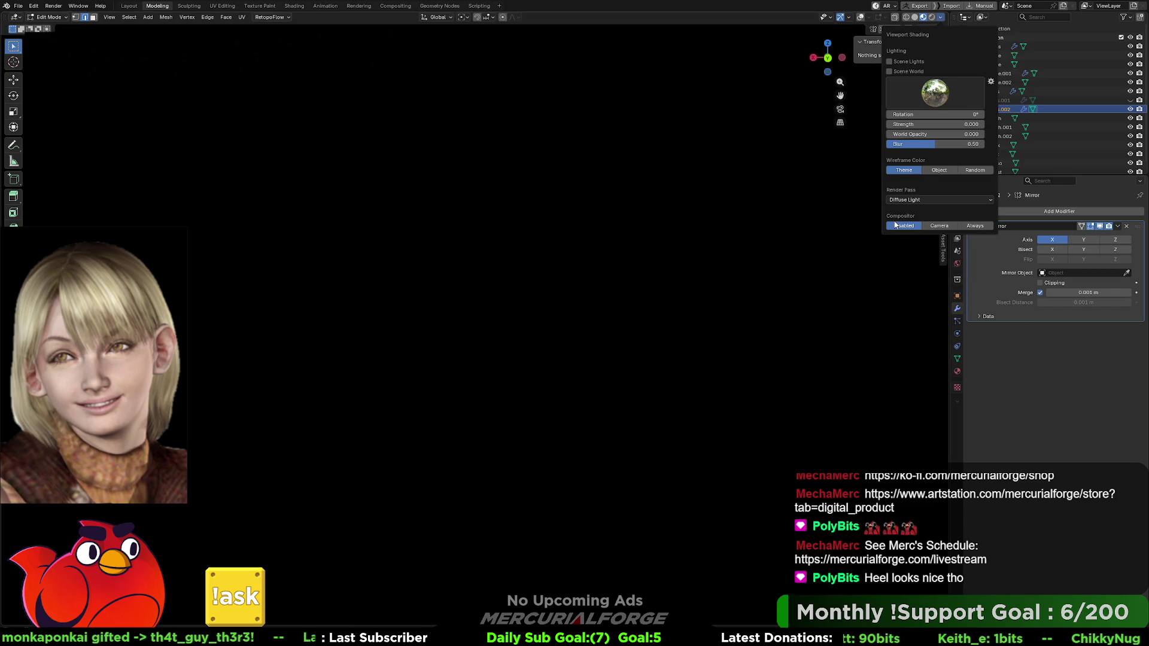
click(908, 201)
click(850, 234)
click(913, 201)
click(840, 253)
click(913, 201)
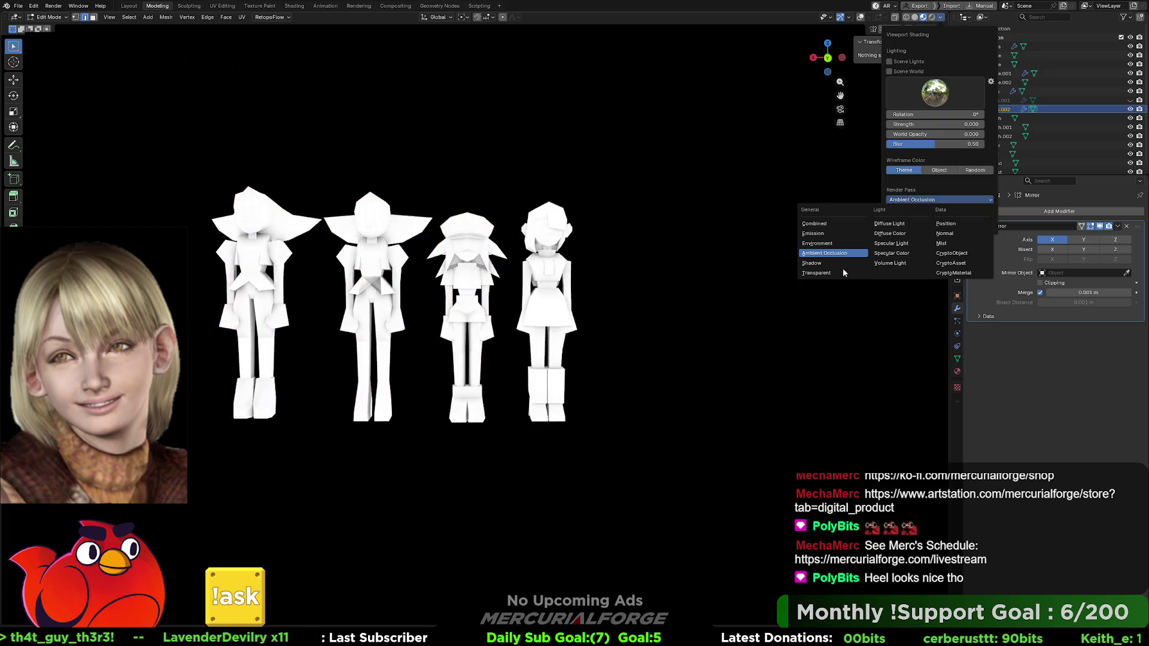
click(833, 262)
click(922, 199)
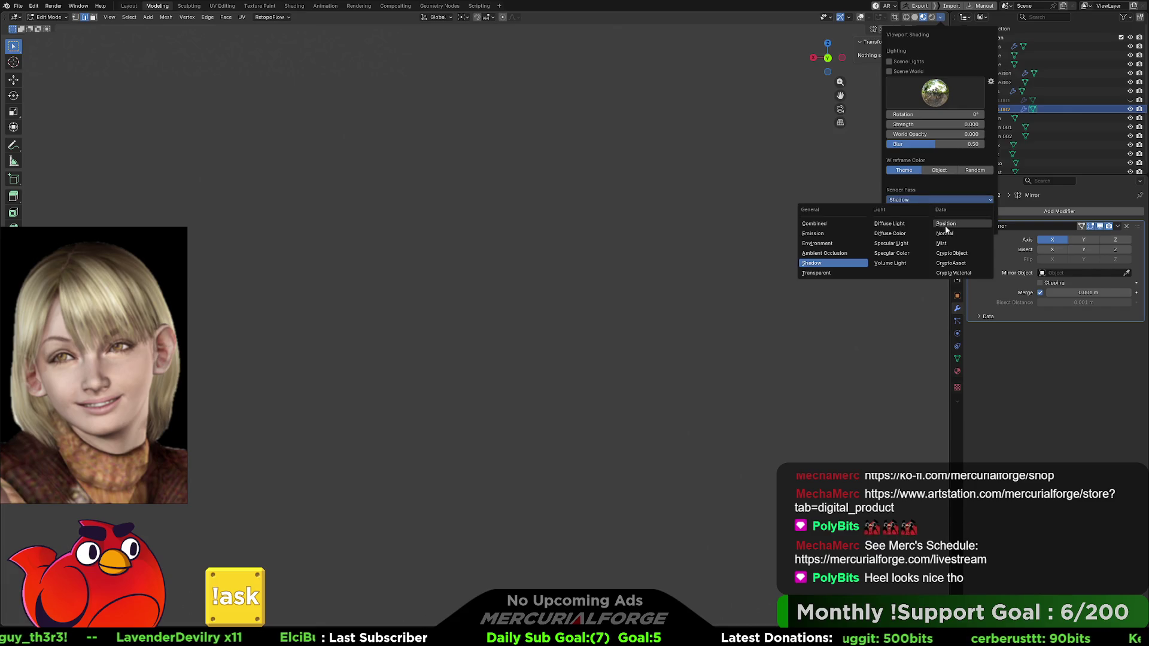
click(946, 225)
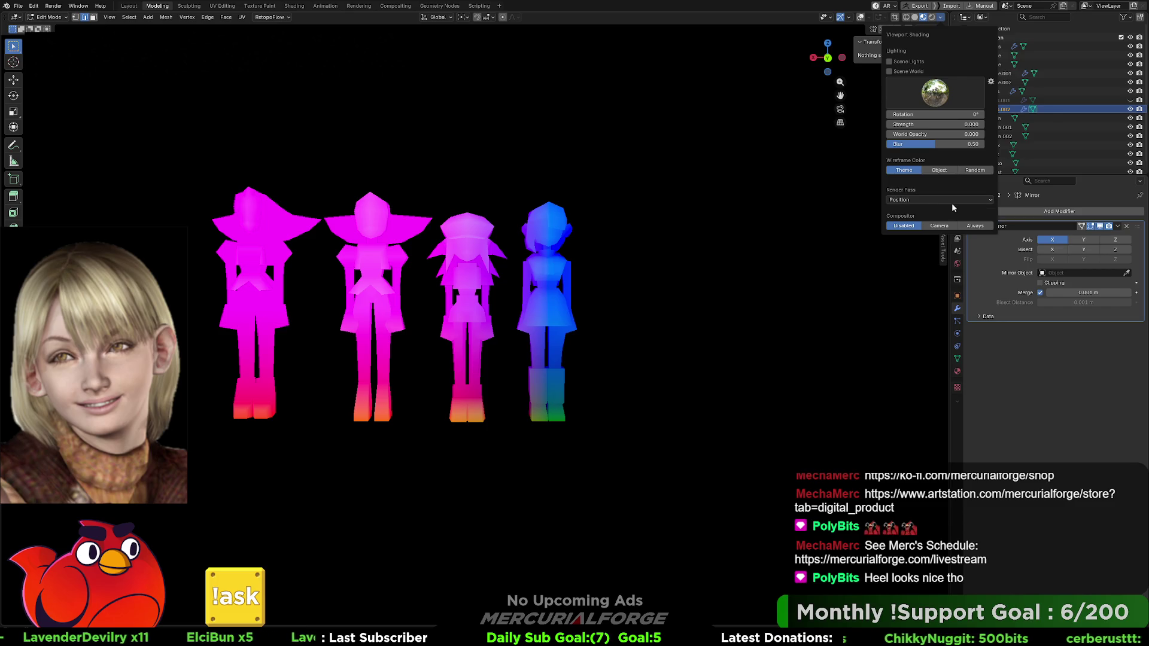
click(955, 201)
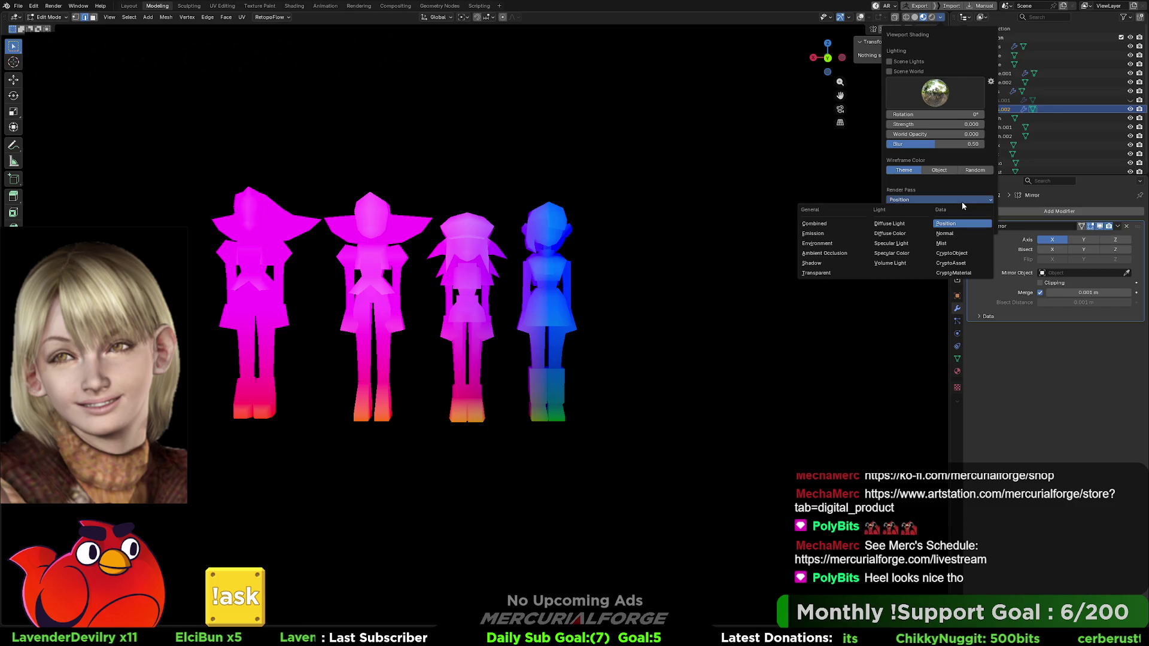
click(948, 234)
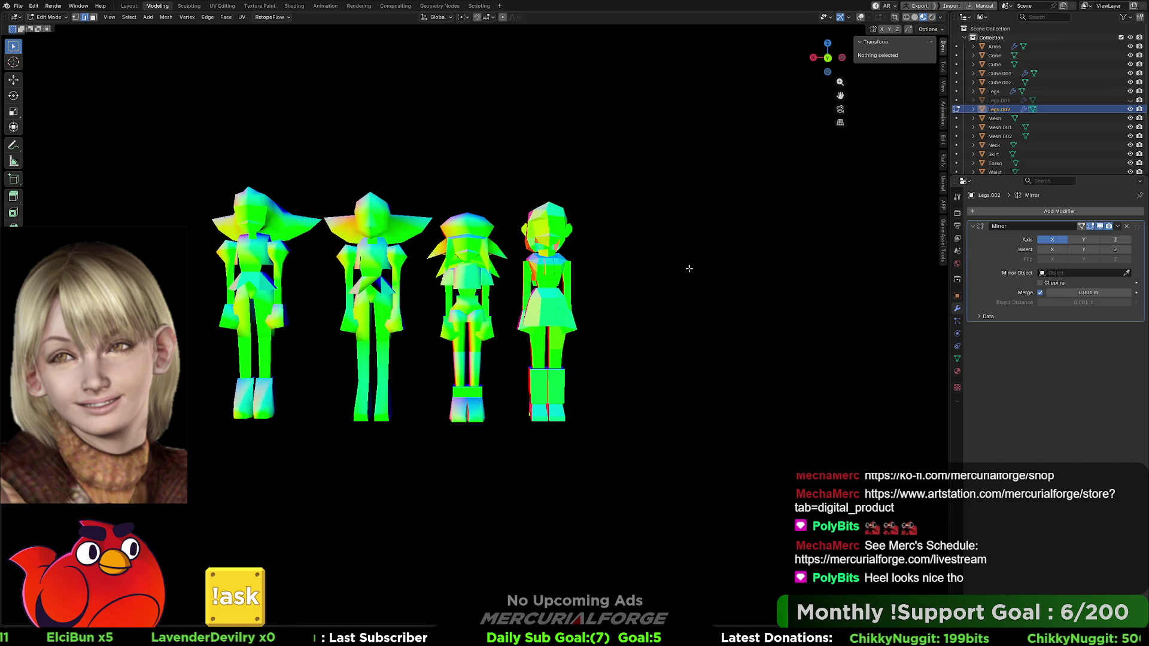
Step: Browse the lighting environments, then return to plain grey Solid shading
mouse_move(682, 271)
middle_down()
mouse_move(646, 288)
mouse_move(568, 281)
mouse_move(751, 277)
mouse_move(903, 110)
middle_up()
scroll(662, 270, up, 5)
click(940, 17)
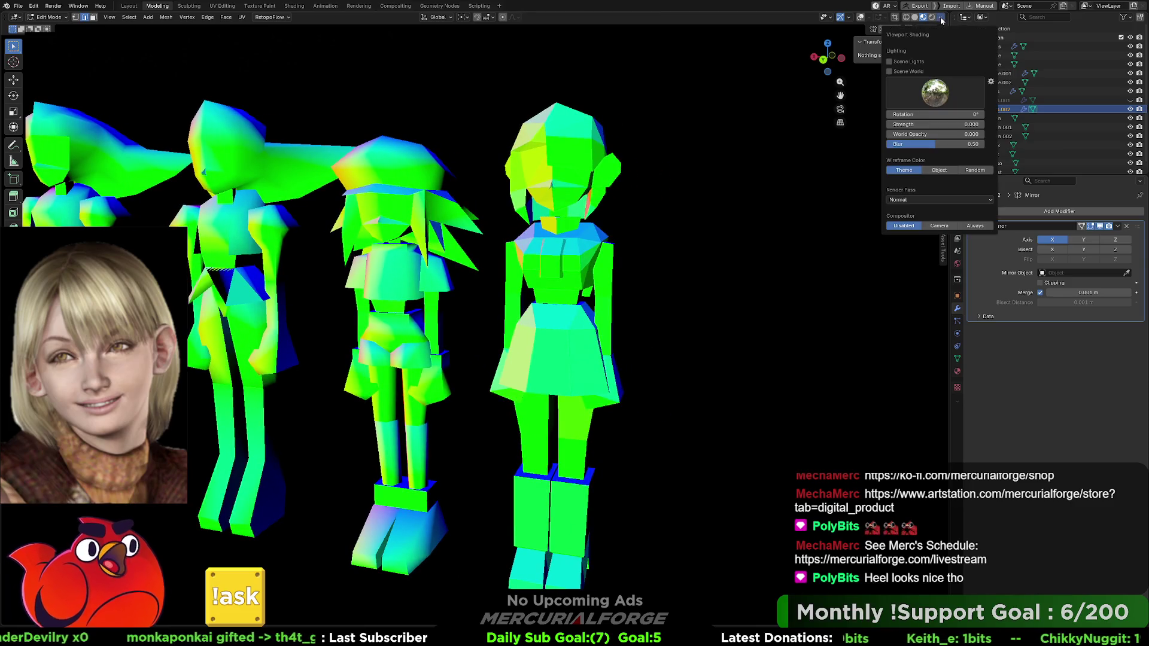
click(934, 93)
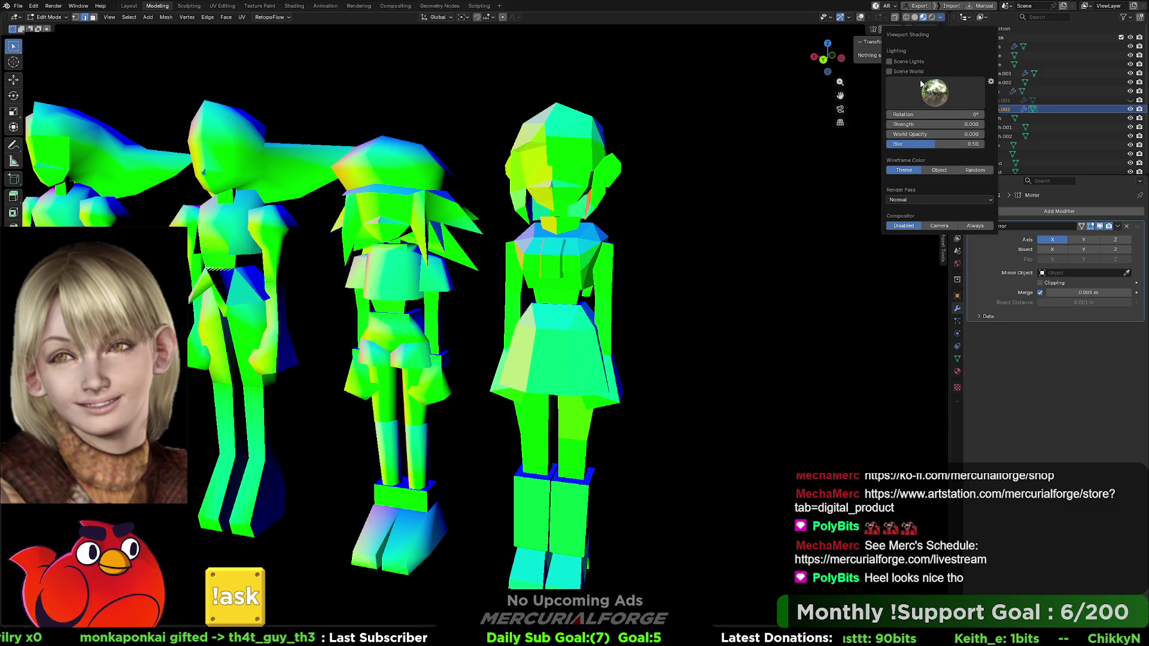
click(914, 17)
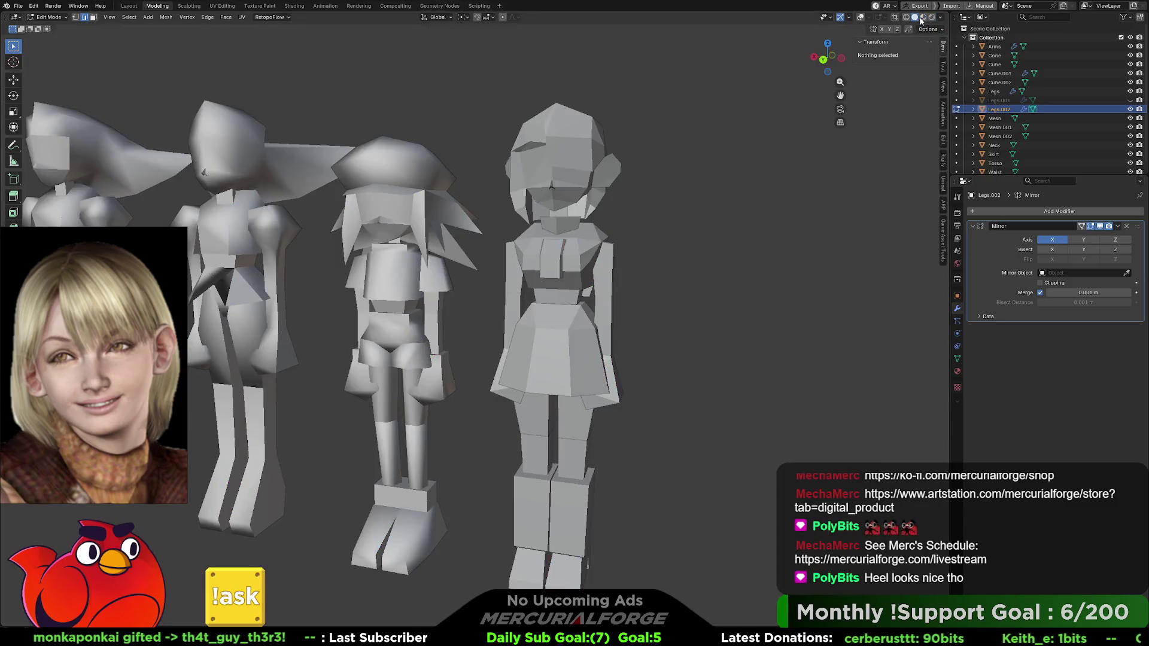
click(939, 20)
click(940, 61)
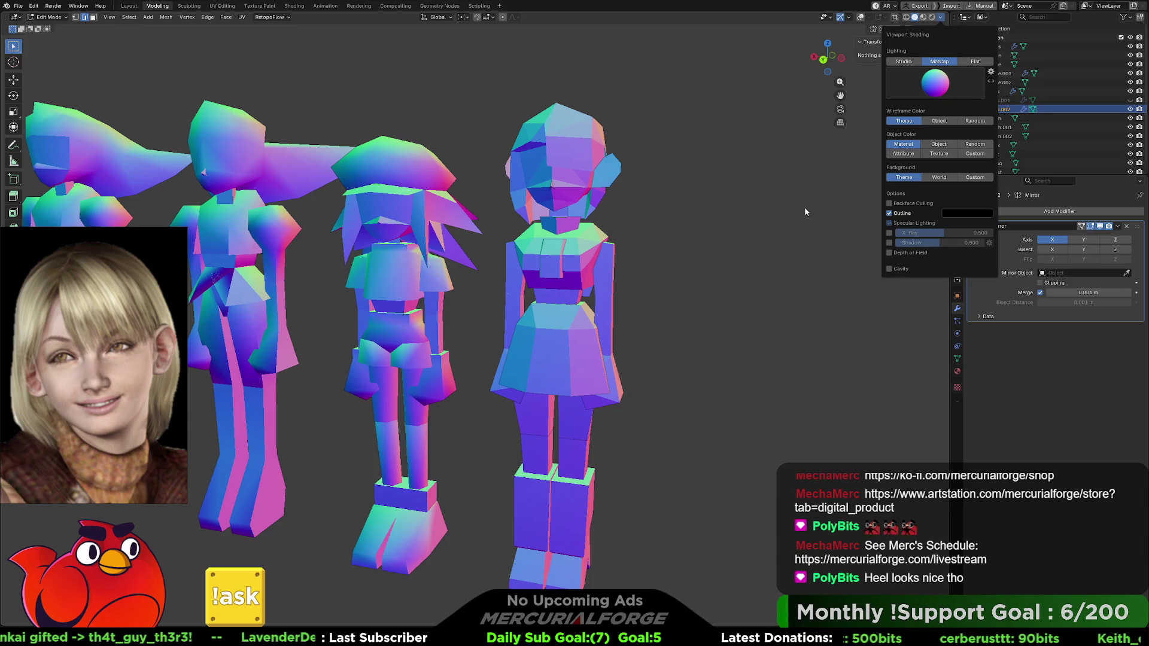
mouse_move(711, 231)
middle_down()
mouse_move(749, 187)
mouse_move(607, 196)
mouse_move(748, 200)
middle_up()
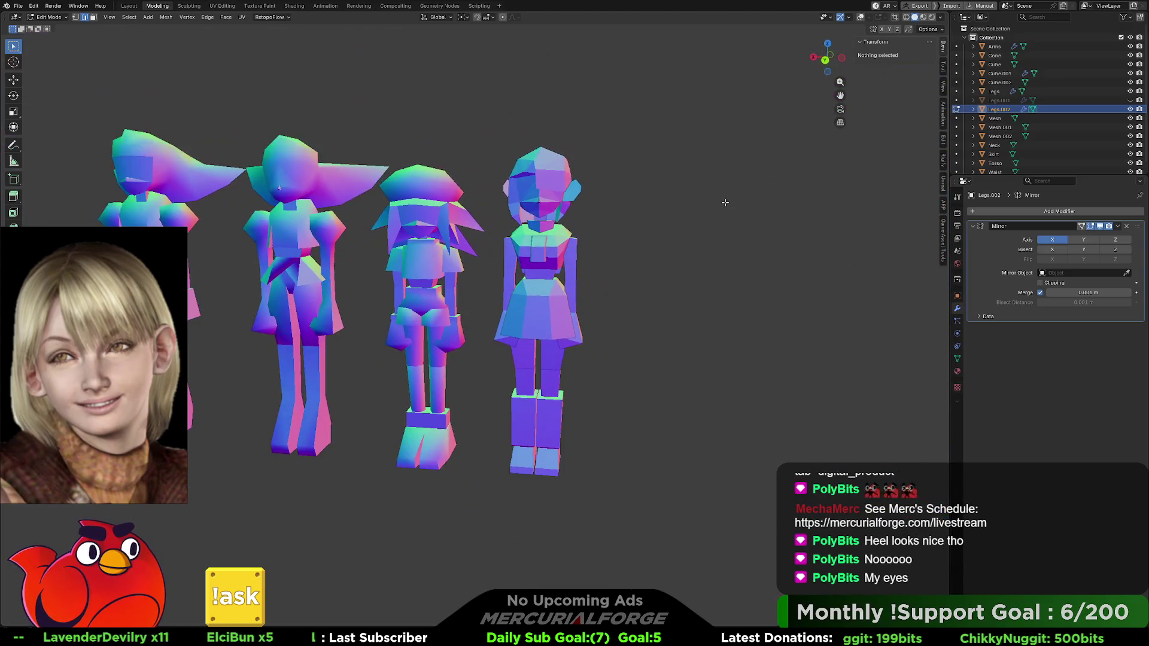
click(940, 16)
click(965, 62)
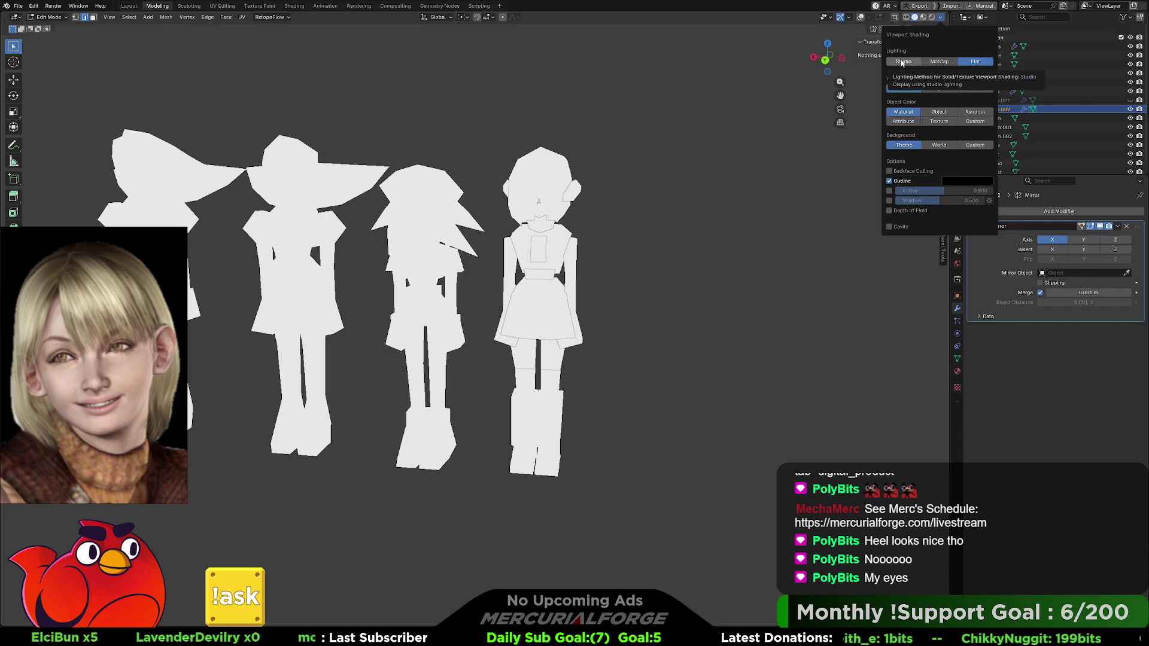
click(902, 63)
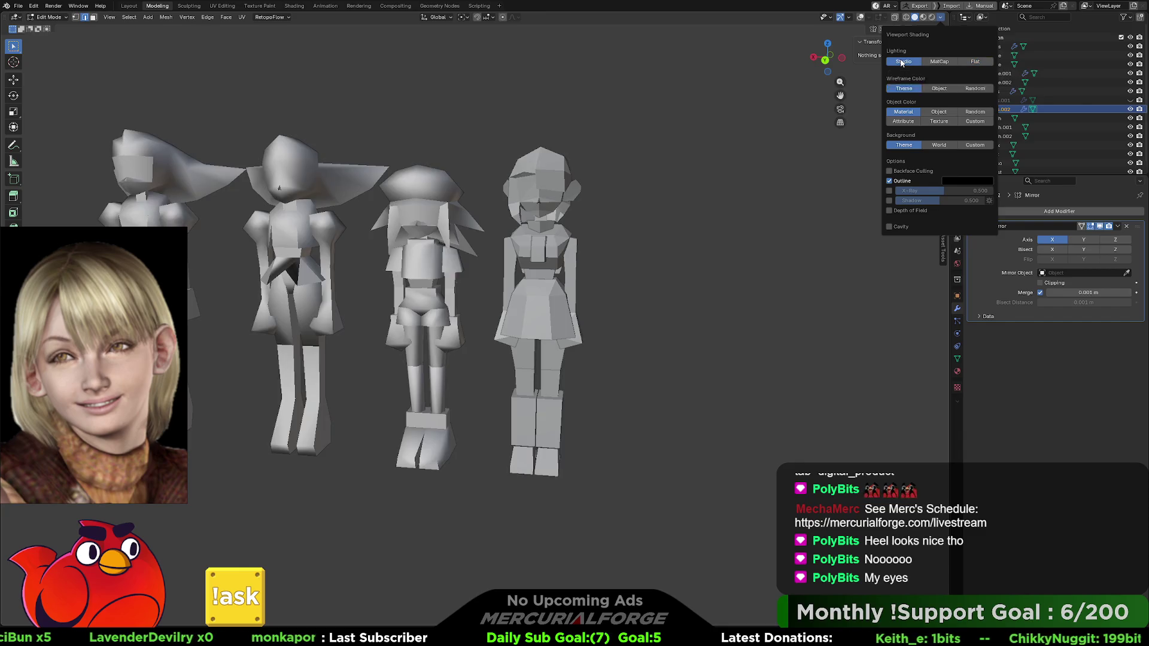
key(Tab)
Step: Apply Shade Smooth to the Skirt object
click(549, 193)
mouse_move(548, 195)
middle_down()
mouse_move(566, 189)
mouse_move(580, 217)
middle_up()
click(576, 294)
right_click(562, 293)
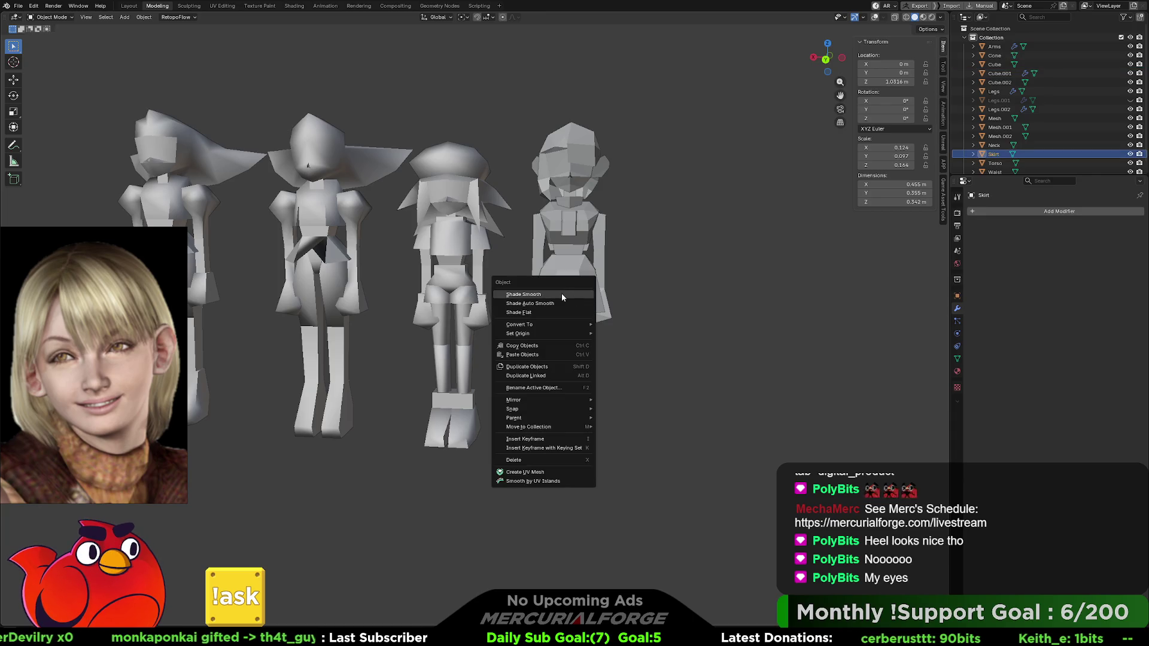
click(547, 293)
click(701, 265)
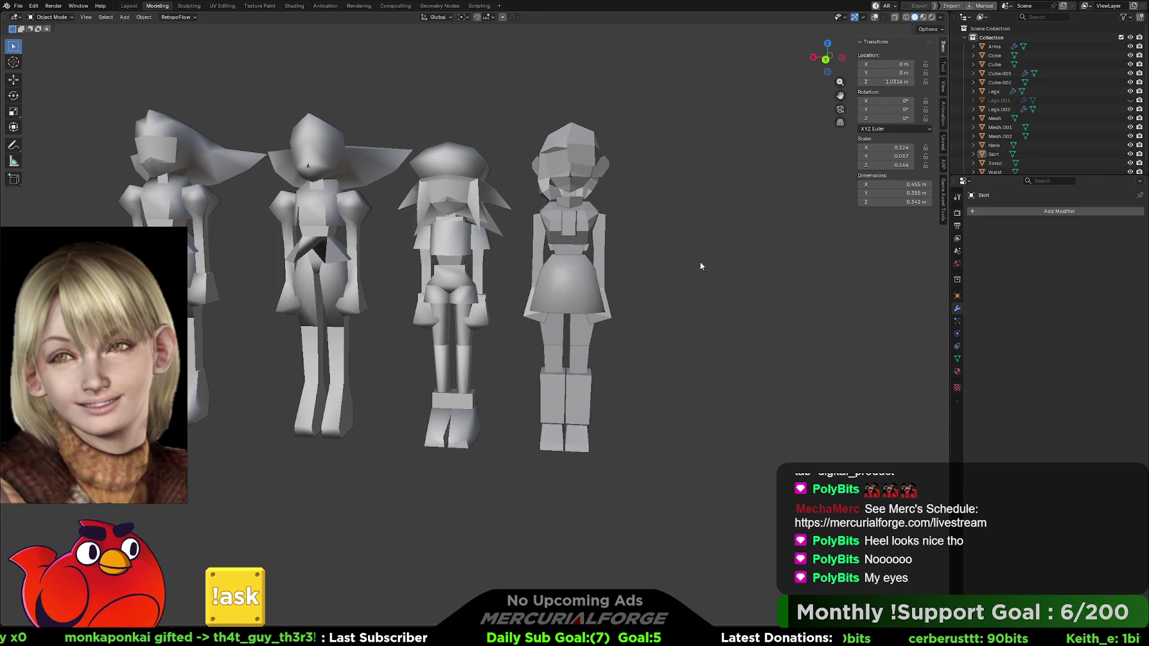
shift+middle_drag(597, 238, 592, 273)
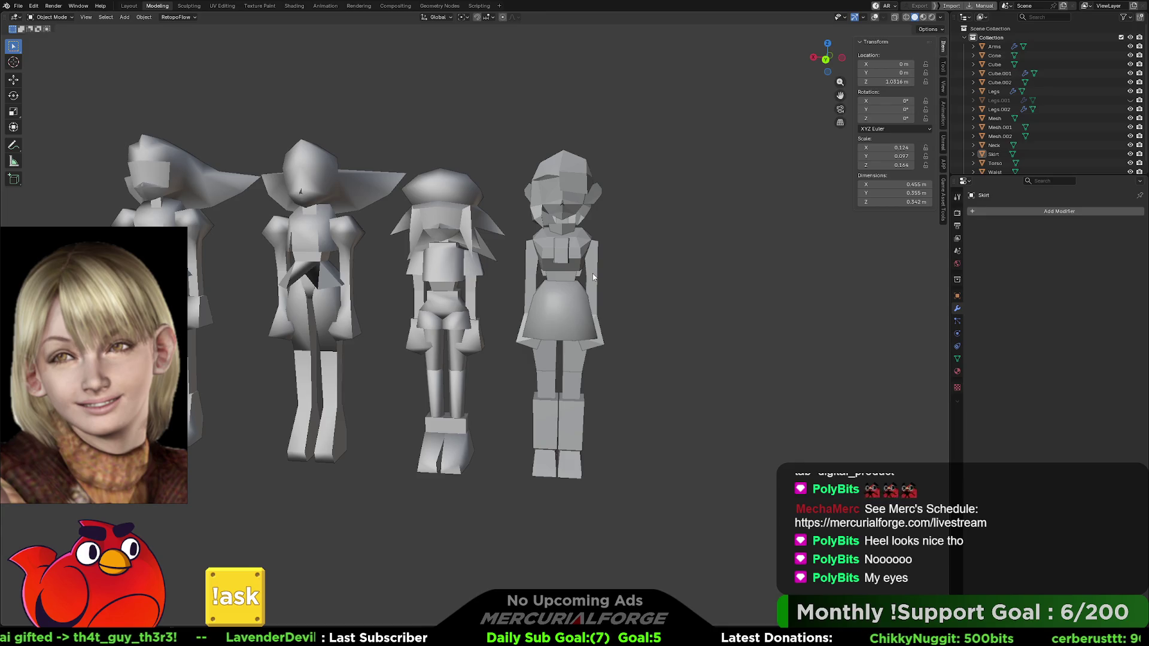
Step: Apply Shade Smooth to the chest piece and the torso
click(566, 253)
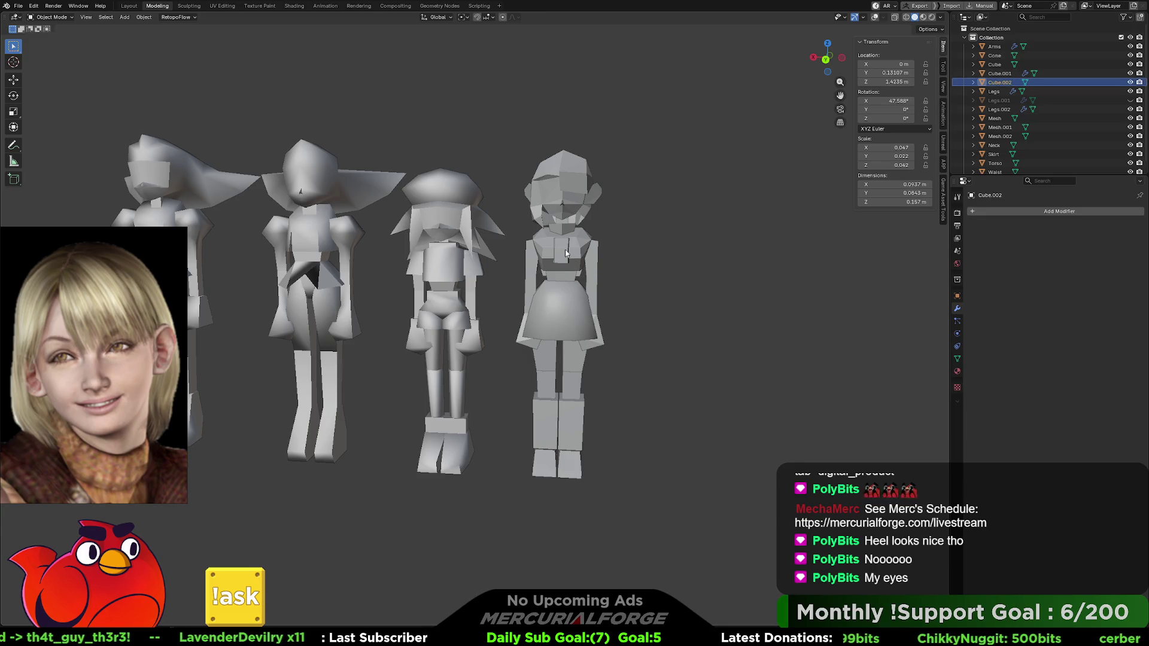
right_click(562, 251)
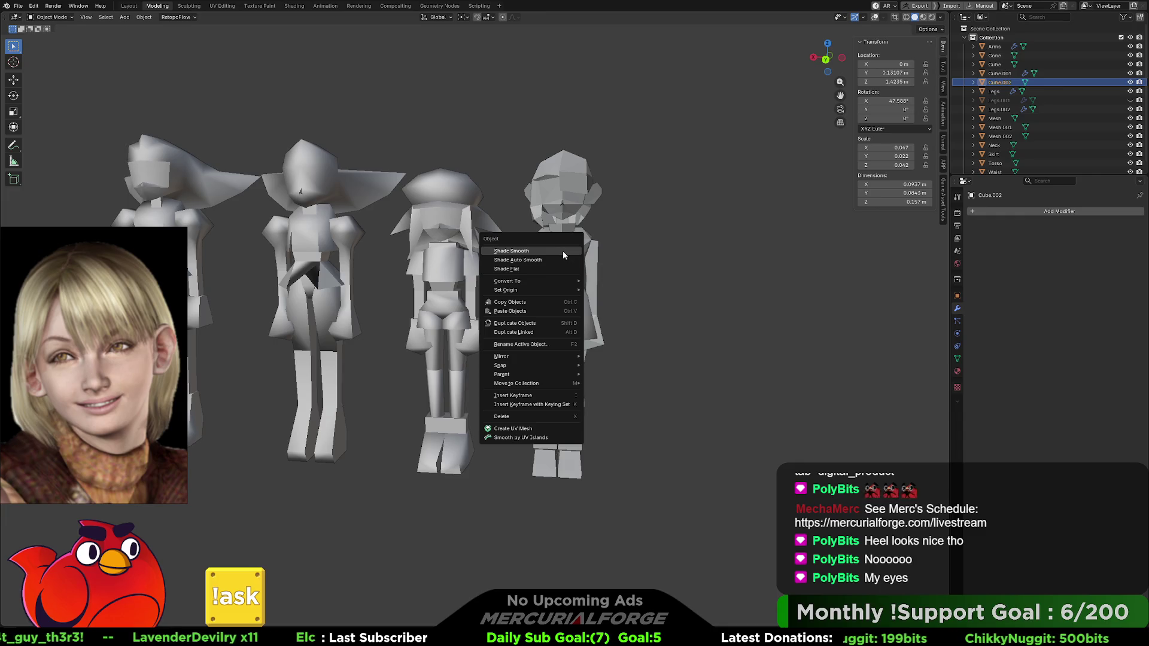
click(564, 250)
mouse_move(568, 412)
middle_down()
mouse_move(604, 407)
mouse_move(569, 396)
mouse_move(559, 301)
mouse_move(558, 355)
mouse_move(566, 335)
middle_up()
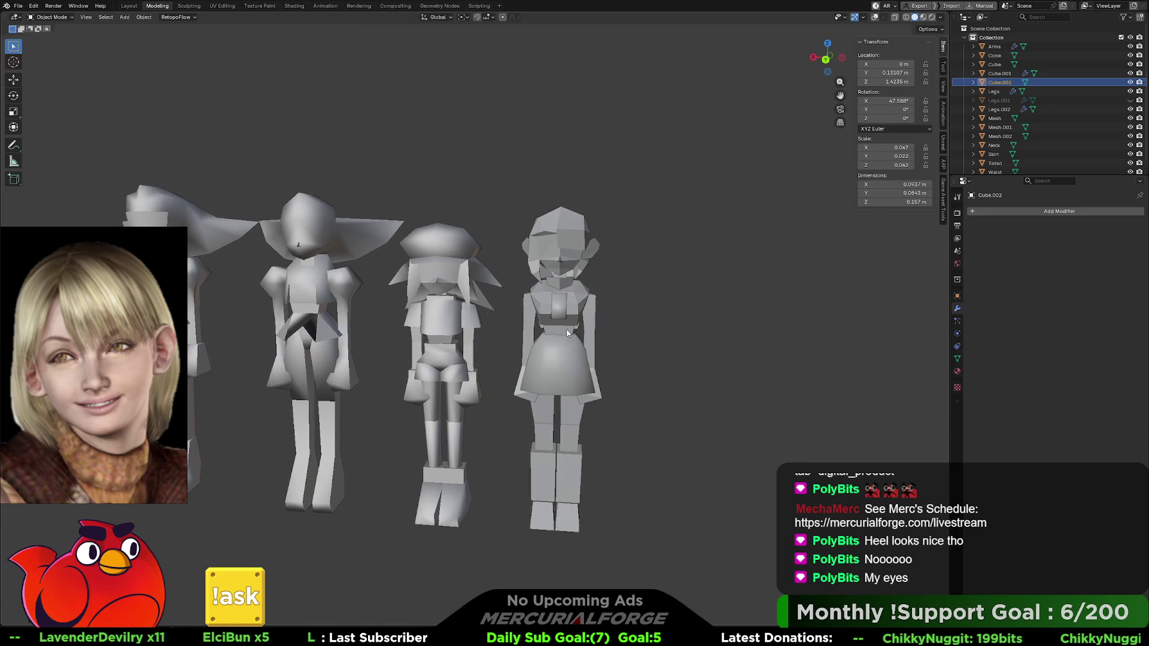
click(576, 297)
right_click(576, 297)
click(576, 295)
mouse_move(576, 296)
middle_down()
mouse_move(431, 301)
mouse_move(620, 301)
middle_up()
Step: Apply Shade Smooth to the head and the mirrored Cube.001 part
click(569, 230)
right_click(569, 228)
click(571, 230)
mouse_move(629, 247)
middle_down()
mouse_move(580, 238)
mouse_move(602, 255)
mouse_move(569, 272)
middle_up()
scroll(569, 270, up, 1)
click(573, 245)
right_click(573, 245)
click(574, 247)
mouse_move(599, 289)
middle_down()
mouse_move(672, 297)
mouse_move(603, 293)
middle_up()
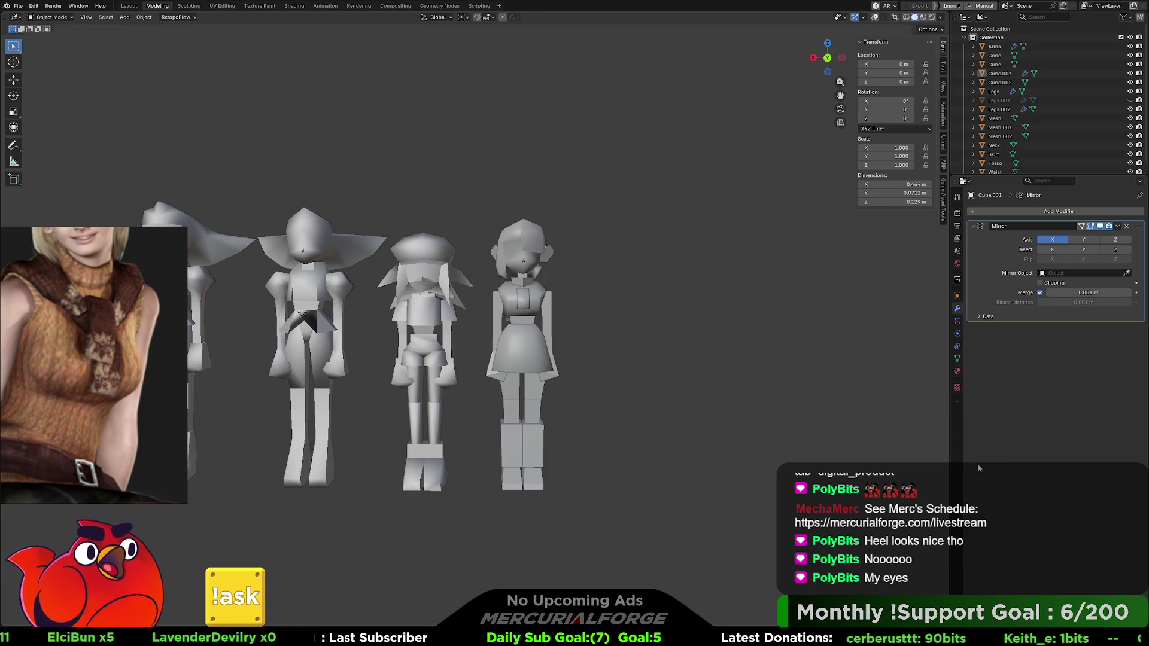
Step: Turn to face the girl's torso and select the Cube.002 chest piece
scroll(617, 282, up, 5)
mouse_move(617, 282)
middle_down()
mouse_move(490, 301)
mouse_move(429, 297)
mouse_move(519, 292)
mouse_move(559, 268)
middle_up()
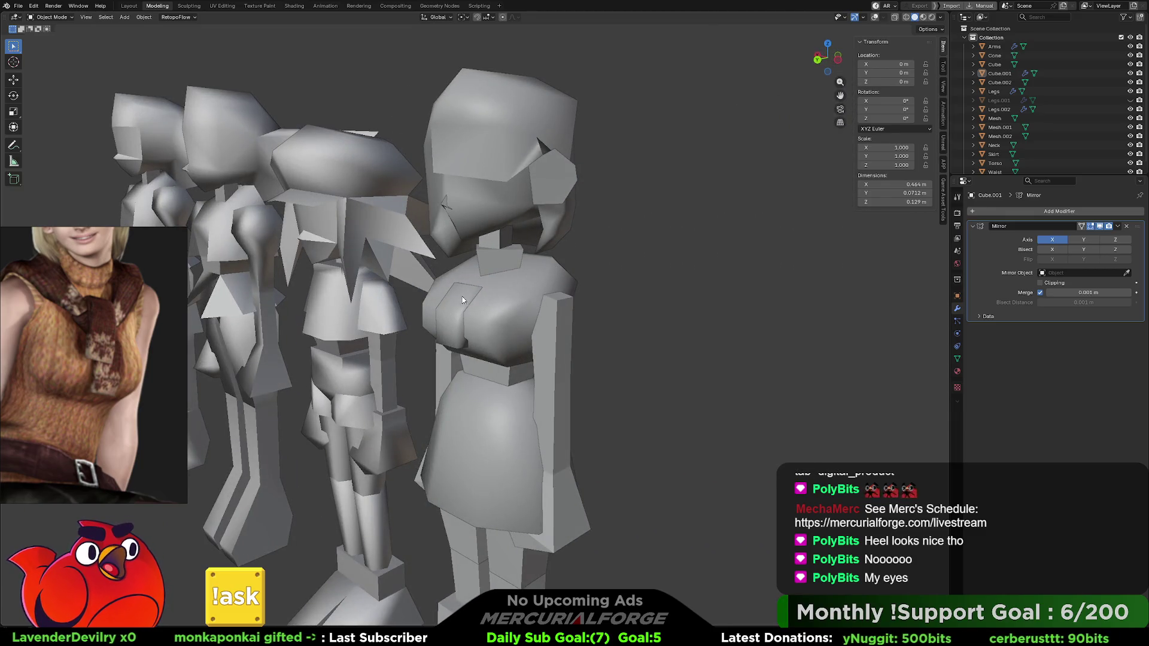
mouse_move(459, 295)
middle_down()
mouse_move(612, 282)
mouse_move(486, 296)
middle_up()
scroll(530, 311, up, 4)
click(508, 313)
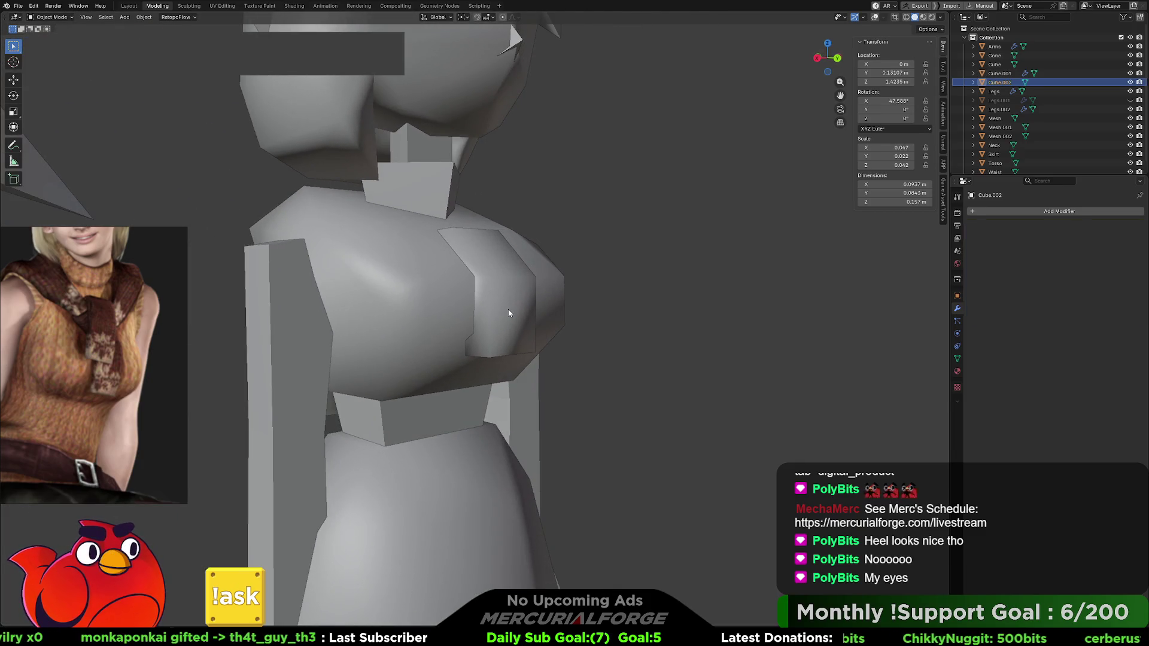
key(Tab)
key(Tab)
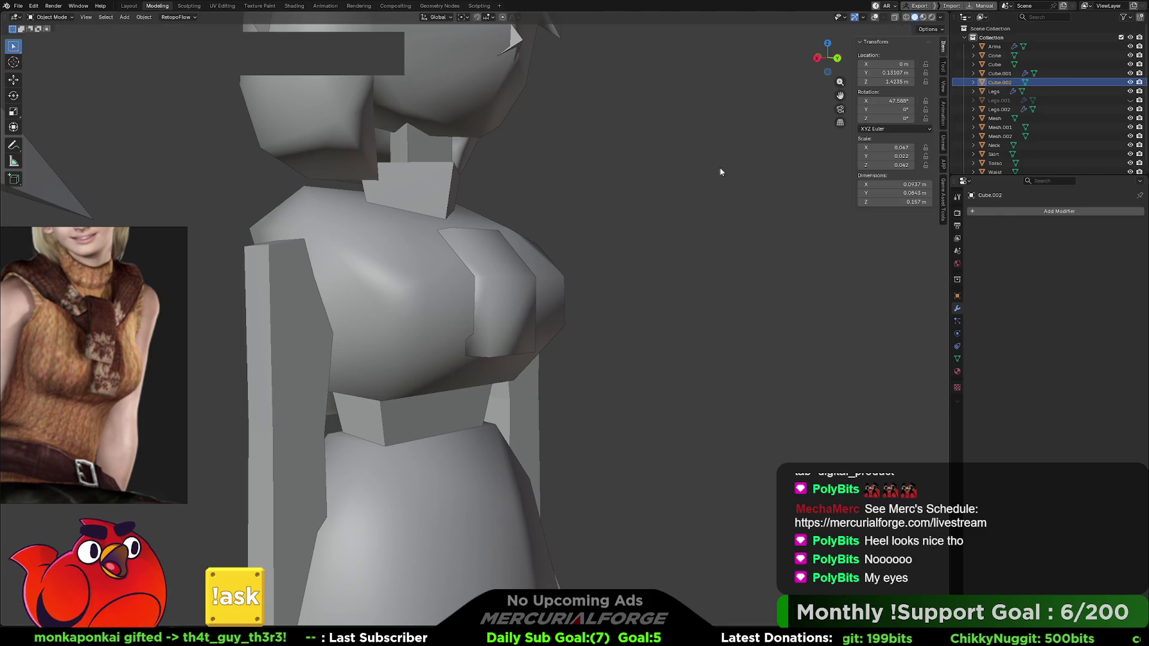
Step: Enable overlays with wireframe and triangle statistics, orbit around the chest, and edit its mesh
click(875, 17)
mouse_move(501, 315)
middle_down()
mouse_move(511, 318)
mouse_move(520, 298)
mouse_move(537, 302)
middle_up()
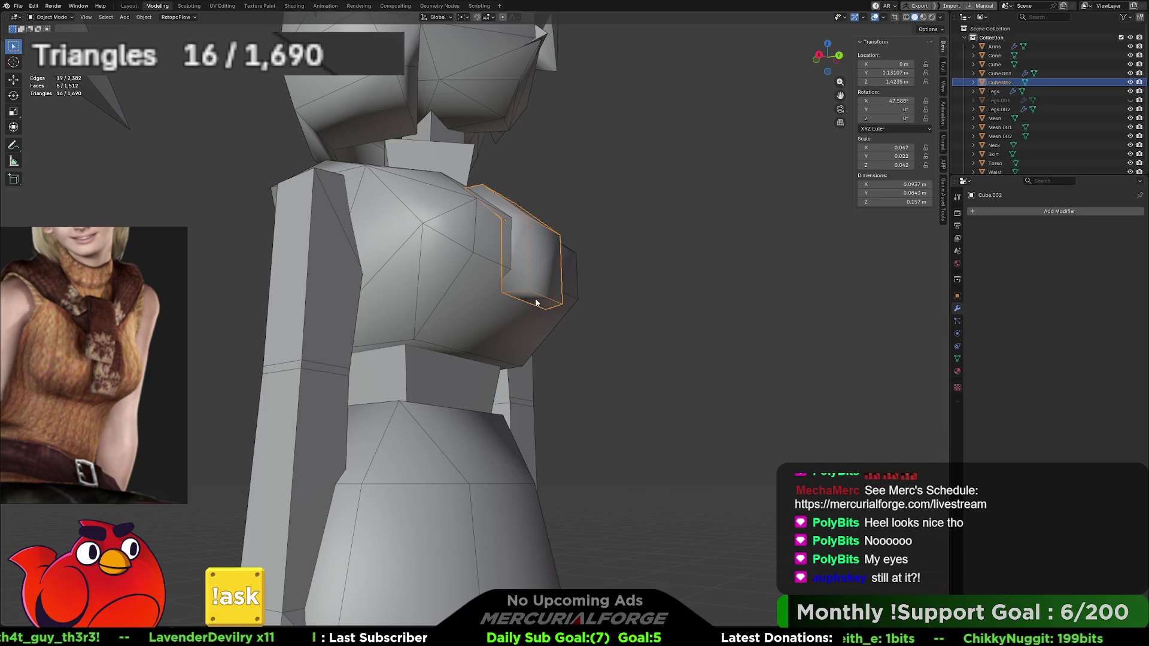
mouse_move(537, 304)
middle_down()
mouse_move(526, 307)
mouse_move(551, 258)
middle_up()
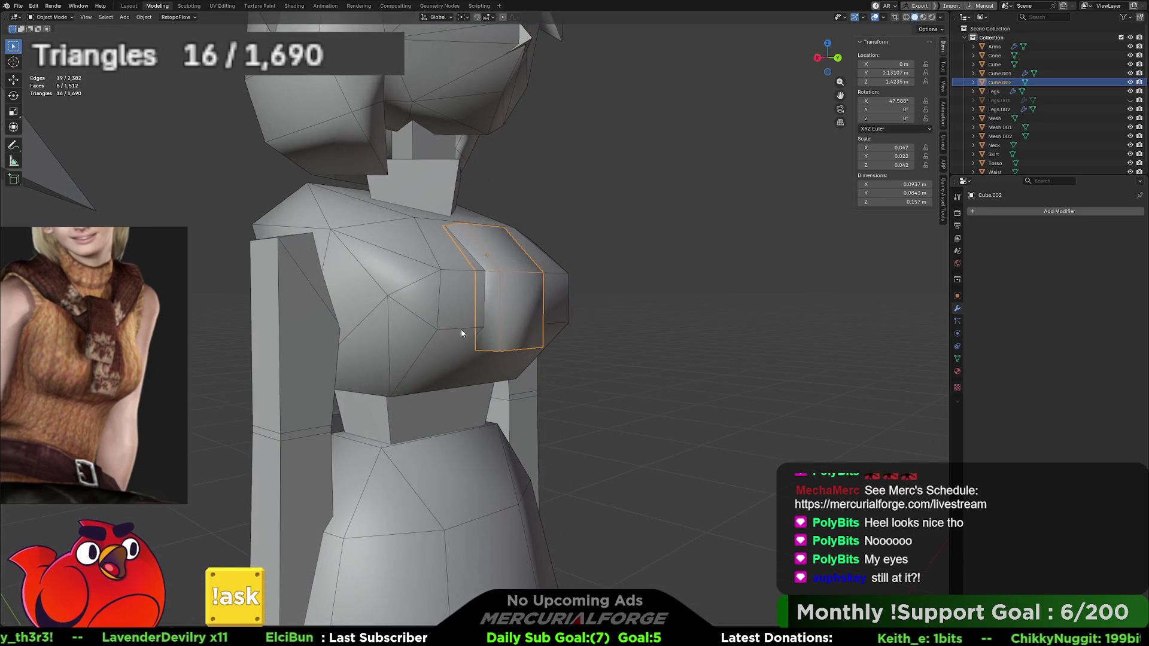
middle_drag(509, 304, 550, 297)
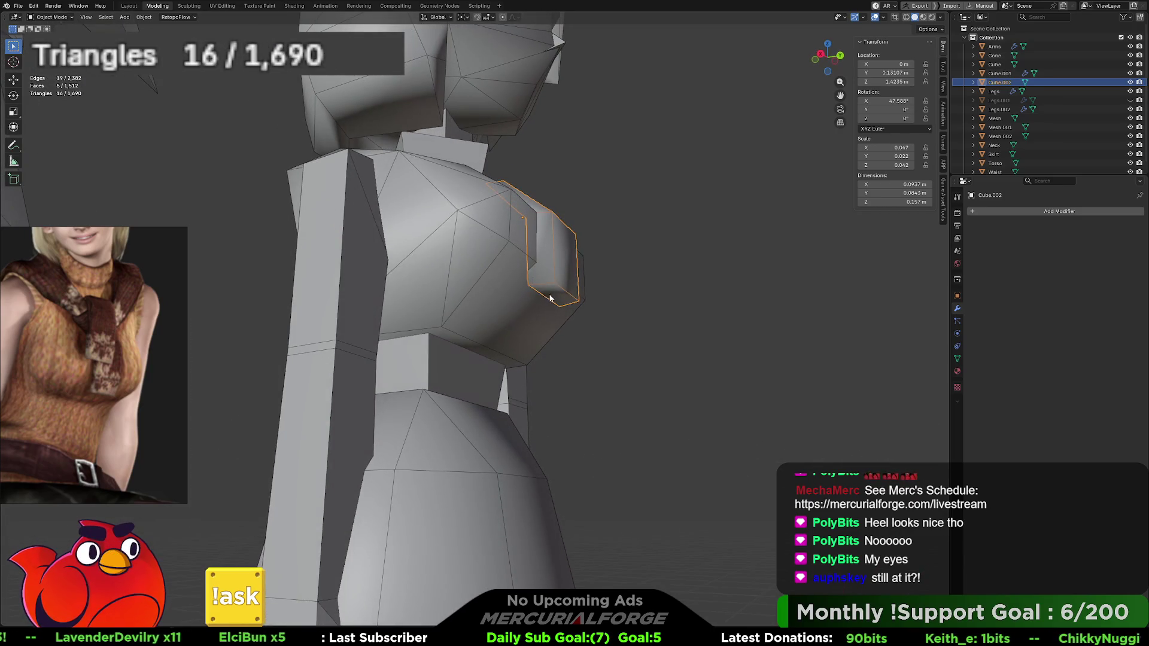
mouse_move(565, 258)
middle_down()
mouse_move(557, 293)
mouse_move(520, 291)
middle_up()
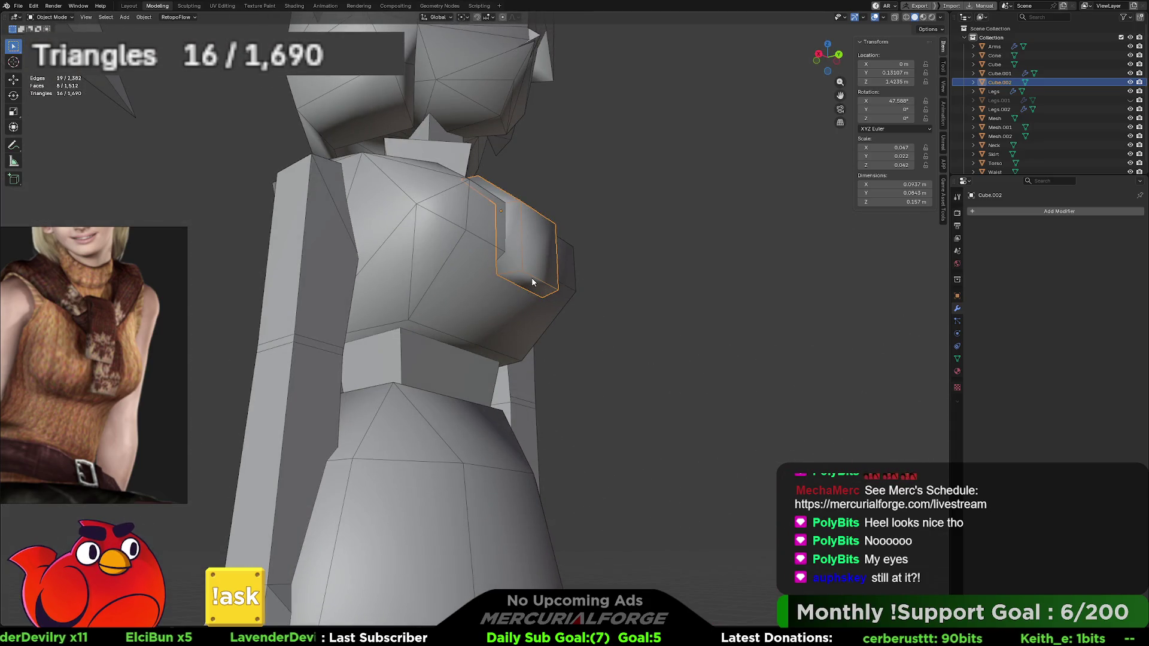
key(Tab)
Step: Raise the chest piece's bottom face straight up along Z
click(530, 283)
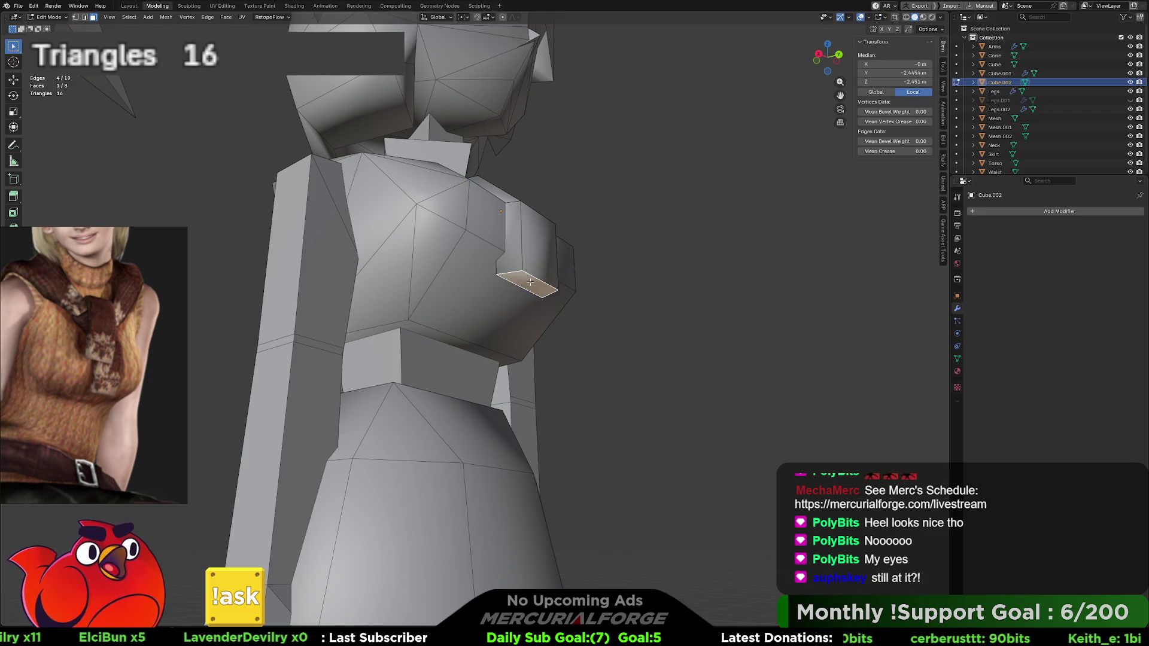
key(g)
key(z)
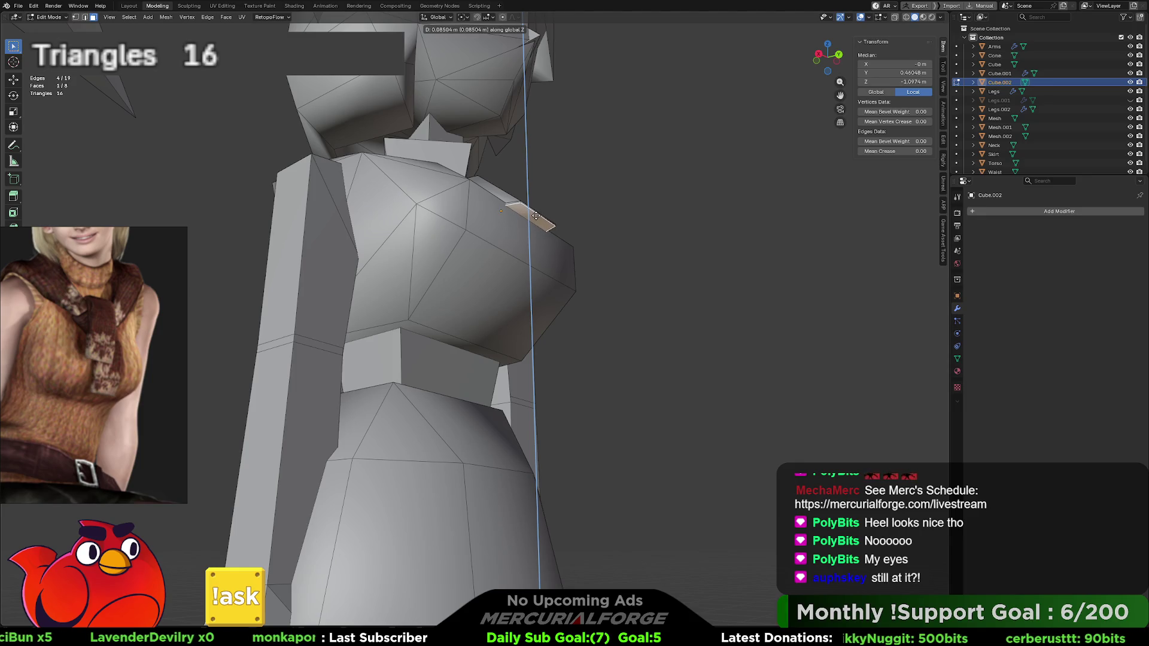
click(534, 221)
middle_drag(534, 221, 570, 271)
scroll(569, 271, up, 5)
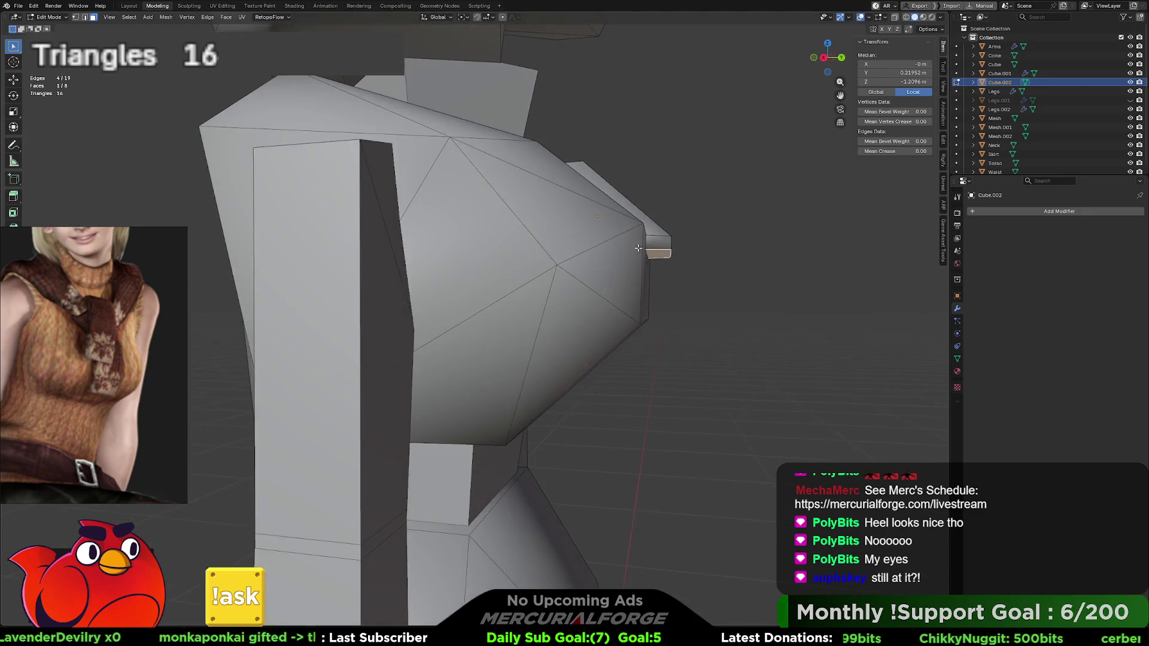
Step: Move the chest piece's front edge to a new position after abandoning the axis-locked attempts
key(2)
click(601, 339)
key(g)
key(shift+y)
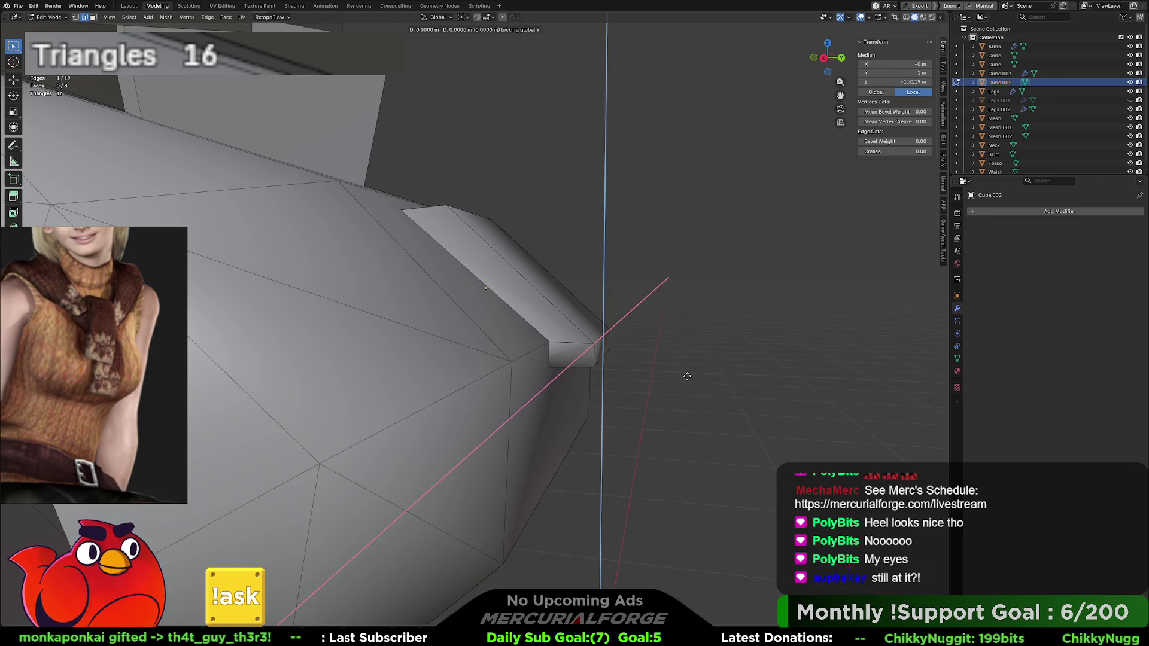
key(shift+x)
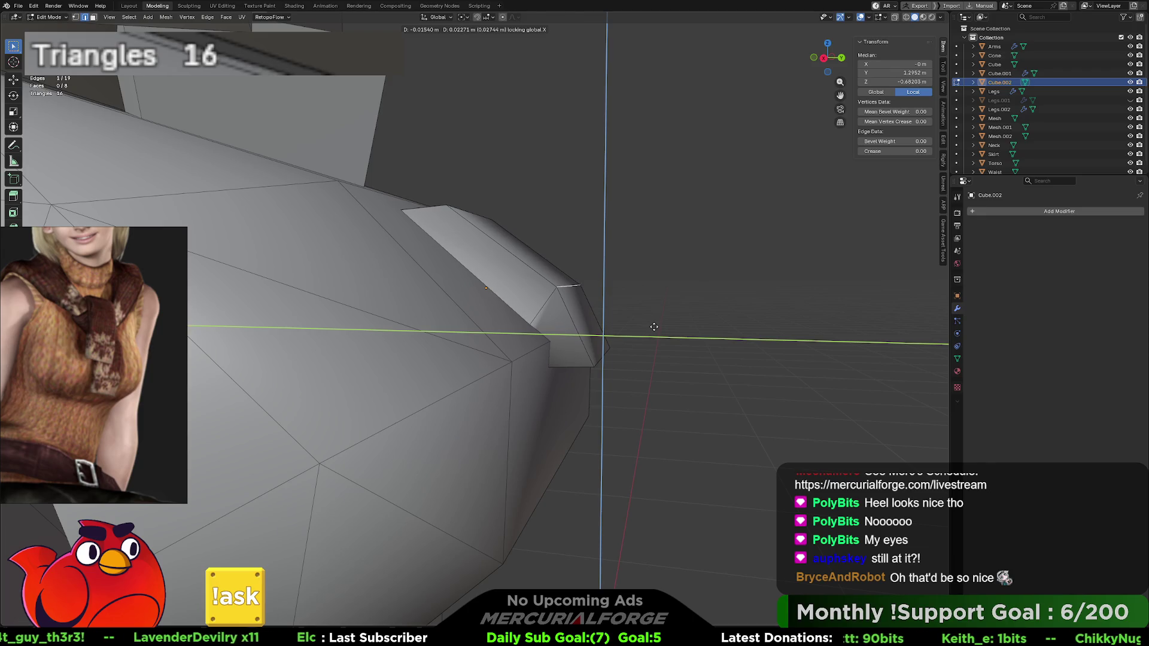
click(660, 333)
key(g)
click(559, 351)
mouse_move(559, 352)
middle_down()
mouse_move(574, 339)
mouse_move(494, 335)
mouse_move(518, 320)
middle_up()
scroll(564, 338, down, 10)
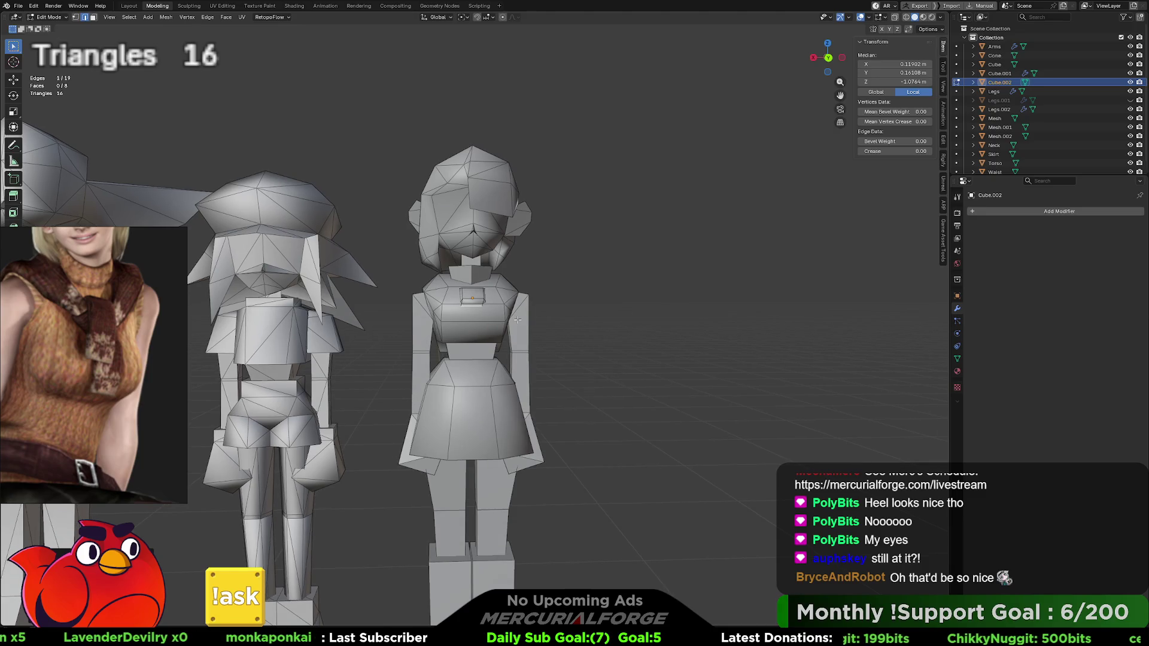
Step: Reposition the lower chest face upward from a three-quarter side view
shift+click(473, 328)
shift+click(461, 317)
shift+click(486, 317)
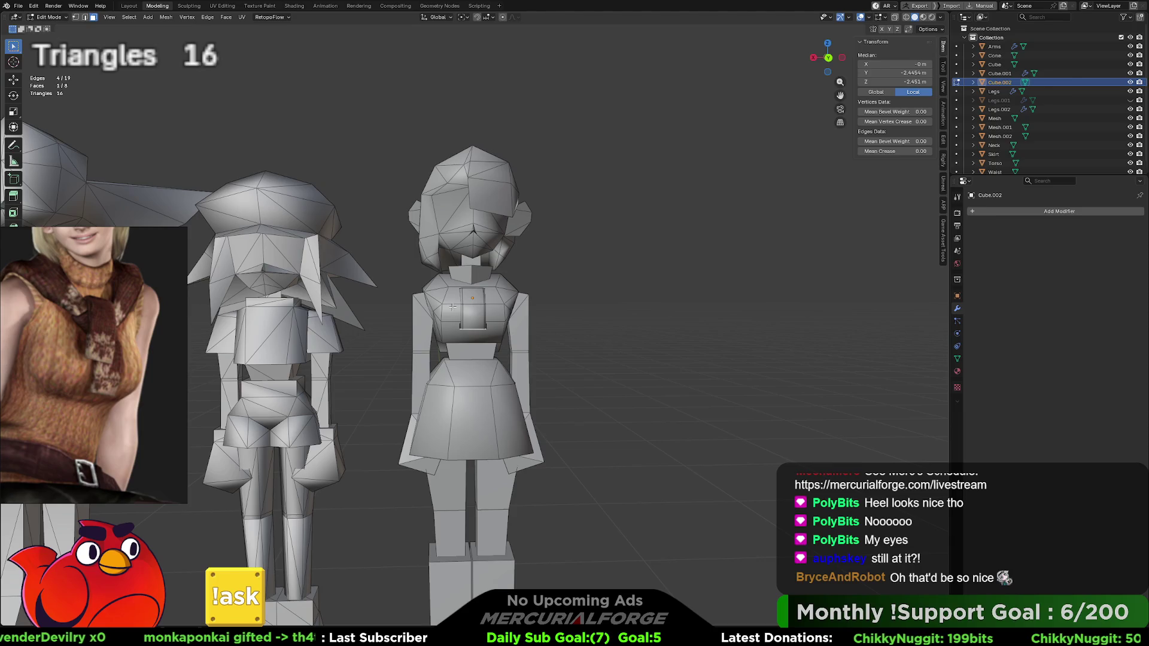
click(550, 317)
scroll(422, 250, up, 5)
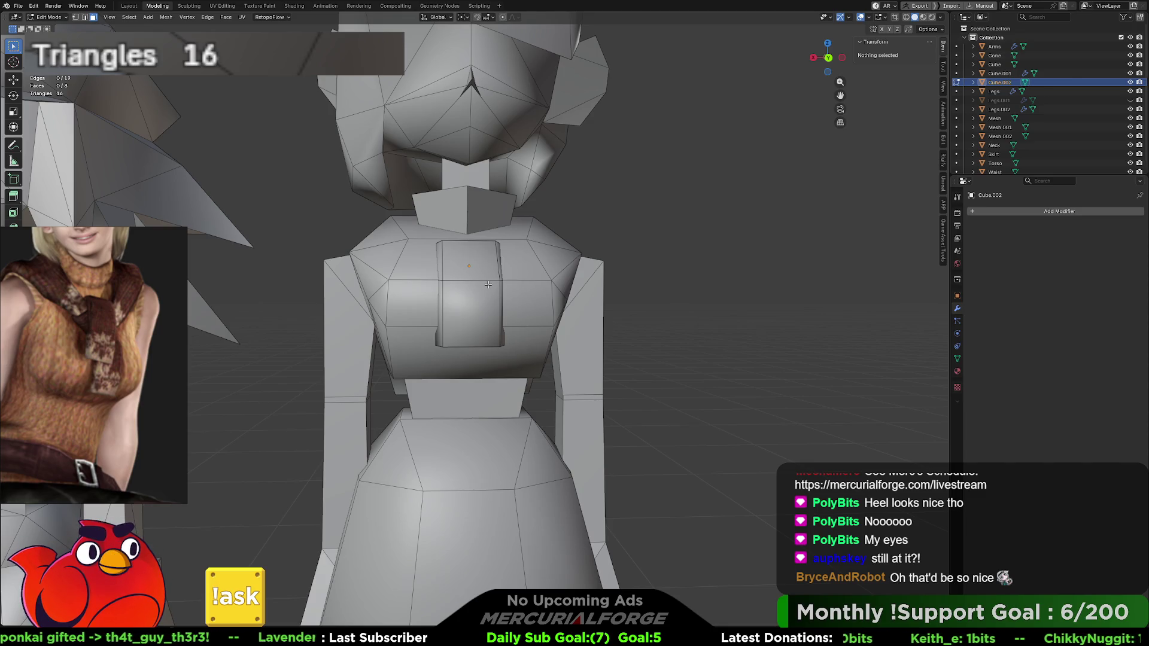
mouse_move(488, 285)
middle_down()
mouse_move(529, 339)
mouse_move(524, 330)
middle_up()
click(529, 339)
key(g)
click(522, 338)
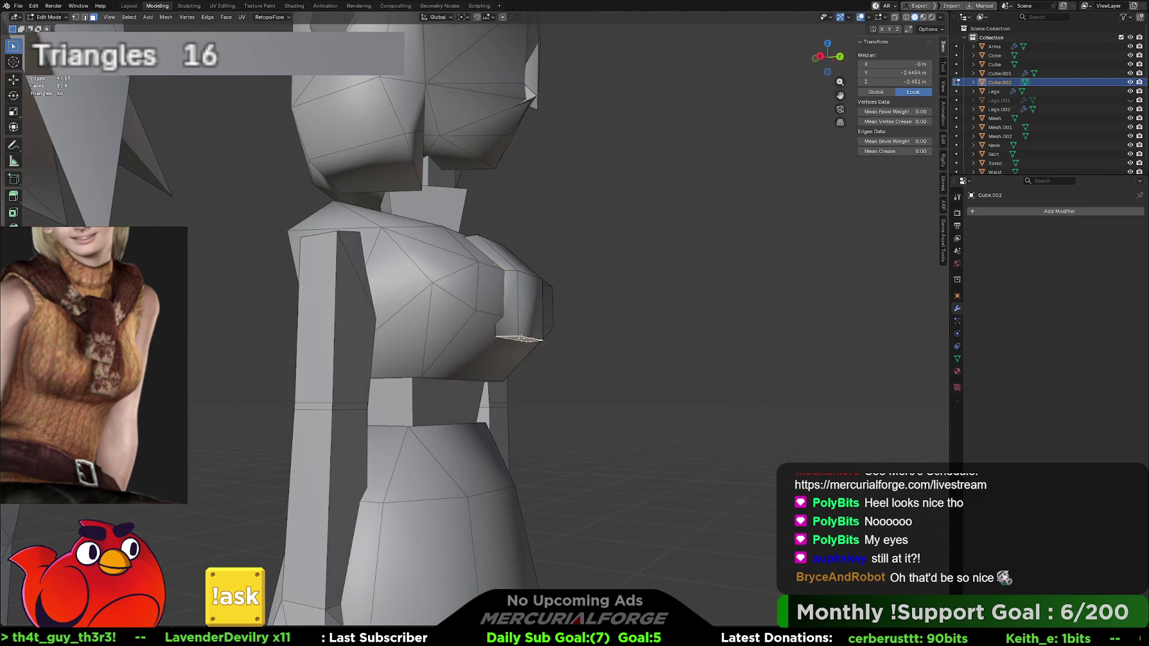
key(g)
click(635, 310)
click(634, 310)
scroll(623, 282, down, 6)
Step: Return to Object Mode with the chest piece finished, viewed from the front
mouse_move(673, 282)
middle_down()
mouse_move(624, 282)
mouse_move(592, 299)
mouse_move(595, 323)
mouse_move(538, 260)
mouse_move(512, 268)
mouse_move(608, 278)
mouse_move(526, 251)
mouse_move(454, 270)
mouse_move(696, 289)
mouse_move(664, 286)
middle_up()
key(Tab)
scroll(595, 324, up, 4)
Step: Box-select a section of the Skirt's hem vertices in Edit Mode using wireframe view
click(534, 305)
middle_drag(534, 304, 555, 311)
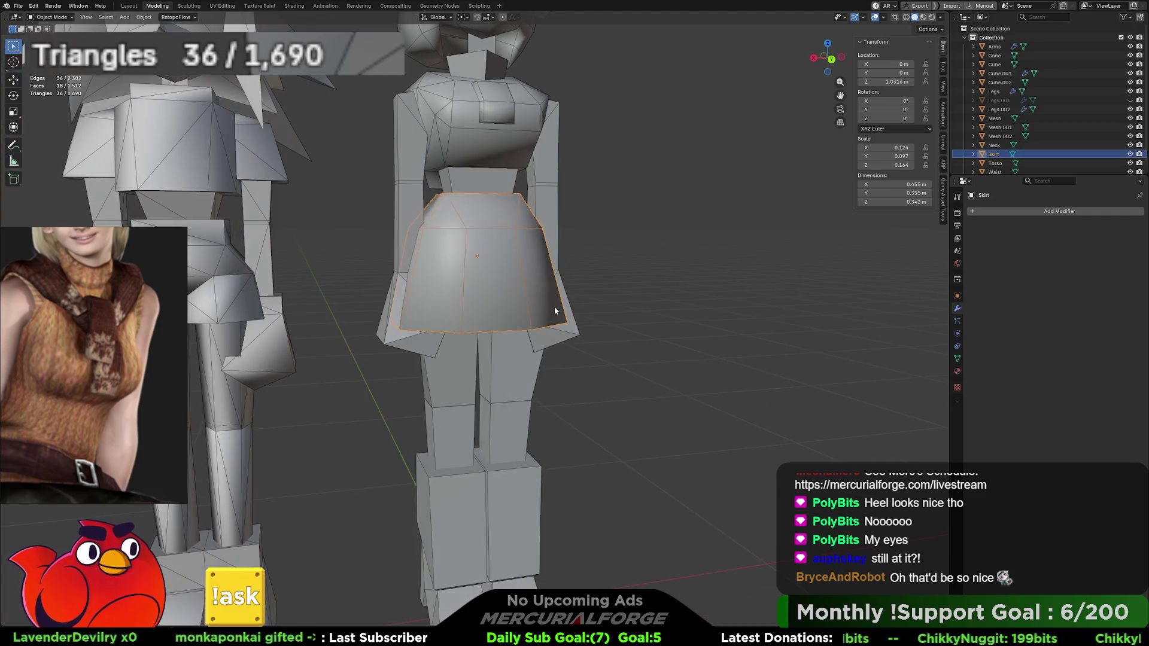
key(Tab)
key(Tab)
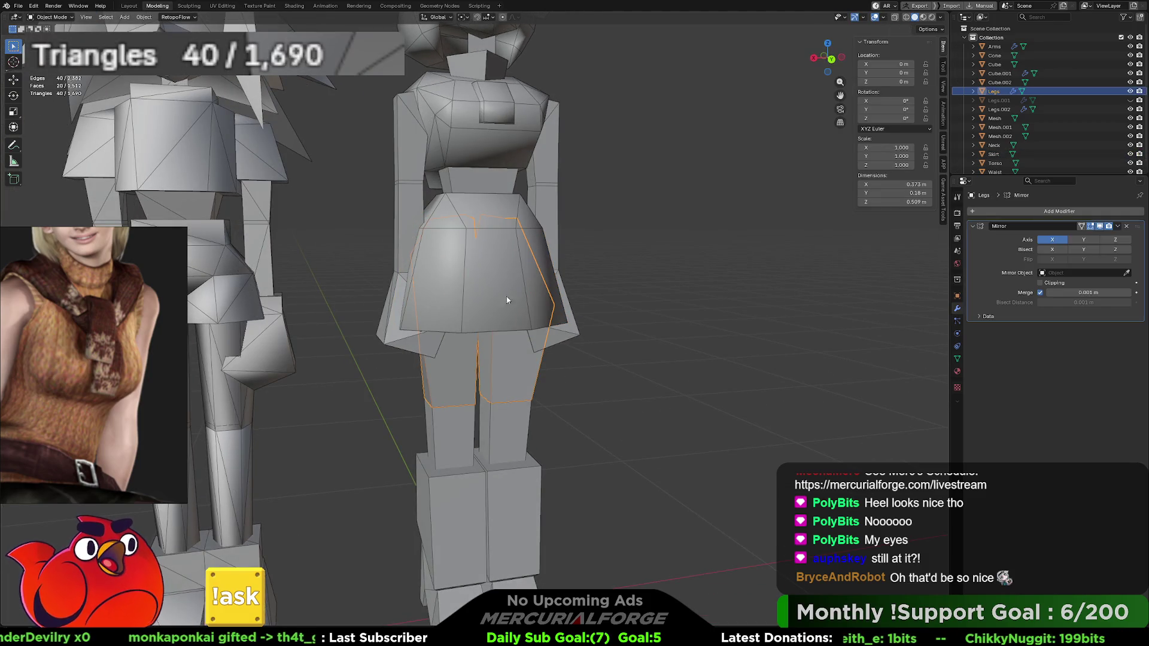
middle_drag(534, 302, 511, 296)
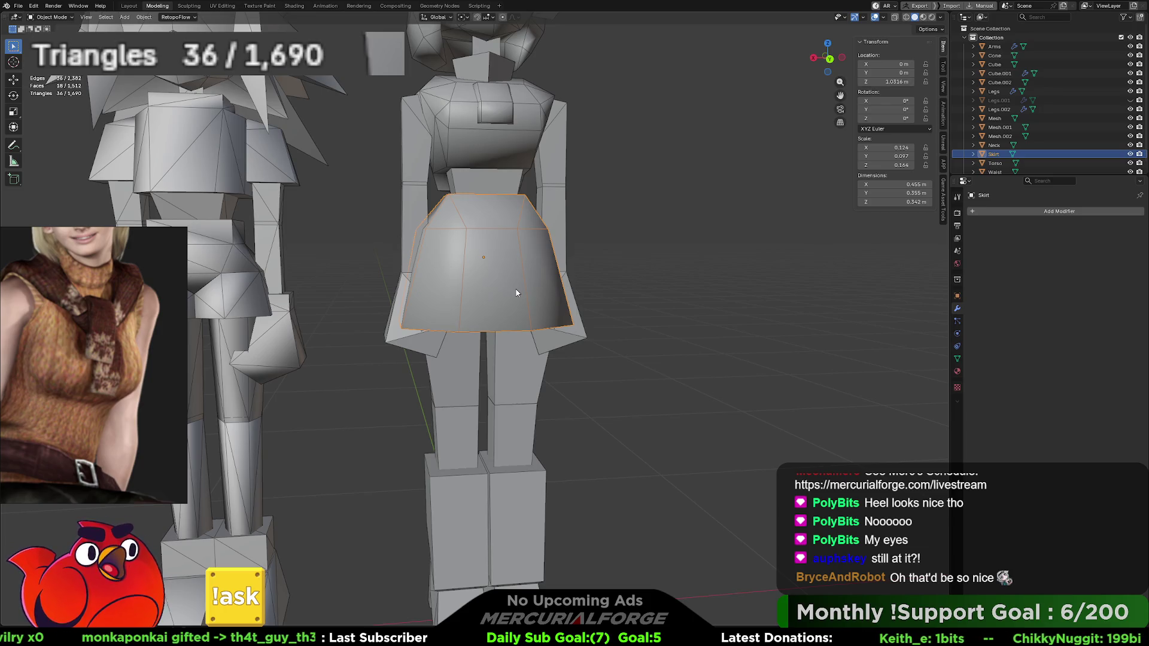
key(shift+z)
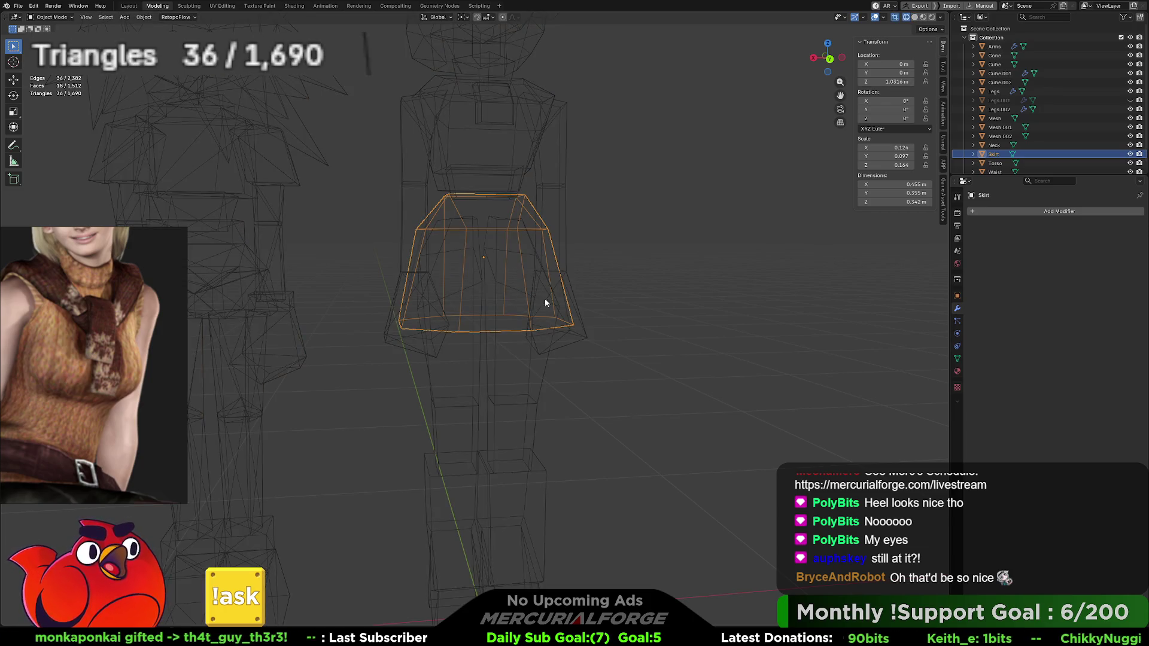
key(Tab)
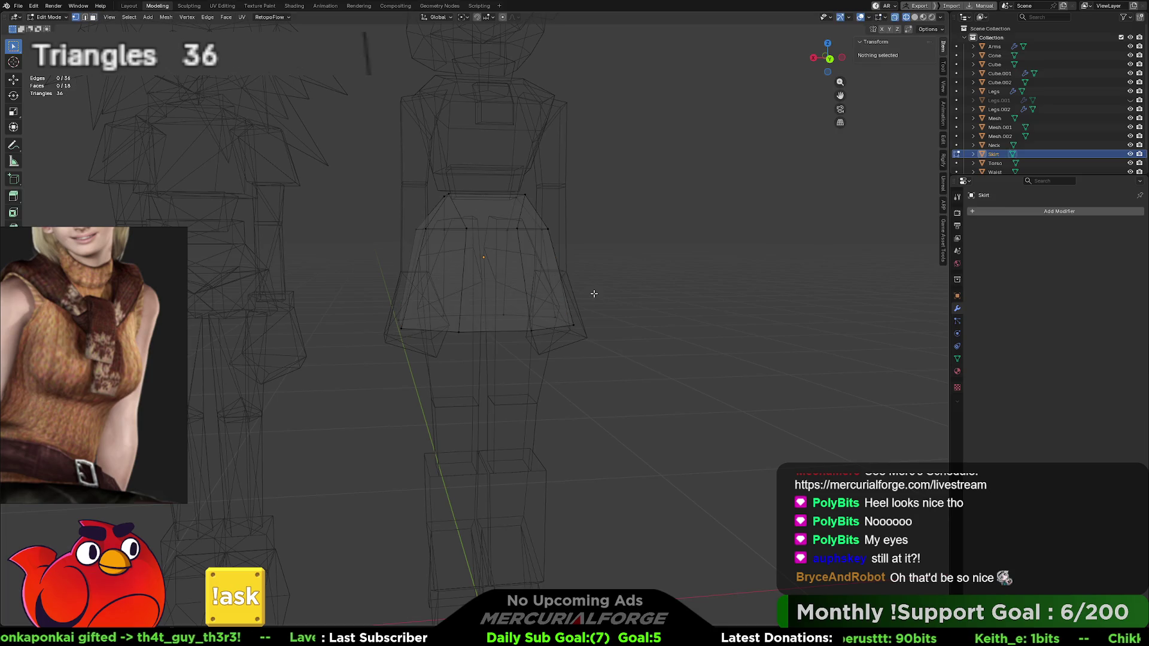
drag(614, 287, 494, 377)
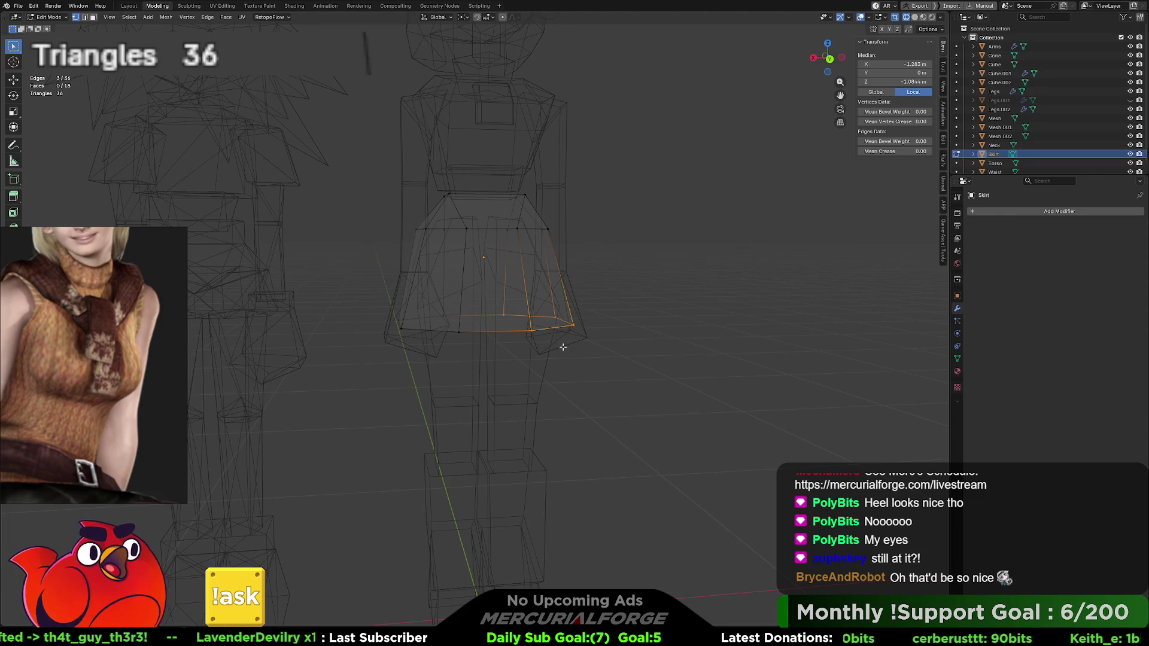
key(shift+z)
mouse_move(563, 347)
middle_down()
mouse_move(628, 324)
mouse_move(546, 256)
mouse_move(575, 240)
mouse_move(608, 265)
middle_up()
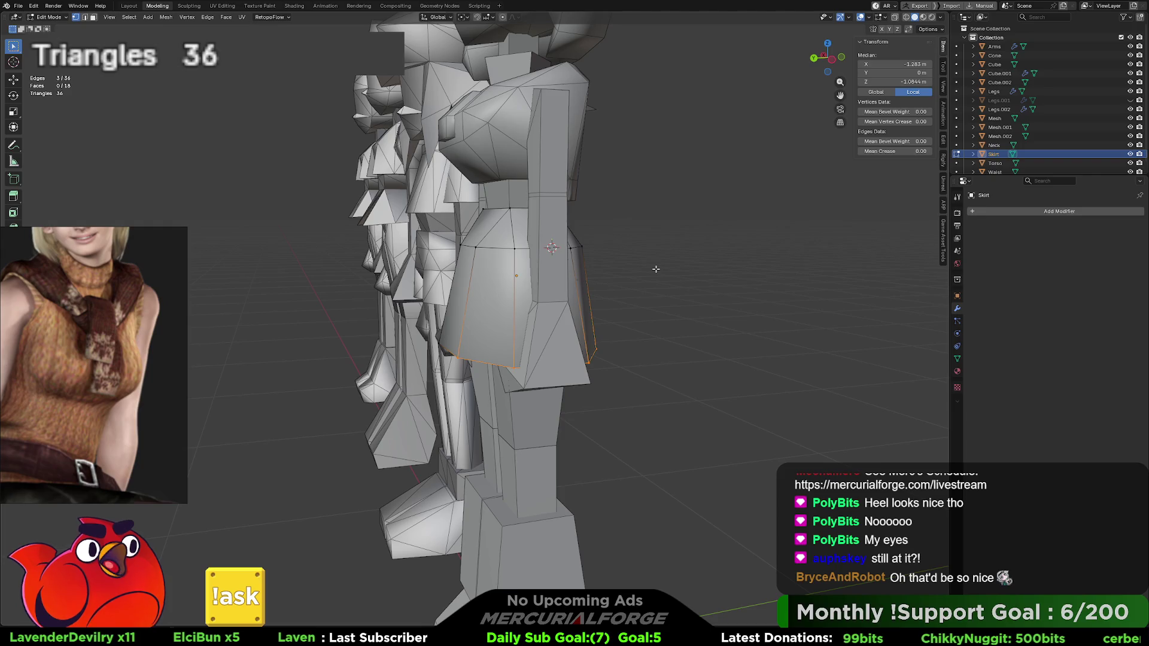
Step: With the pivot set to 3D Cursor, rotate the hem about X so it flares outward
click(464, 17)
click(502, 62)
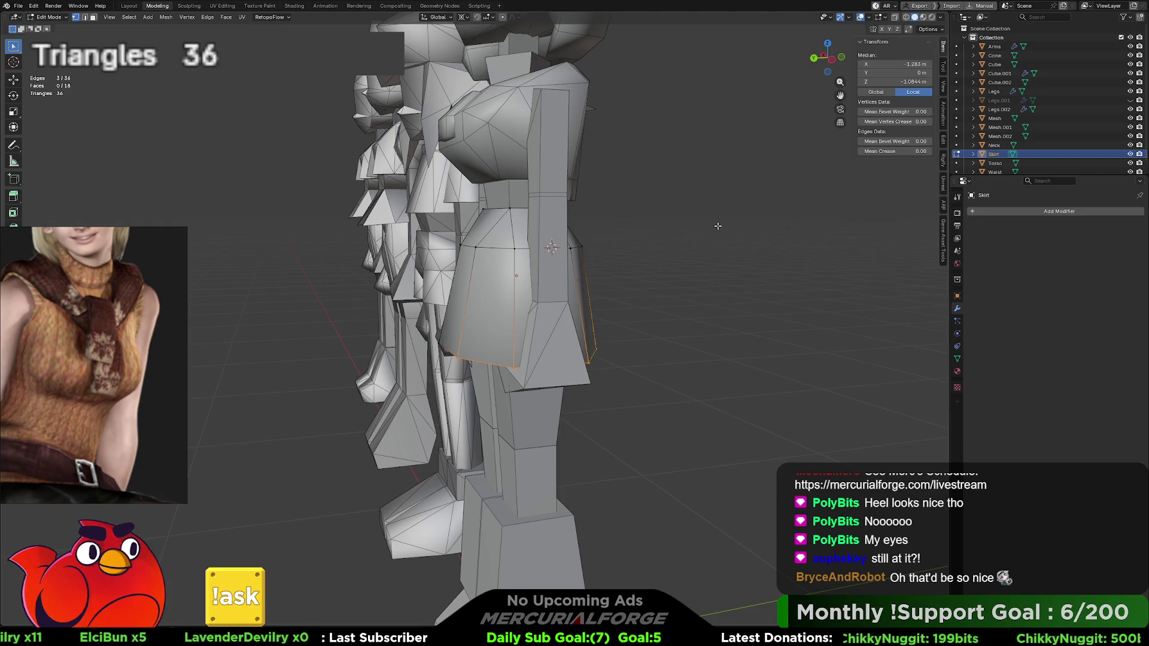
key(r)
key(x)
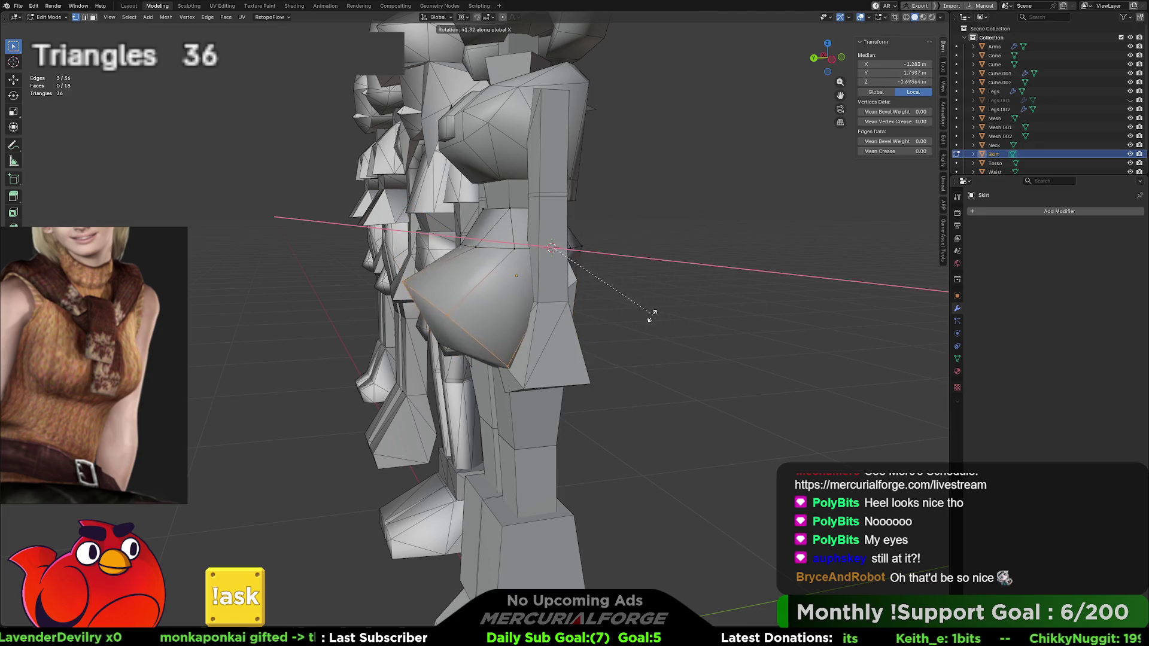
click(619, 315)
middle_drag(618, 315, 557, 334)
mouse_move(632, 339)
middle_down()
mouse_move(898, 335)
mouse_move(477, 400)
middle_up()
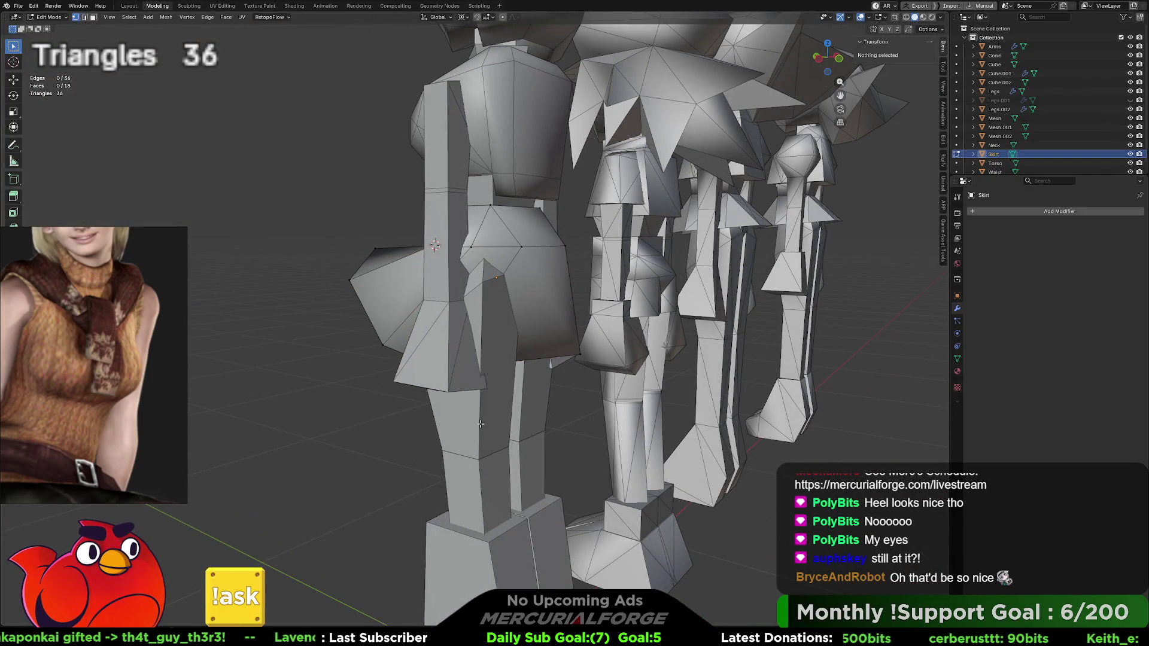
Step: Leave Edit Mode and select the Legs.002 boots
key(Tab)
click(480, 482)
mouse_move(480, 482)
middle_down()
mouse_move(530, 356)
mouse_move(541, 361)
middle_up()
Step: Swing Legs.002 forward 48.19° about the X axis
key(r)
key(x)
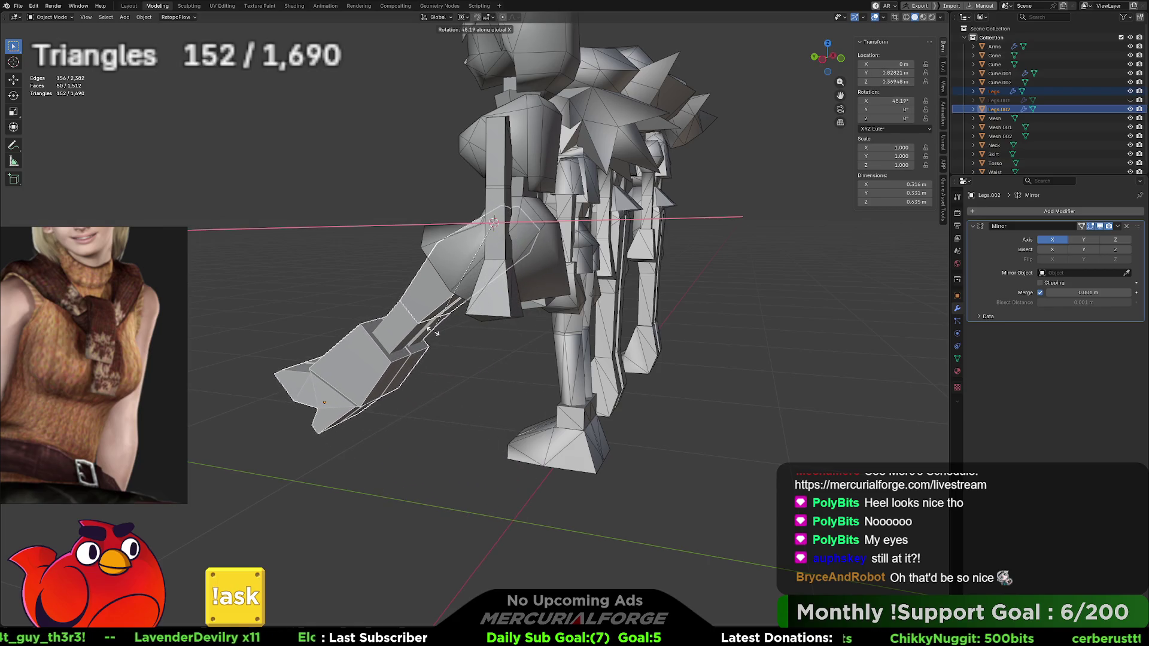
click(432, 331)
key(alt+a)
mouse_move(437, 344)
middle_down()
mouse_move(508, 328)
mouse_move(407, 331)
mouse_move(634, 325)
mouse_move(503, 320)
middle_up()
Step: Turn off the Mirror modifier's viewport display on Legs.002 and Legs, then undo on a leg
click(1099, 227)
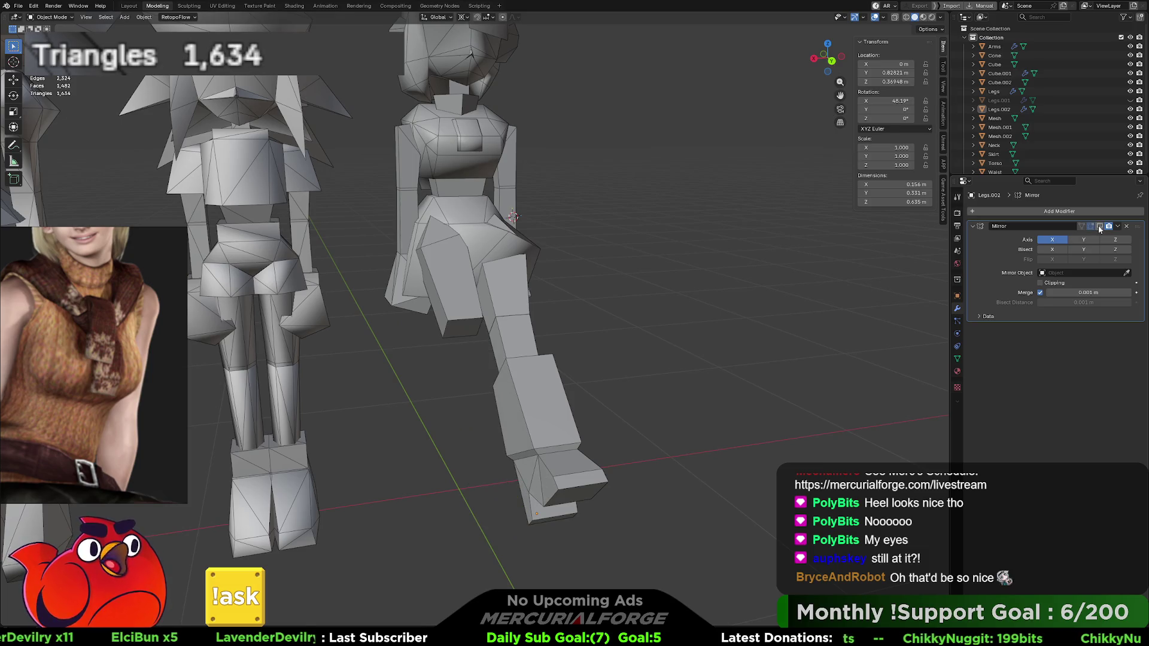
click(454, 297)
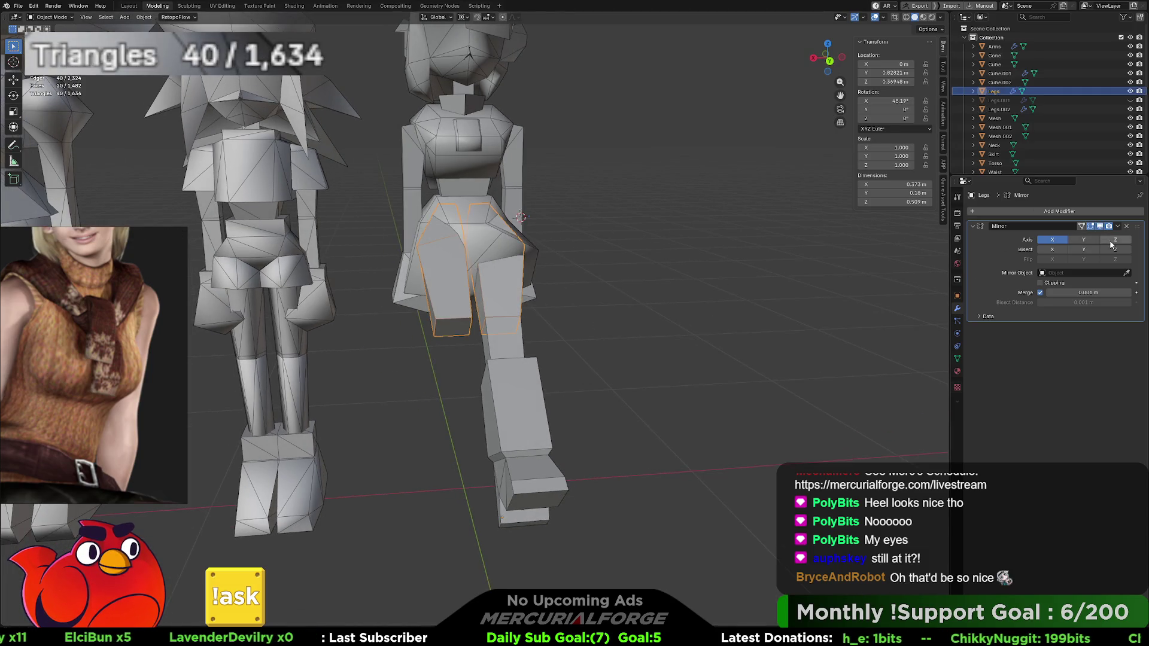
click(1101, 228)
click(598, 304)
mouse_move(597, 303)
middle_down()
mouse_move(638, 310)
mouse_move(588, 315)
mouse_move(490, 229)
mouse_move(519, 271)
mouse_move(631, 278)
mouse_move(296, 261)
mouse_move(432, 265)
middle_up()
scroll(433, 264, up, 3)
click(558, 309)
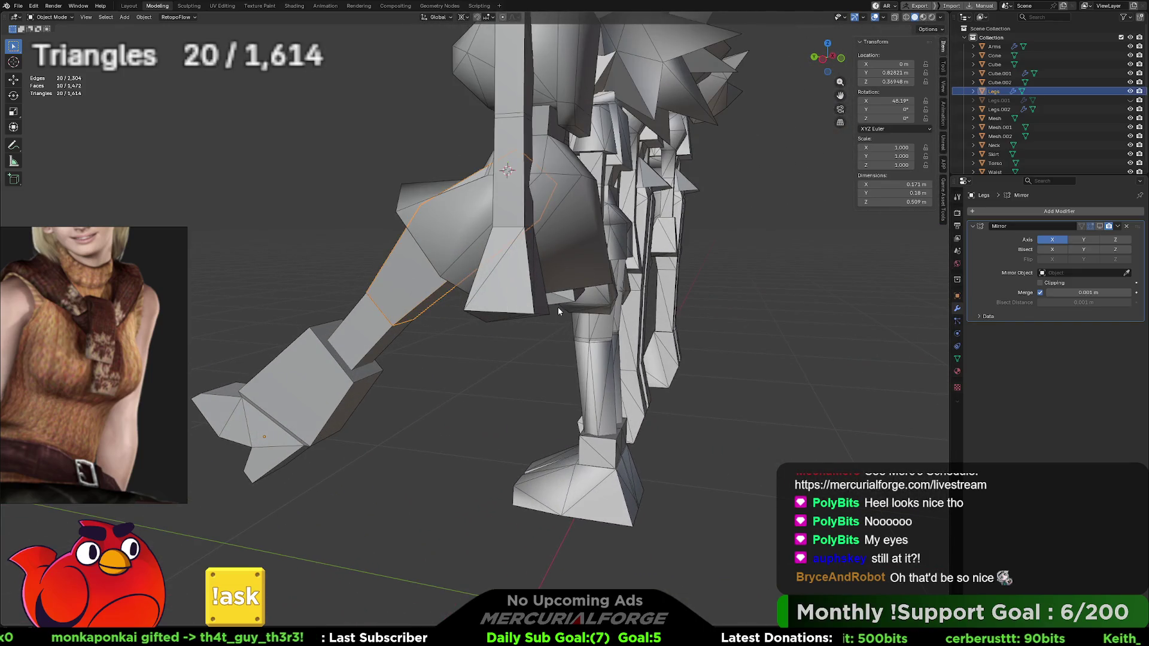
key(ctrl+z)
key(ctrl+z)
key(ctrl+z)
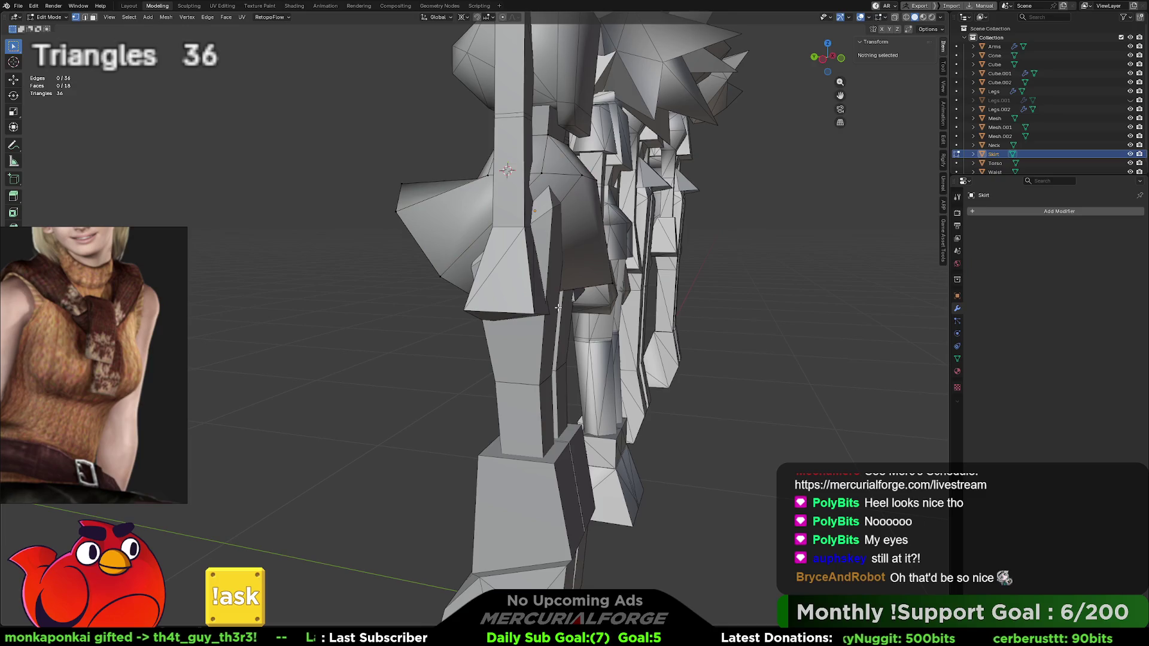
Step: Subdivide three vertical skirt edges to add a horizontal edge loop
mouse_move(558, 307)
middle_down()
mouse_move(491, 292)
mouse_move(532, 263)
middle_up()
scroll(491, 293, up, 2)
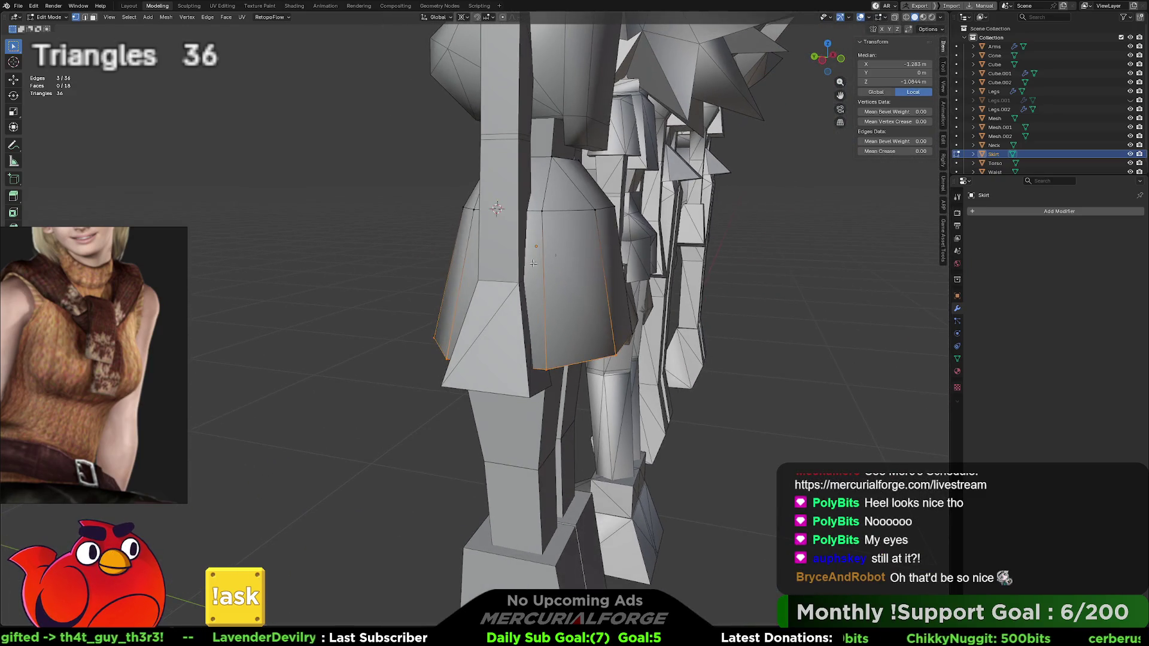
key(Tab)
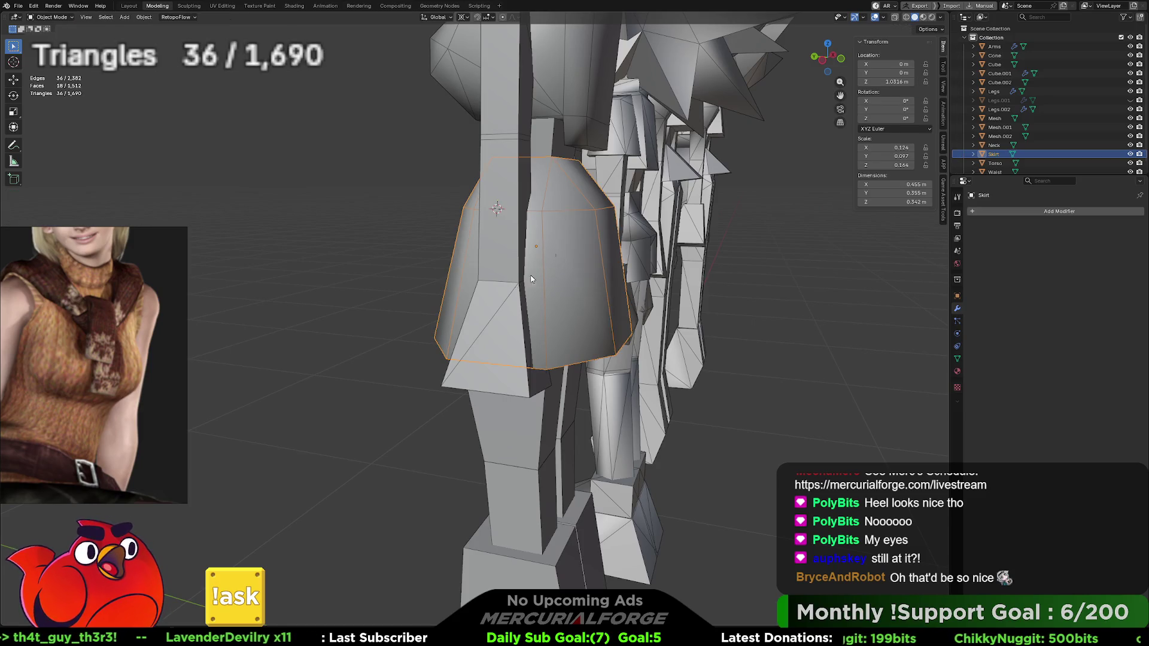
click(501, 291)
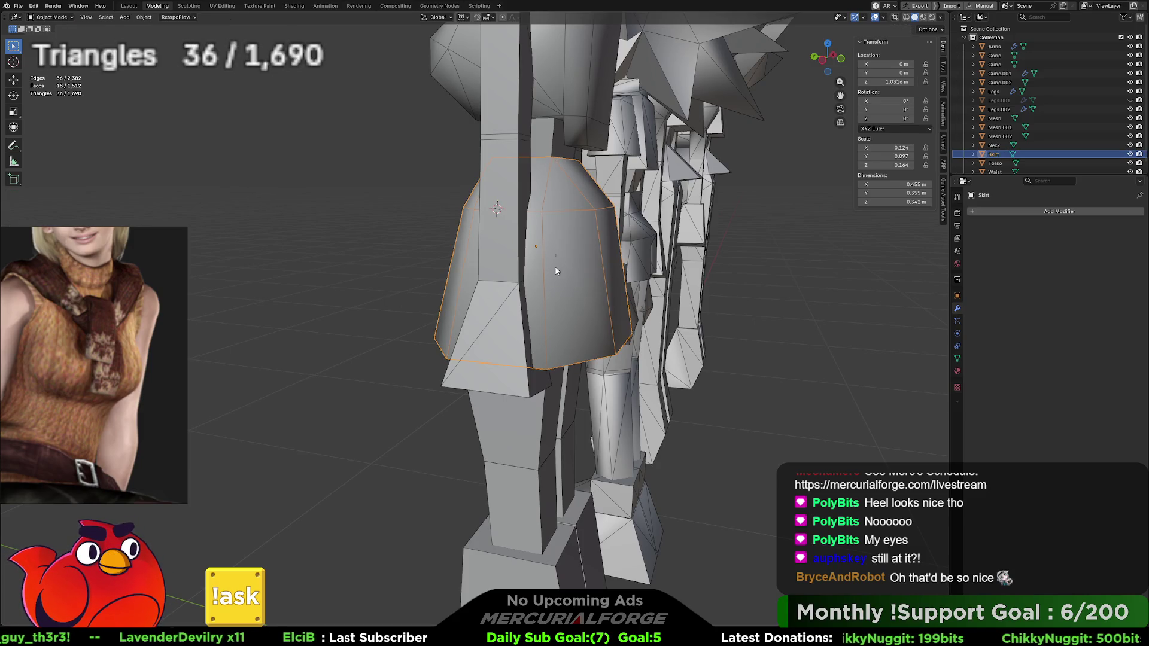
key(Tab)
click(543, 264)
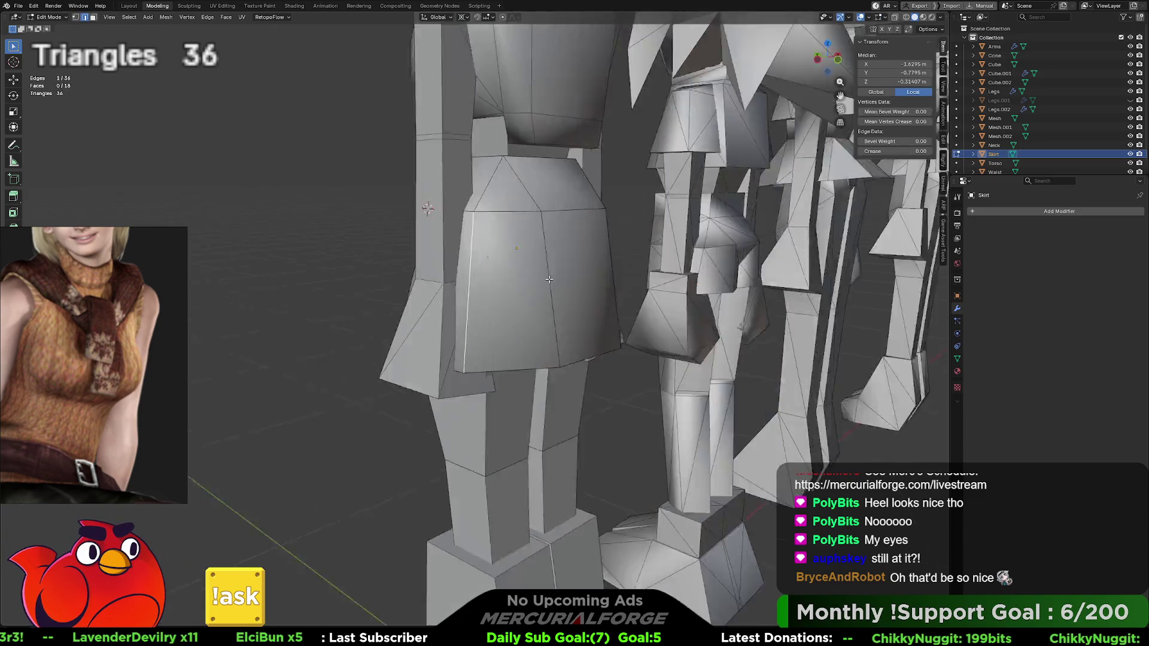
key(KP_1)
shift+click(391, 269)
shift+click(501, 263)
middle_drag(501, 263, 539, 263)
right_click(496, 261)
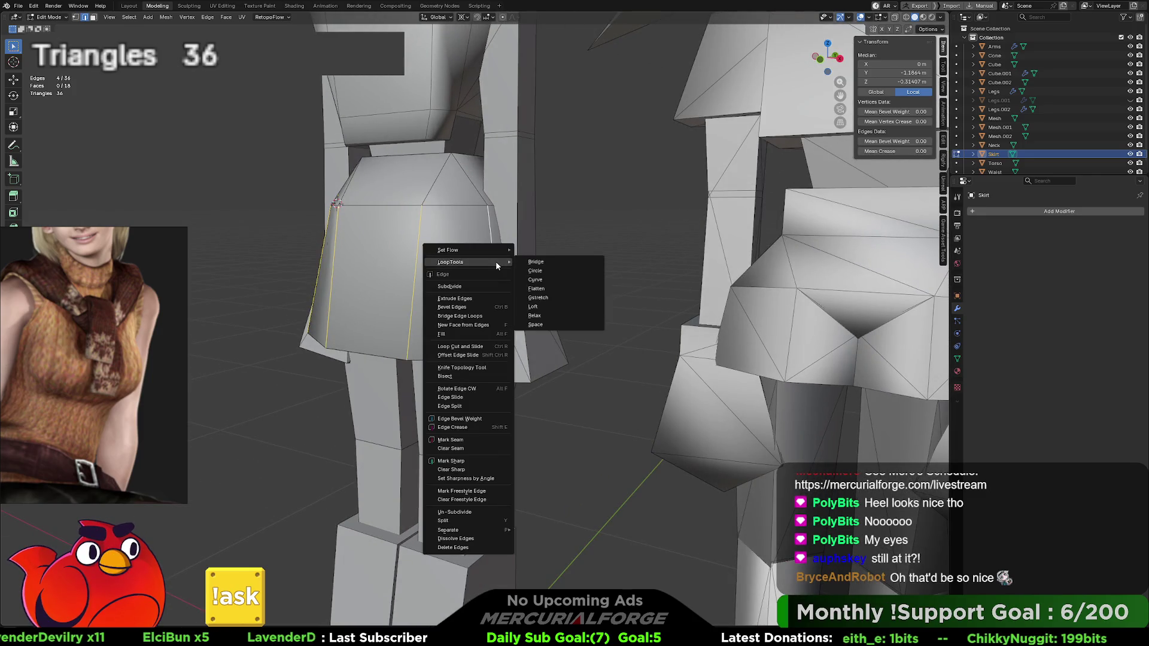
click(490, 283)
Step: Select the new skirt loop and Edge Slide it upward
click(442, 282)
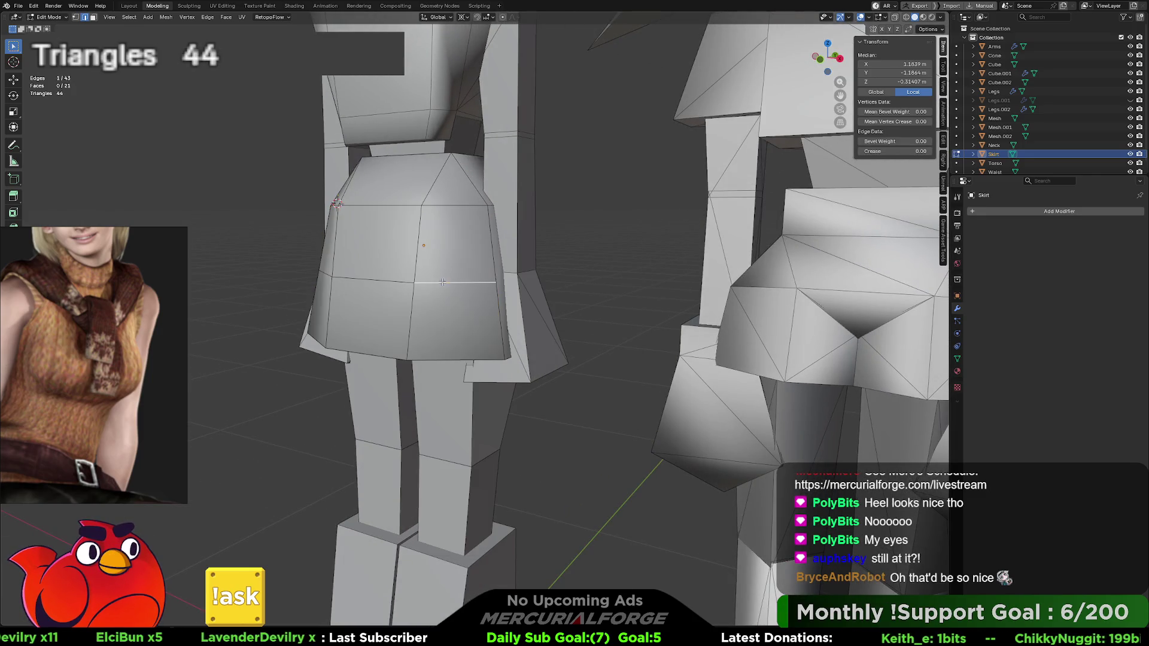
shift+click(326, 274)
middle_drag(326, 275, 458, 275)
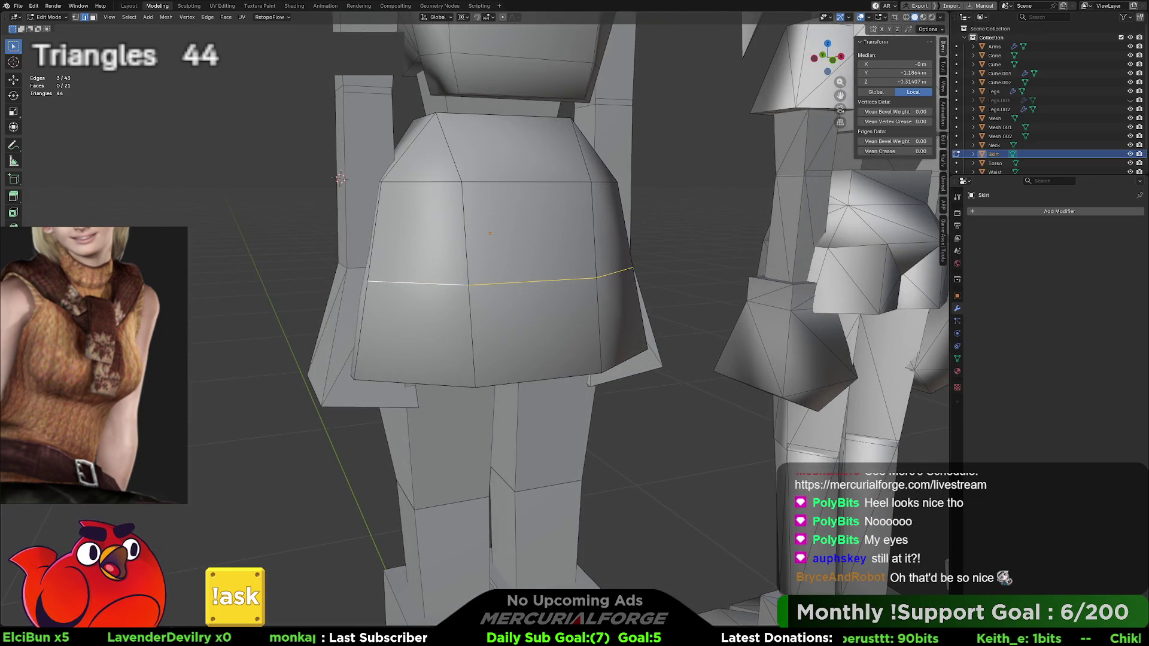
right_click(509, 282)
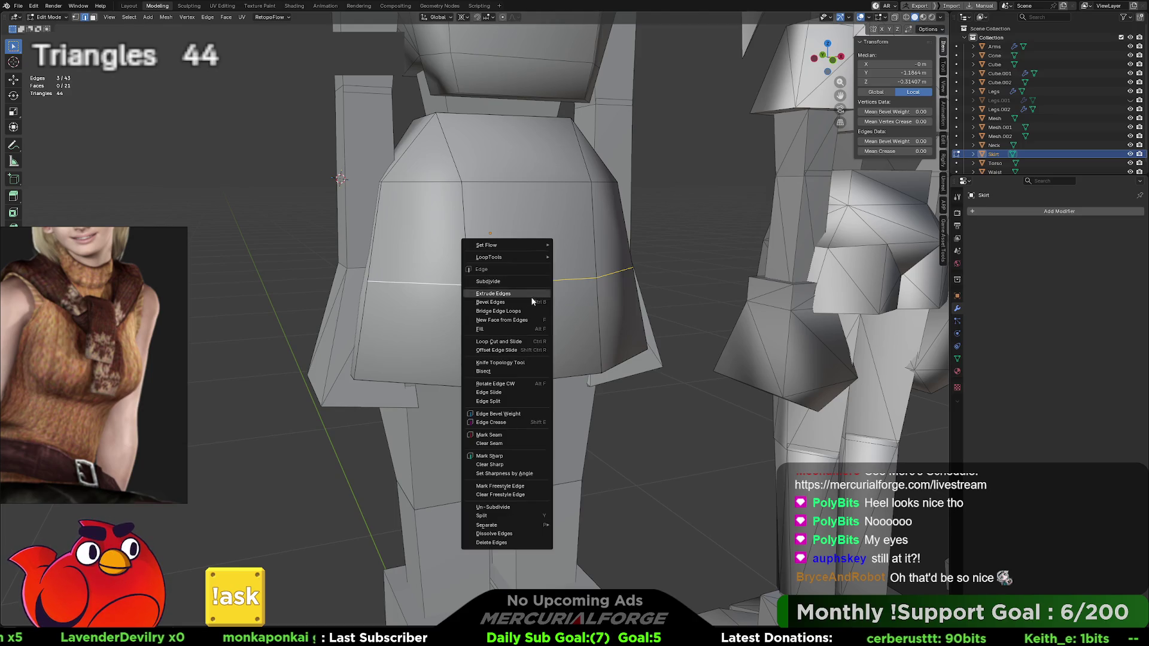
click(533, 393)
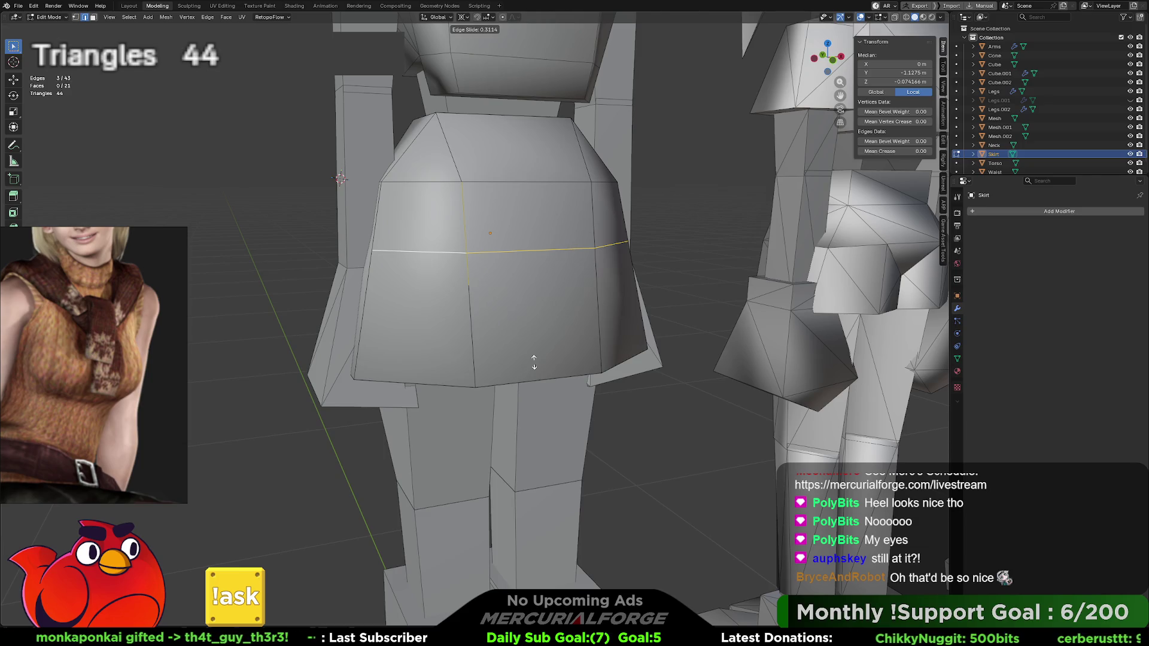
Step: Confirm the raised loop, then try tilting the hem edges on X and undo it
click(534, 363)
mouse_move(324, 320)
middle_down()
mouse_move(482, 323)
mouse_move(514, 306)
mouse_move(683, 305)
middle_up()
click(543, 341)
middle_drag(501, 346, 569, 335)
shift+click(500, 326)
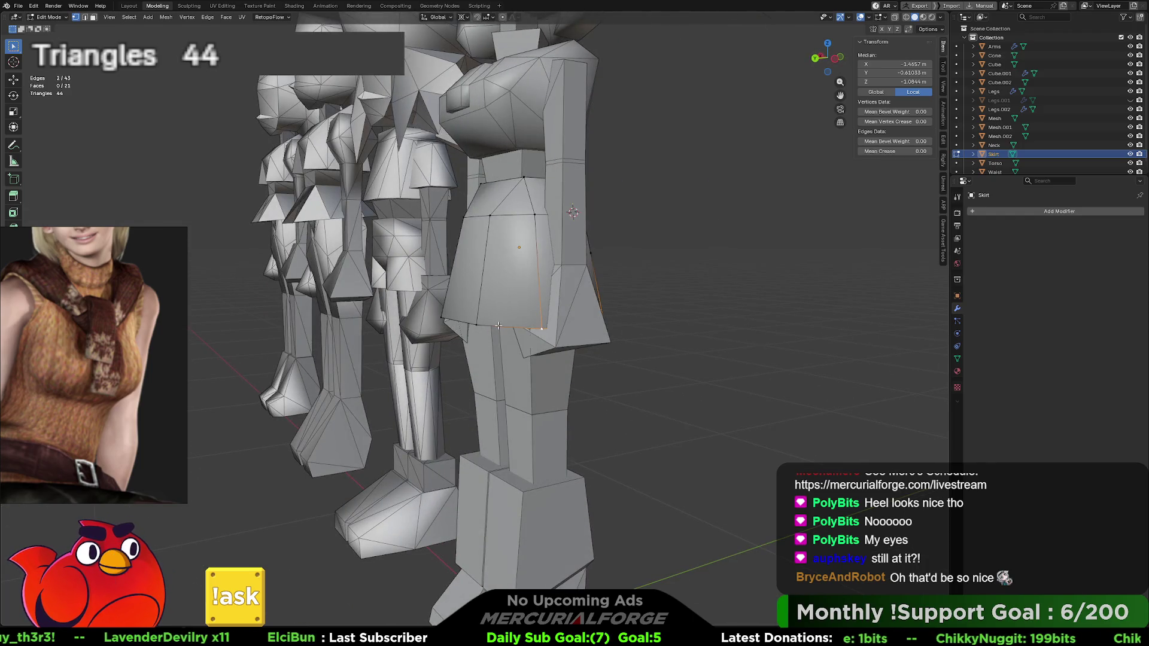
middle_drag(501, 326, 615, 303)
key(r)
key(x)
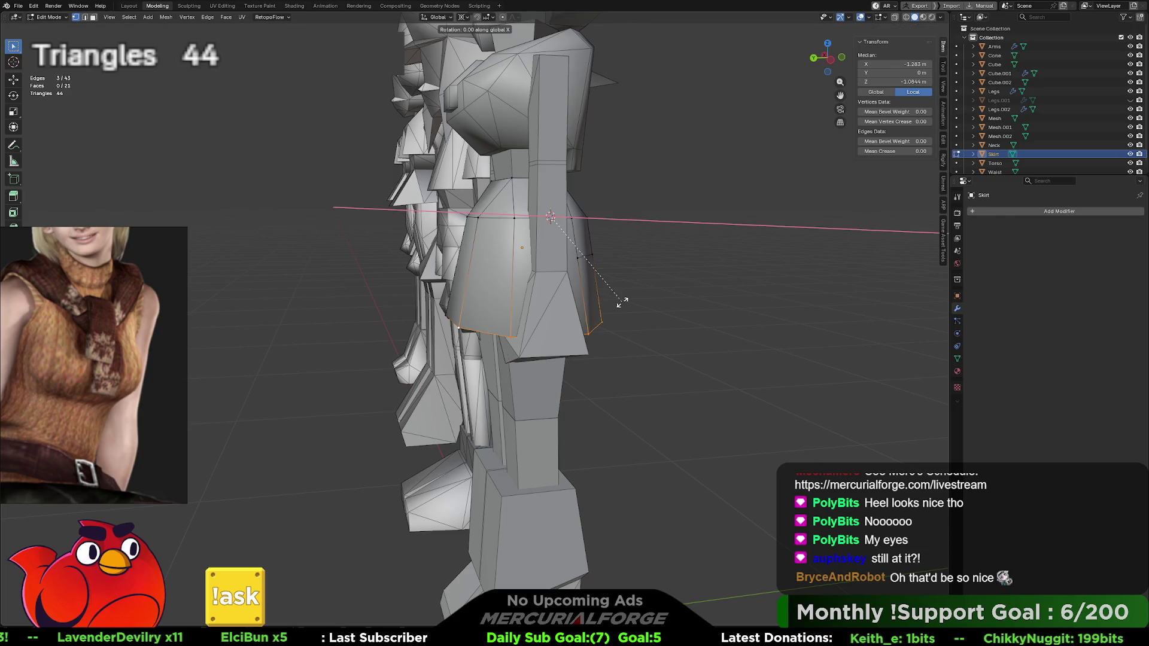
click(526, 279)
mouse_move(525, 280)
middle_down()
mouse_move(587, 274)
mouse_move(507, 272)
middle_up()
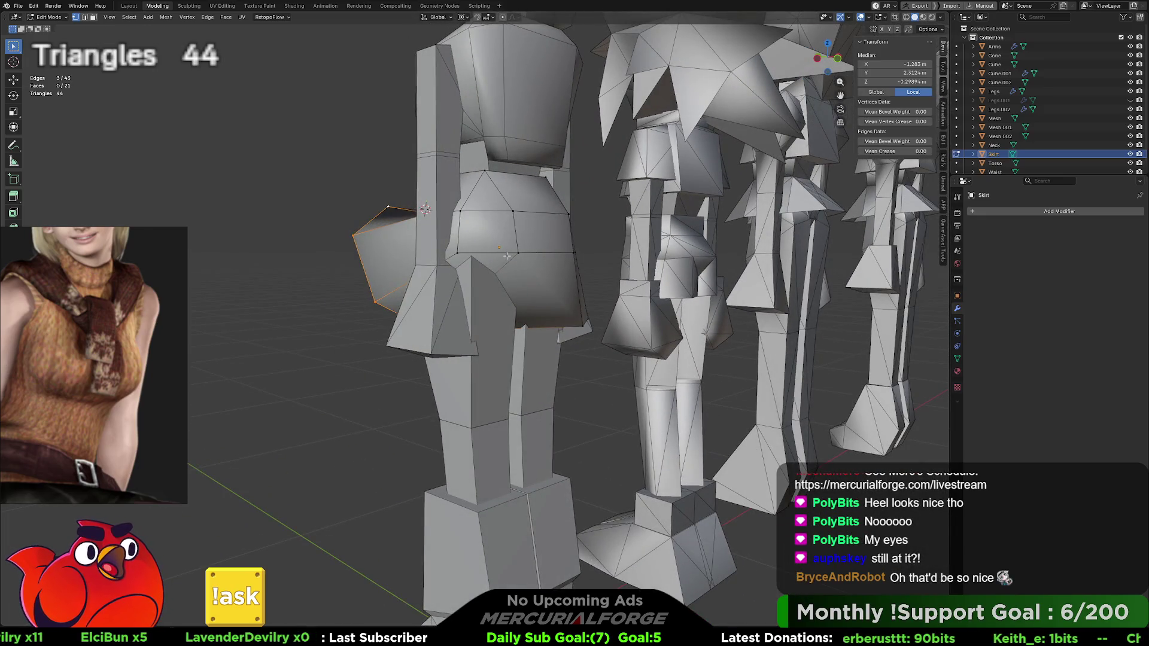
key(ctrl+z)
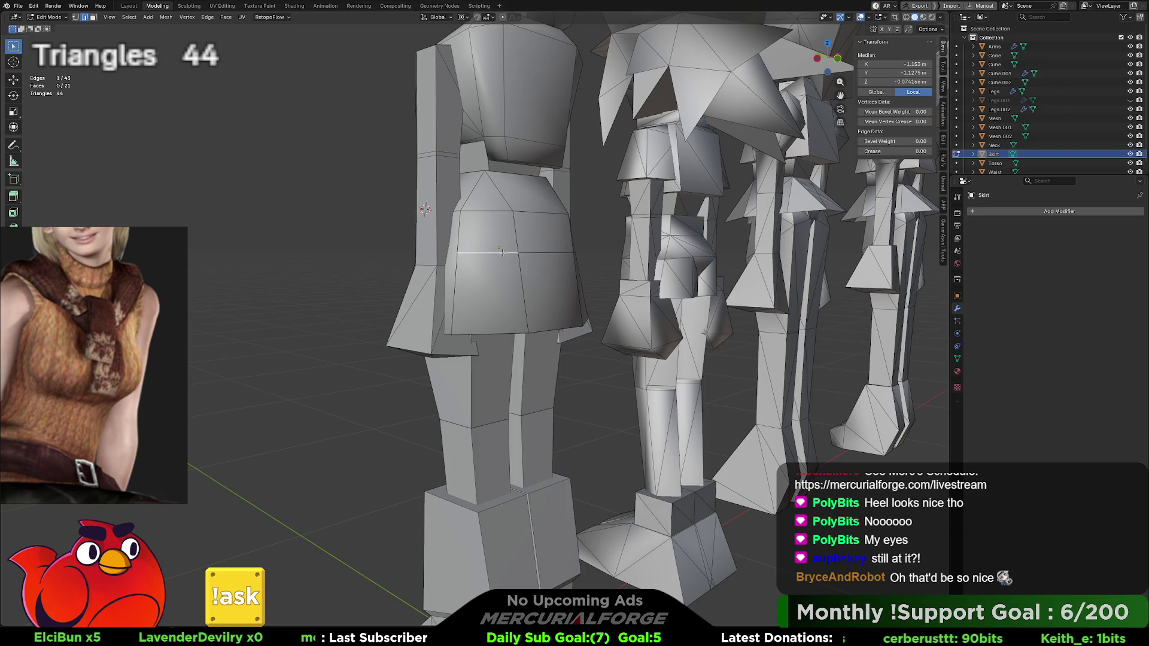
Step: Edge Slide the skirt's middle loop to a lower position
middle_drag(547, 249, 526, 253)
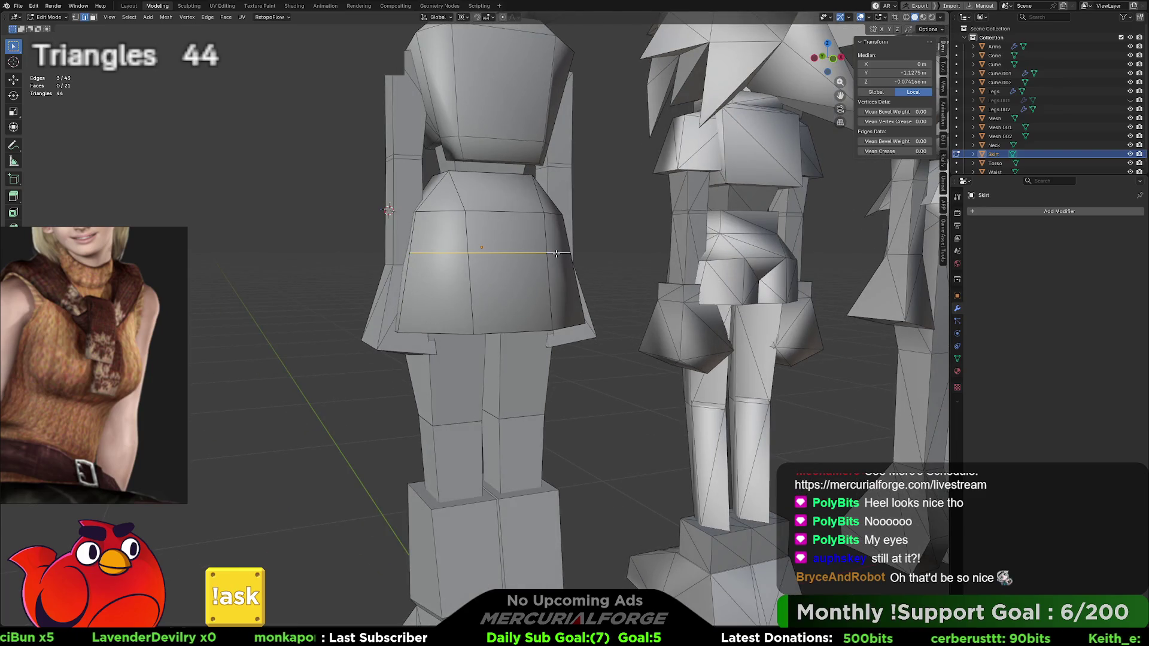
right_click(555, 253)
click(557, 253)
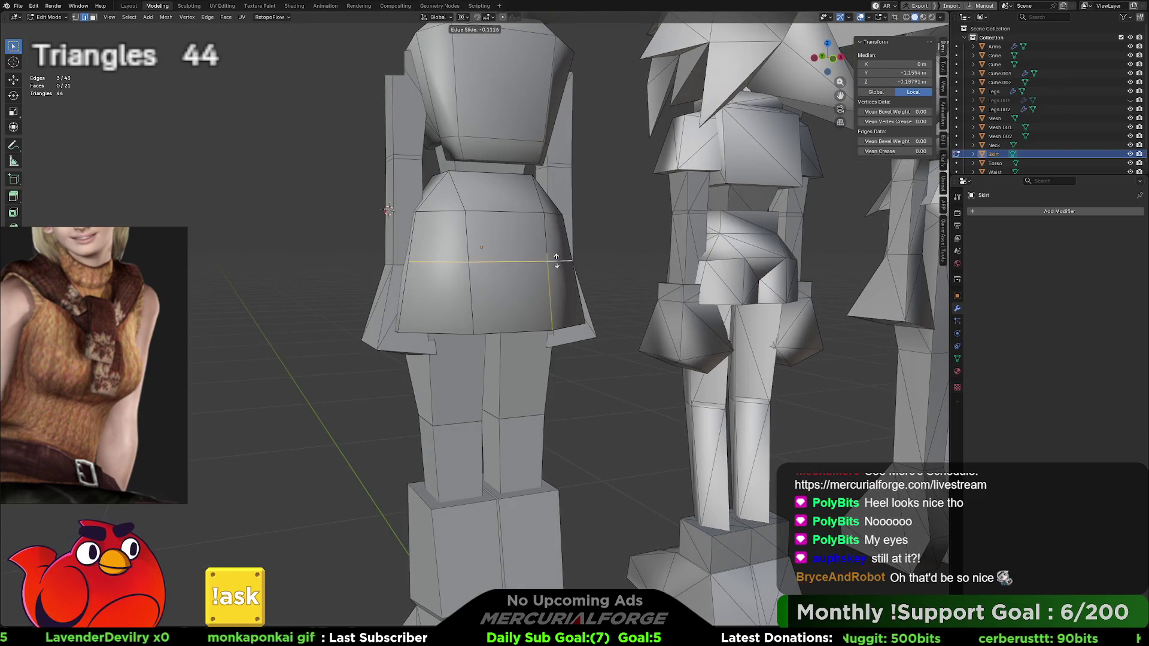
click(557, 263)
mouse_move(557, 263)
middle_down()
mouse_move(552, 325)
mouse_move(523, 328)
middle_up()
Step: Rotate two selected skirt edges, including the left side edge, about X
click(567, 333)
shift+click(458, 288)
middle_drag(458, 288, 618, 296)
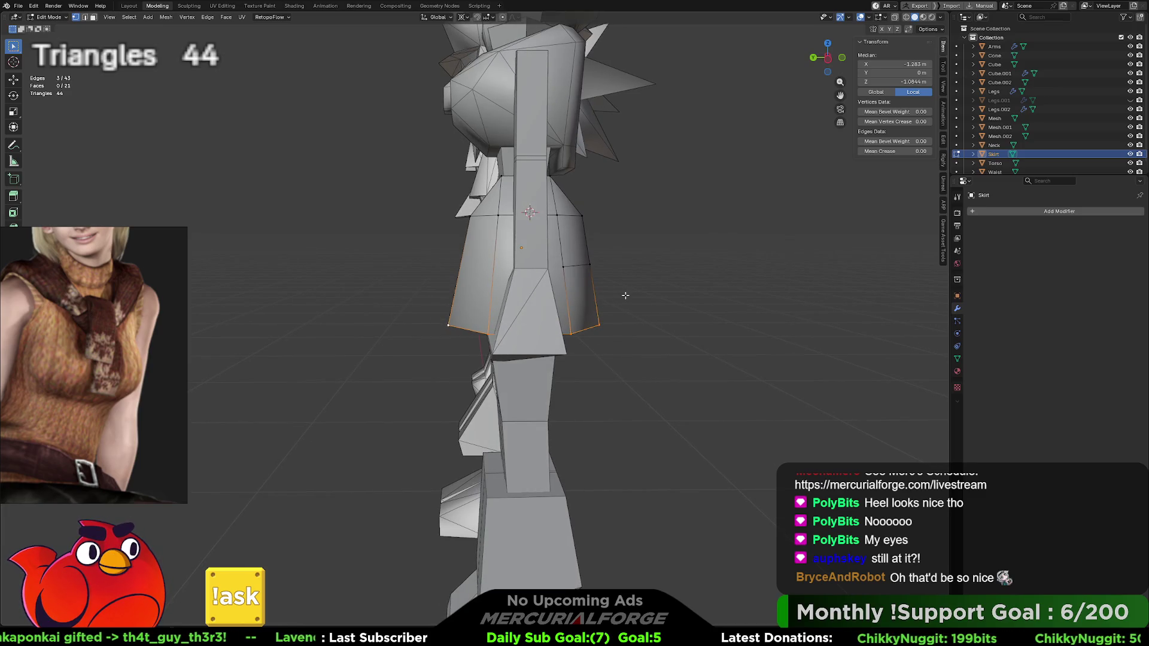
key(r)
key(x)
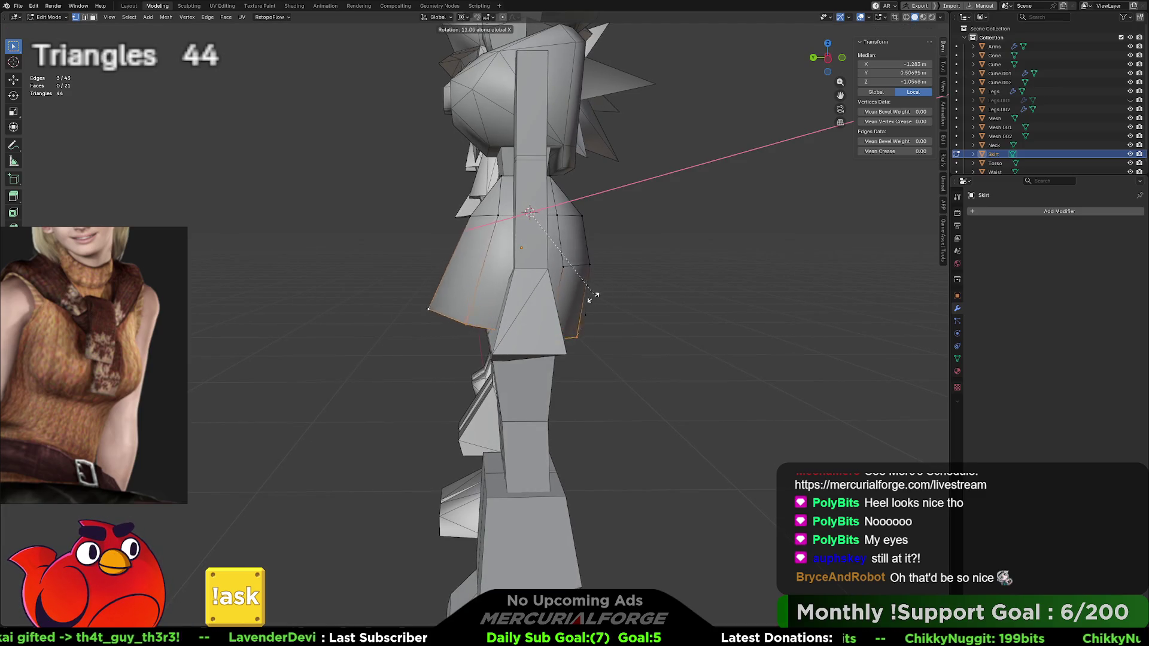
click(547, 272)
mouse_move(548, 272)
middle_down()
mouse_move(513, 289)
mouse_move(527, 278)
mouse_move(460, 276)
mouse_move(544, 280)
mouse_move(491, 276)
mouse_move(518, 281)
middle_up()
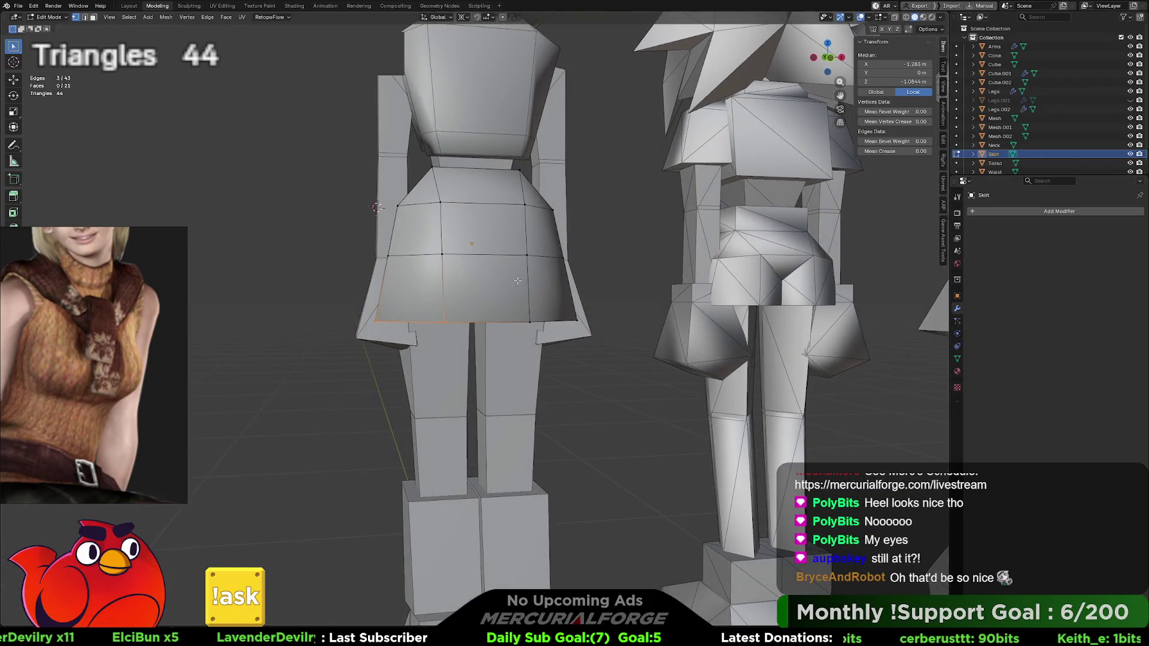
Step: Select three hem vertices and rotate them about the X axis
click(525, 256)
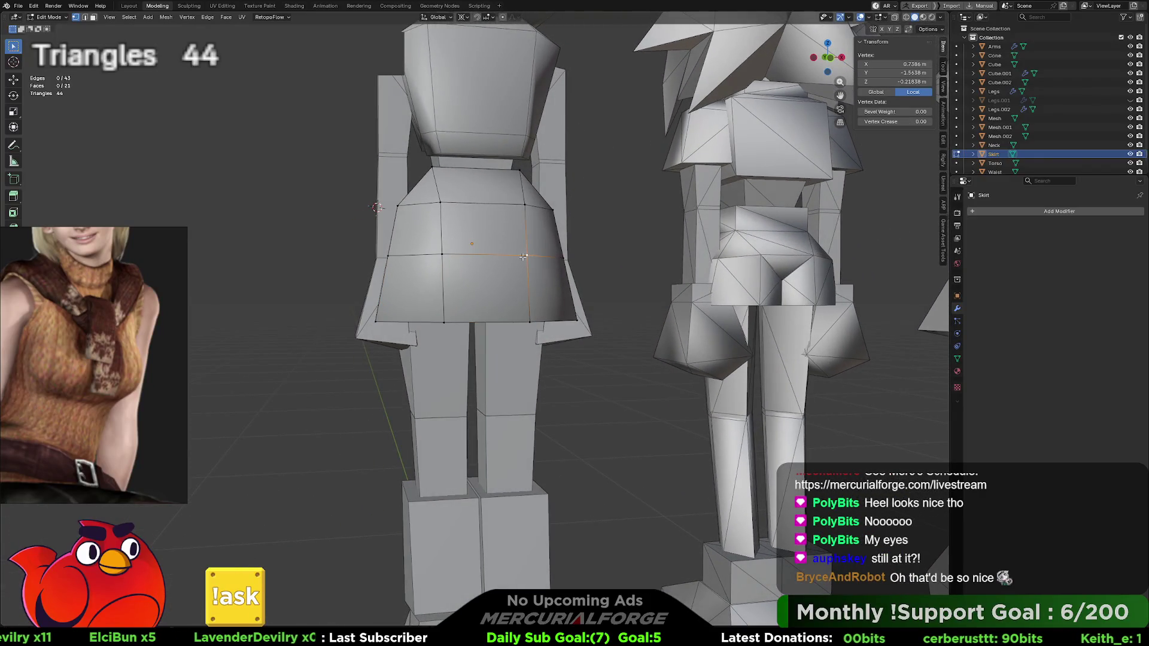
shift+click(443, 322)
middle_drag(442, 321, 598, 306)
shift+click(463, 317)
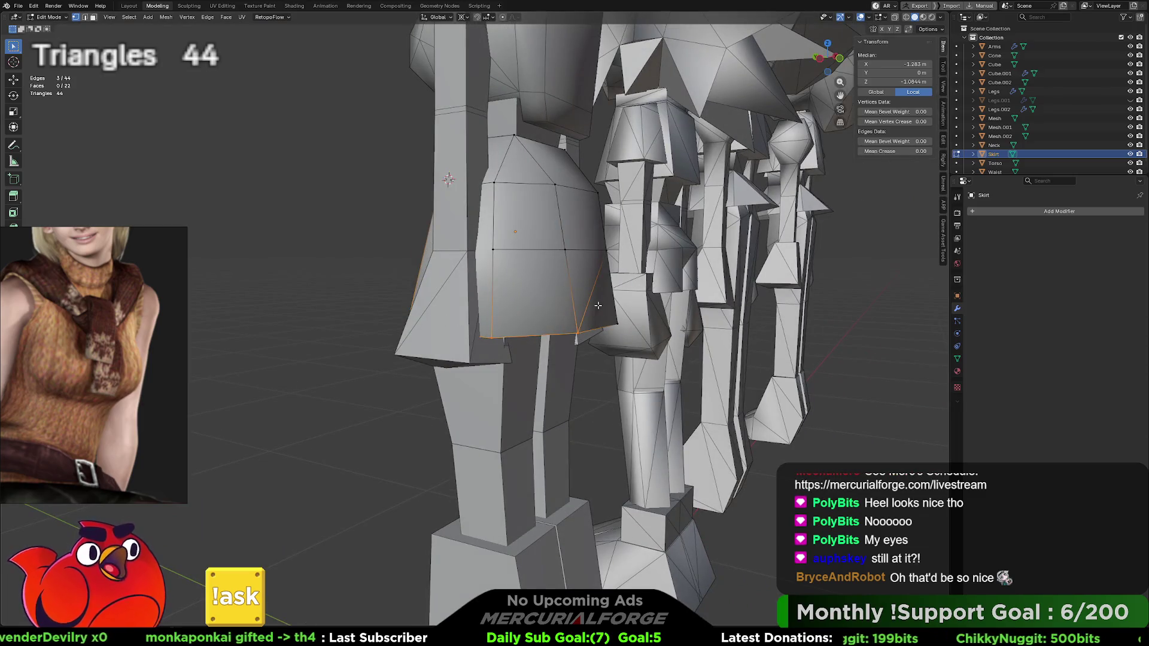
key(r)
key(x)
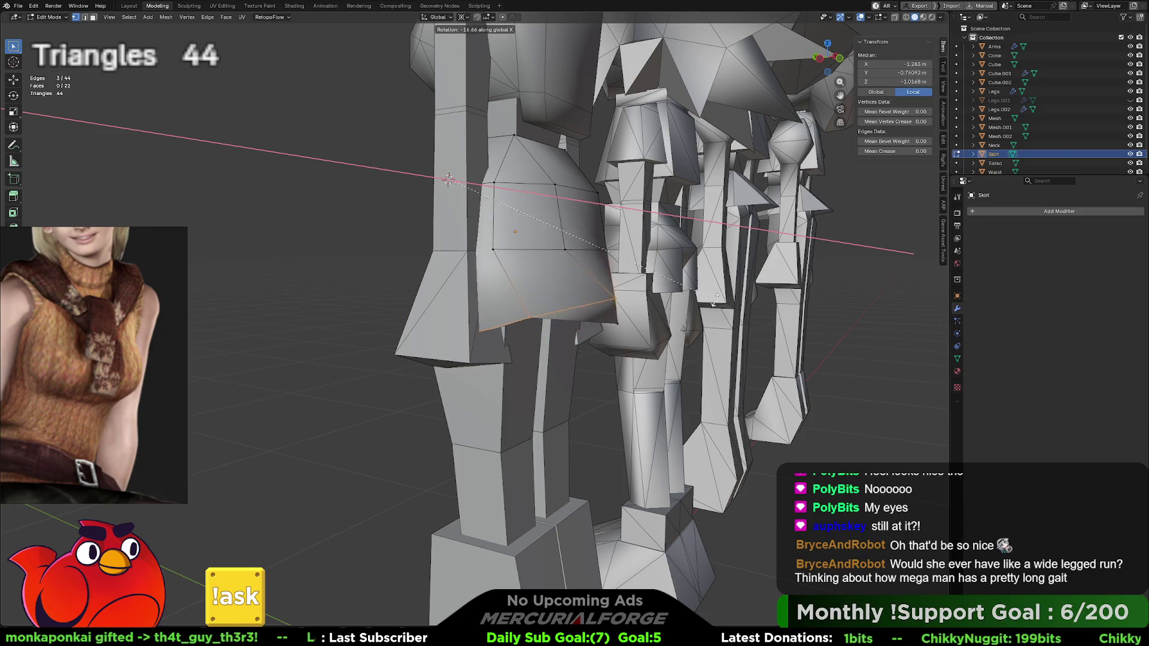
click(535, 279)
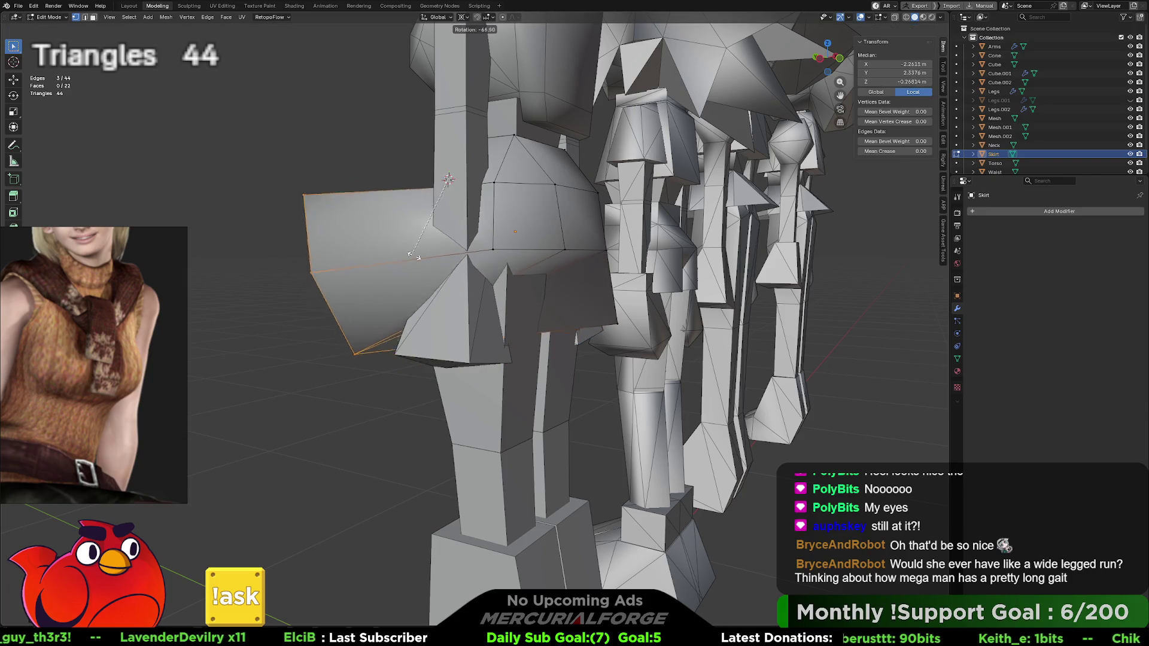
Step: Rotate the hem edges again on X from an oblique side view
middle_drag(417, 268, 556, 300)
middle_drag(665, 295, 629, 293)
key(r)
key(x)
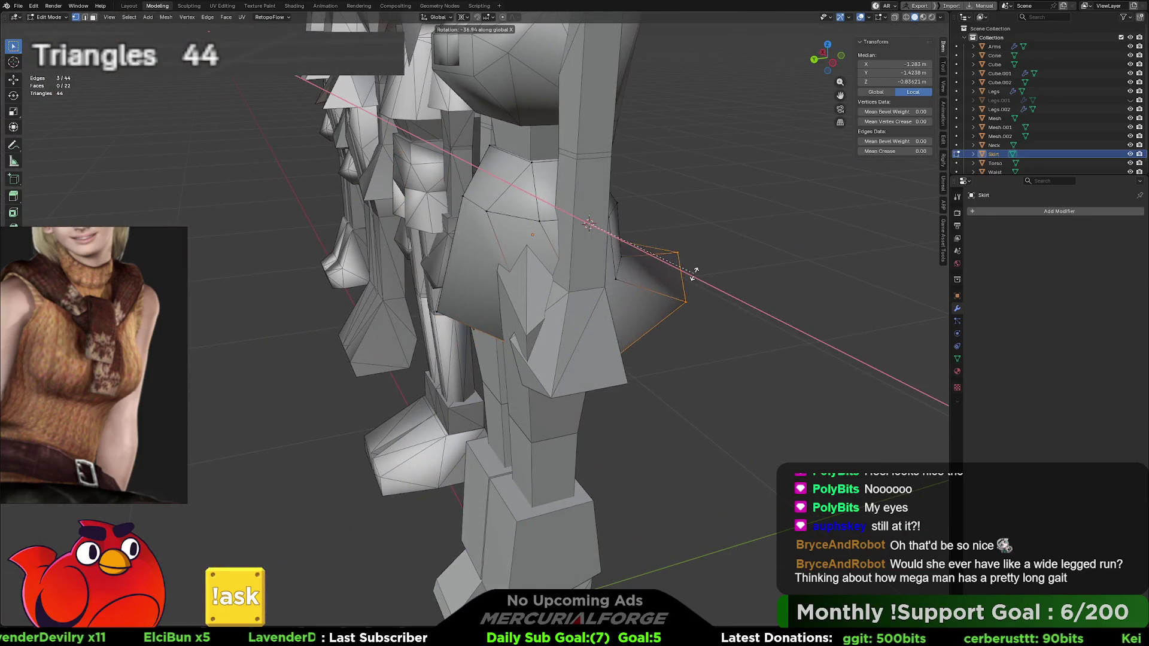
click(669, 277)
mouse_move(669, 276)
middle_down()
mouse_move(530, 267)
mouse_move(629, 260)
mouse_move(606, 249)
mouse_move(592, 279)
mouse_move(495, 282)
middle_up()
Step: Dissolve the diagonal edge and the middle loop, bringing the Skirt back to 36 triangles
key(ctrl+x)
alt+click(495, 281)
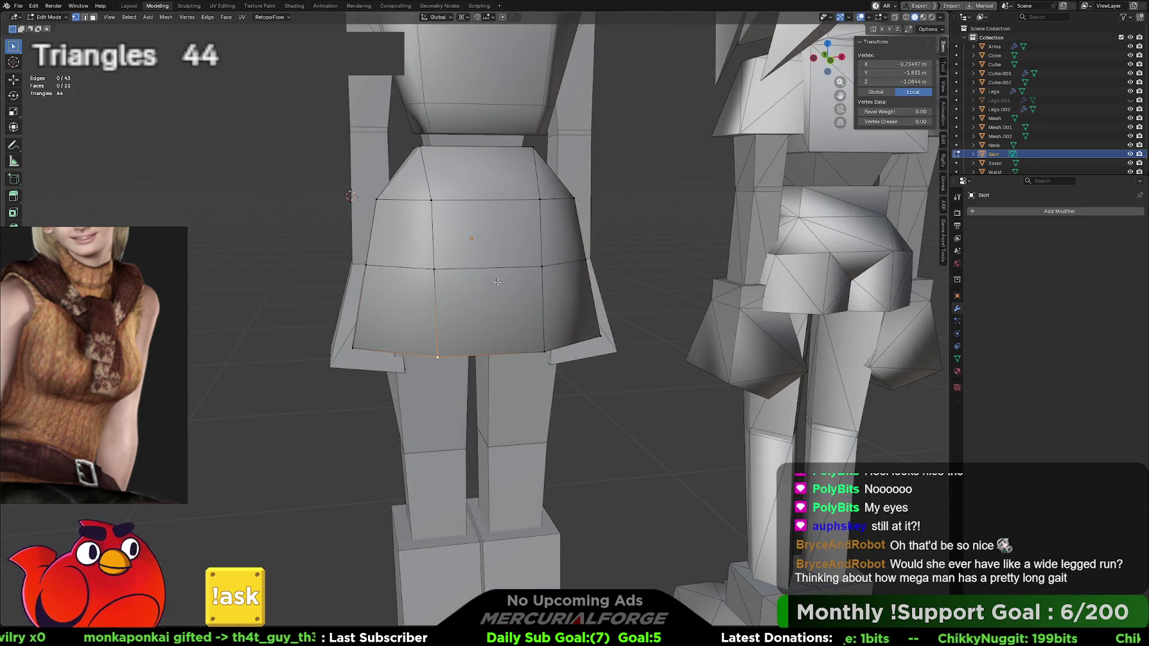
key(ctrl+z)
key(ctrl+z)
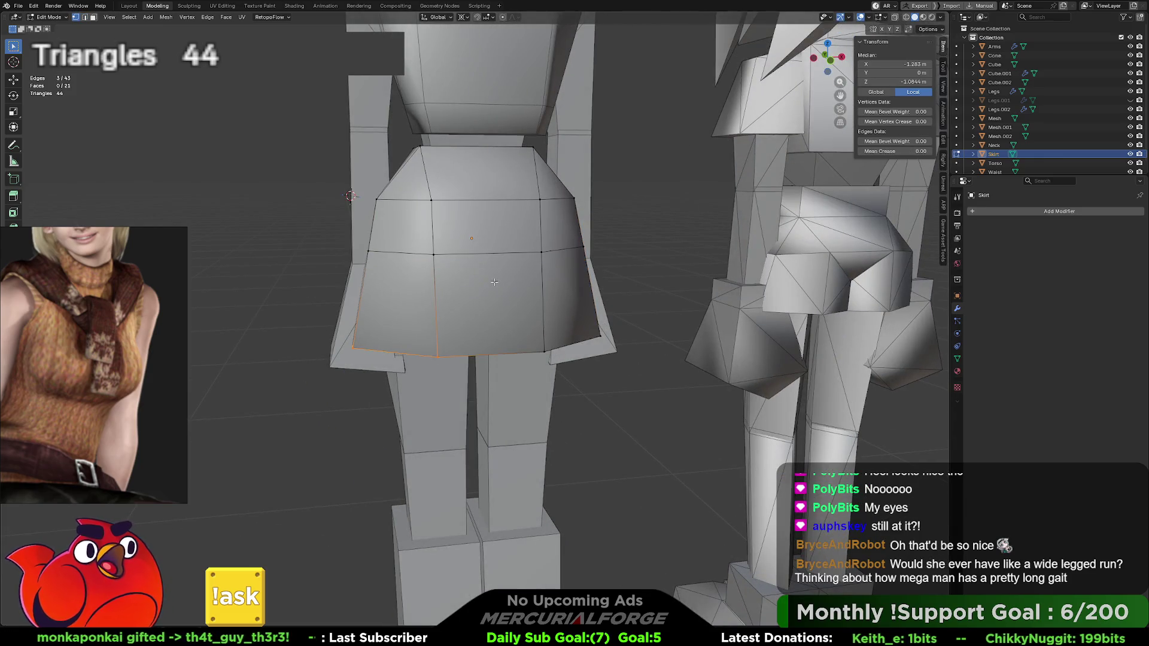
key(ctrl+shift+z)
key(ctrl+shift+z)
alt+click(495, 282)
key(ctrl+x)
middle_drag(494, 282, 607, 287)
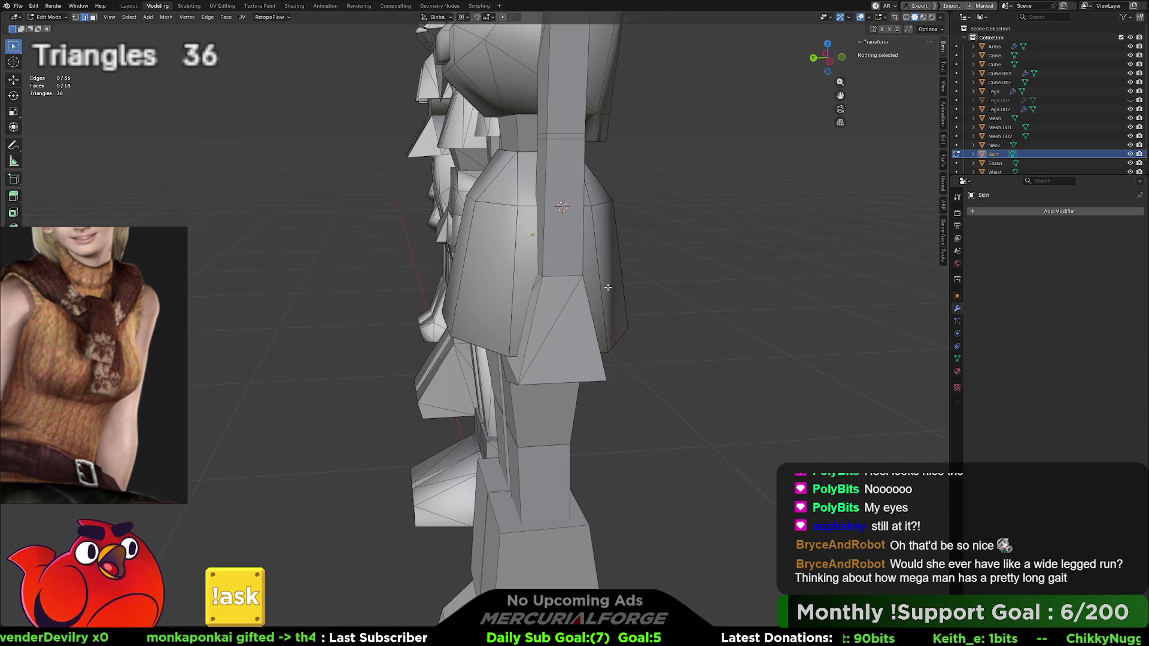
Step: Select the upper Legs mesh and isolate it in local view
middle_drag(608, 287, 644, 282)
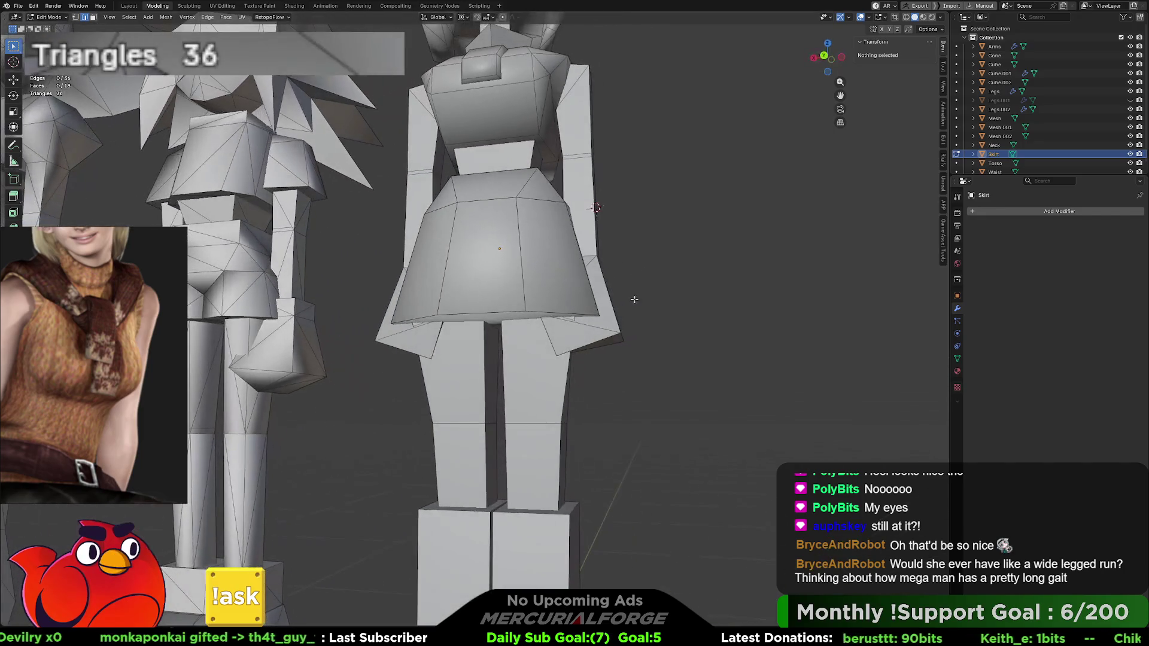
key(Tab)
click(545, 384)
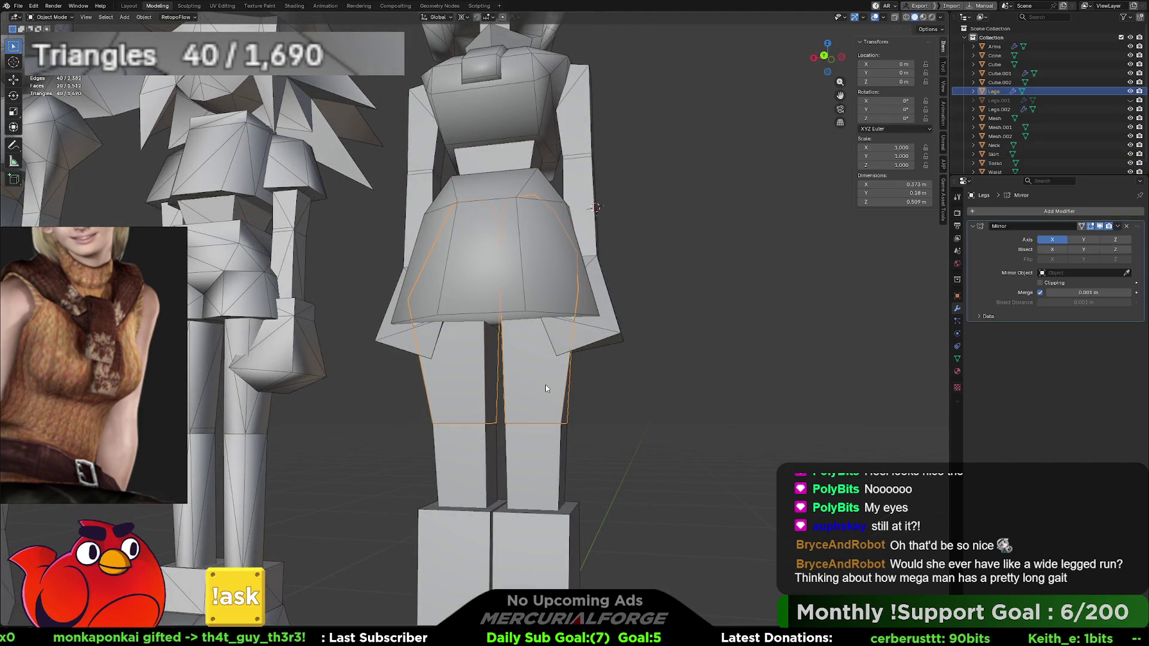
middle_drag(545, 385, 551, 395)
key(KP_Divide)
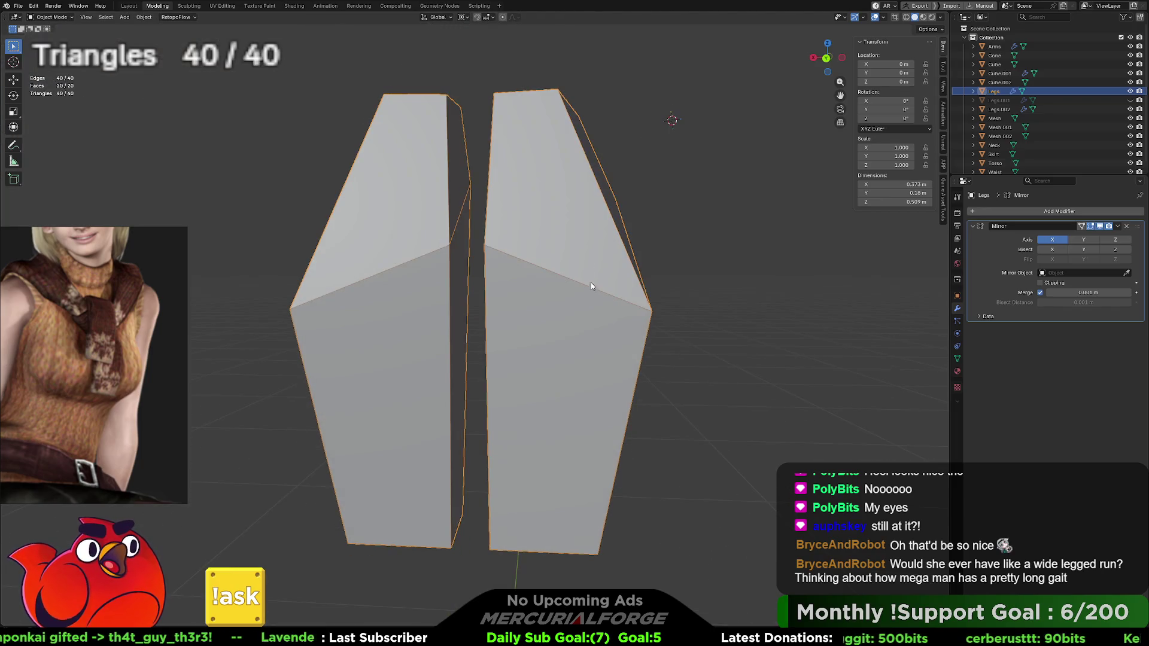
middle_drag(565, 170, 522, 226)
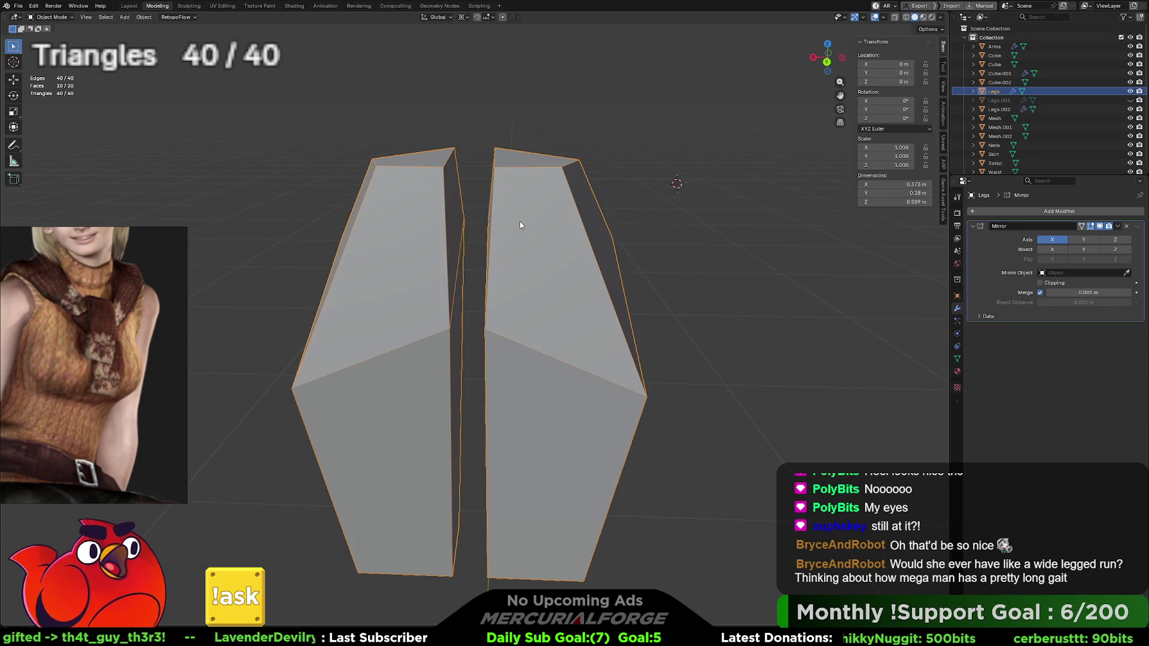
Step: Delete the hidden top and side faces of the upper legs
key(Tab)
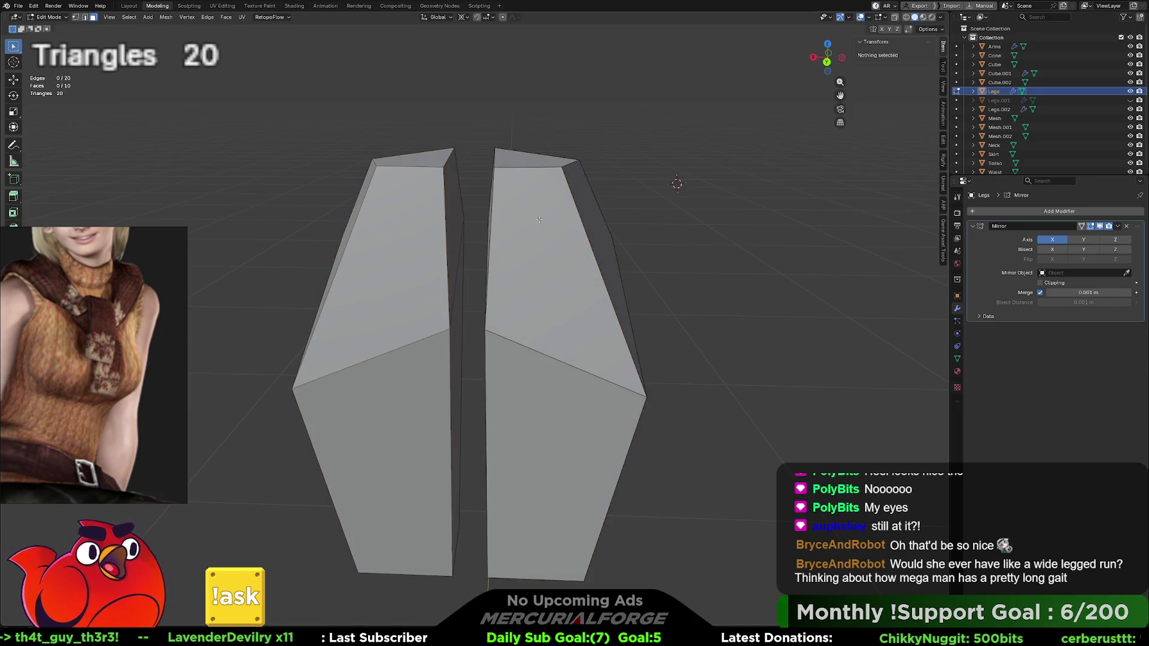
click(527, 223)
mouse_move(527, 223)
middle_down()
mouse_move(491, 227)
mouse_move(454, 200)
middle_up()
shift+click(452, 198)
shift+click(457, 207)
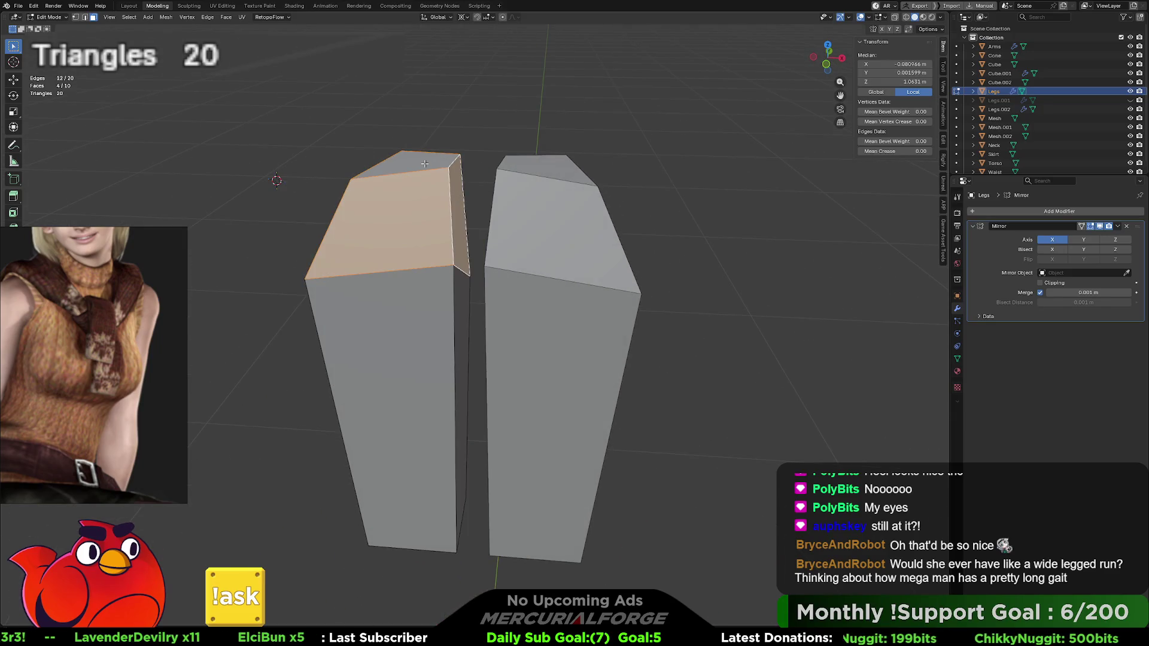
shift+click(424, 161)
key(x)
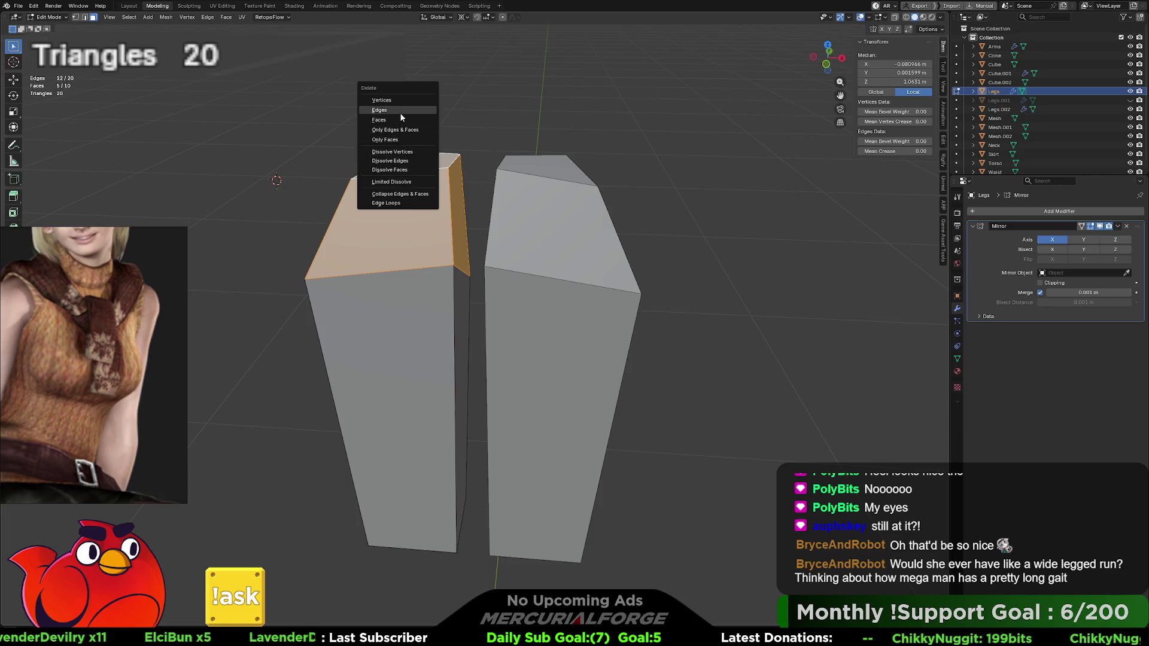
click(399, 121)
mouse_move(413, 252)
middle_down()
mouse_move(437, 296)
mouse_move(545, 287)
middle_up()
Step: Return to Object Mode and bring back the full scene with all characters
key(ctrl+Tab)
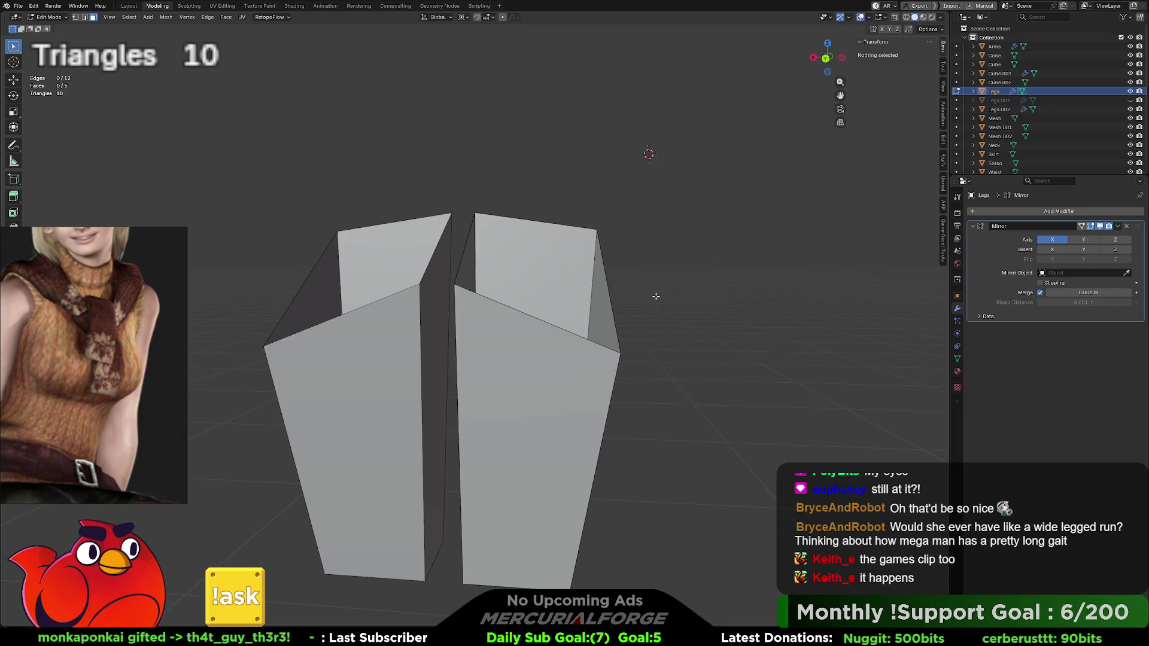
shift+middle_drag(656, 297, 660, 287)
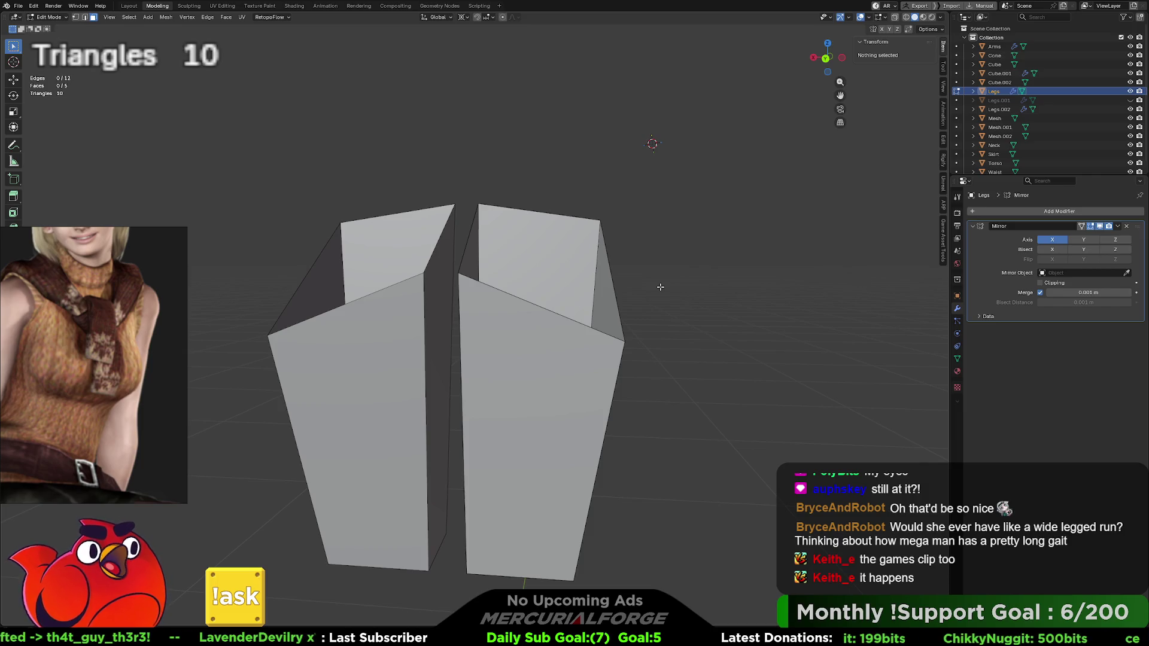
right_click(660, 287)
key(Escape)
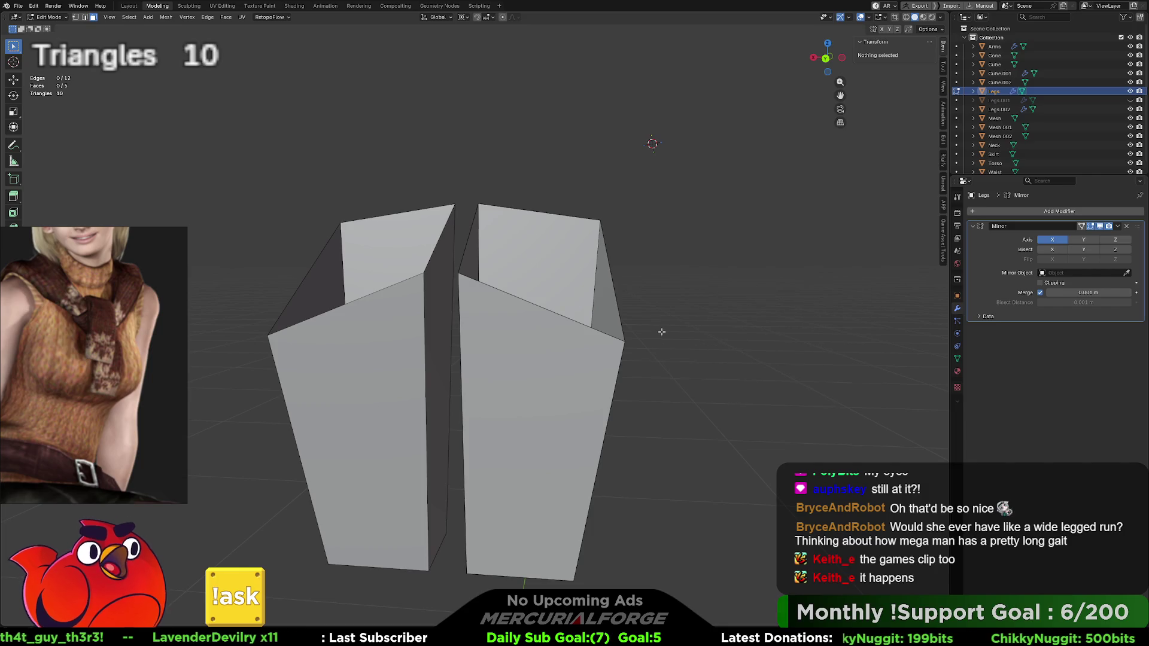
key(Tab)
click(662, 332)
click(552, 381)
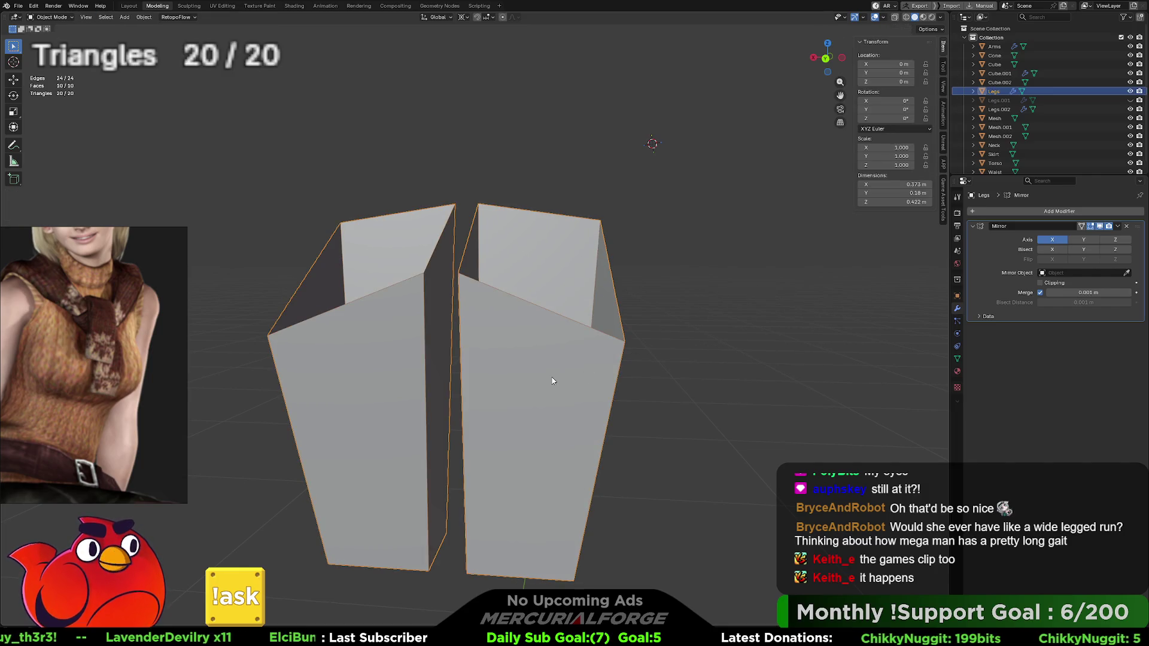
key(KP_Divide)
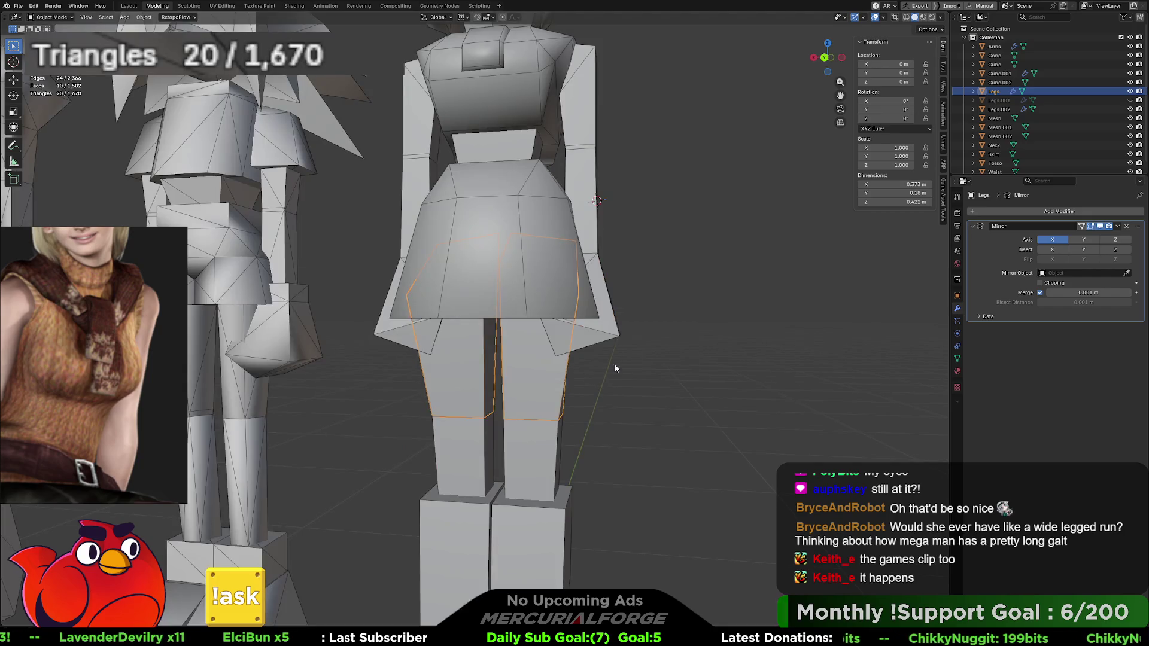
Step: Select the lower legs Legs.002 and apply their Mirror modifier
click(614, 364)
scroll(525, 382, down, 3)
click(513, 375)
shift+click(513, 376)
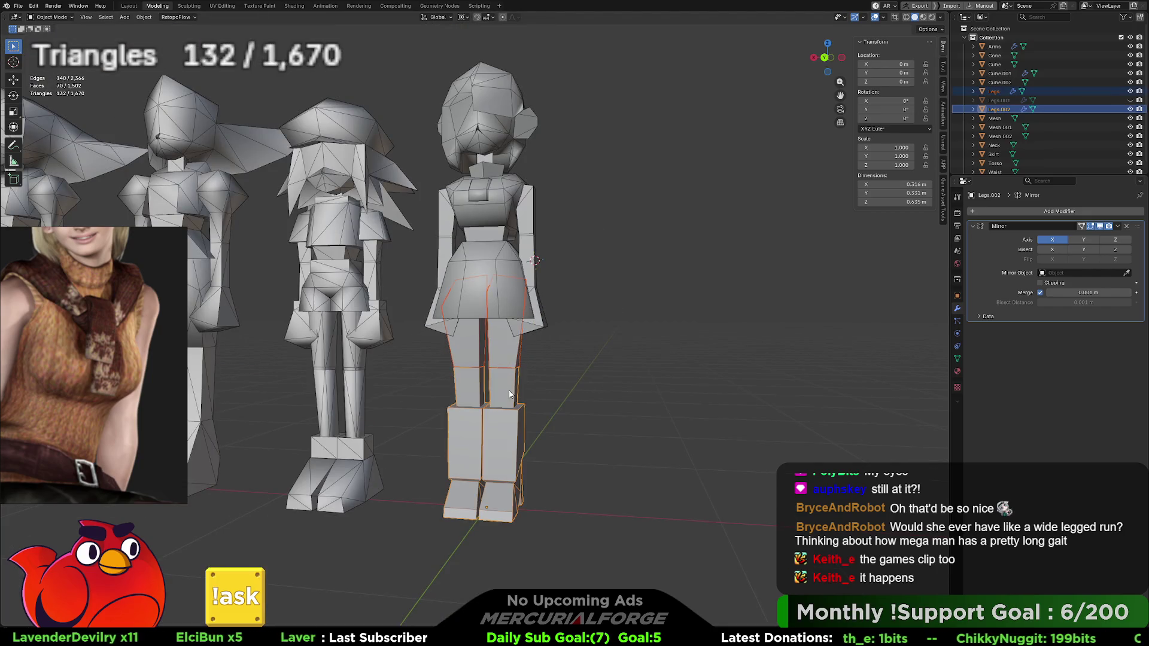
click(1118, 227)
click(1108, 237)
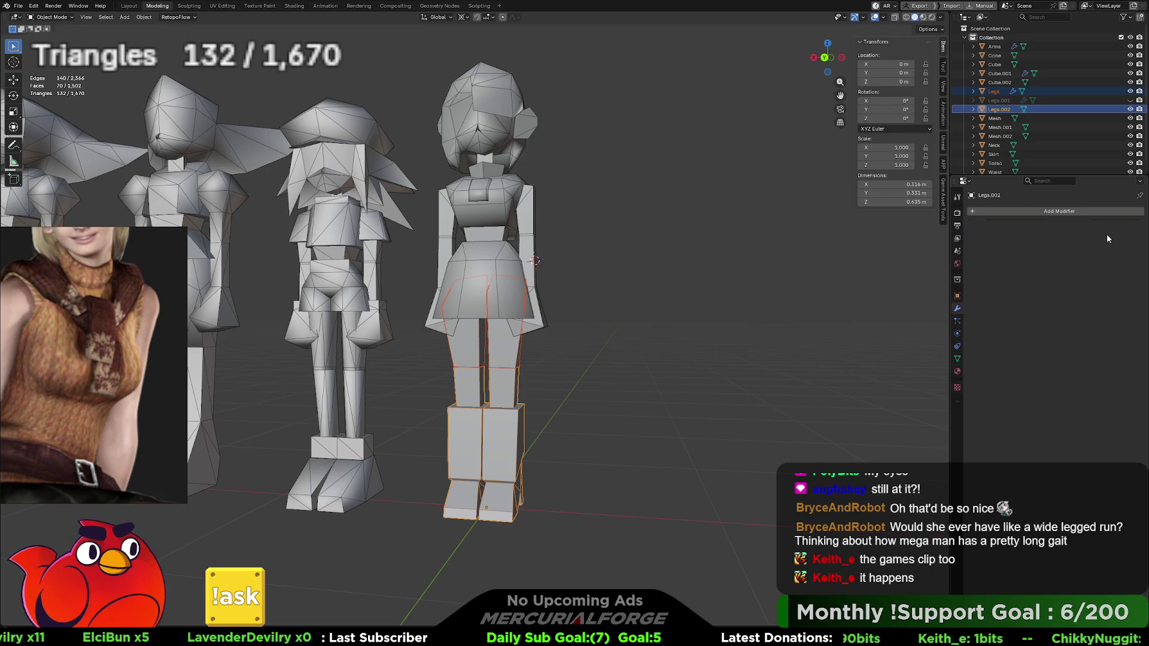
click(523, 363)
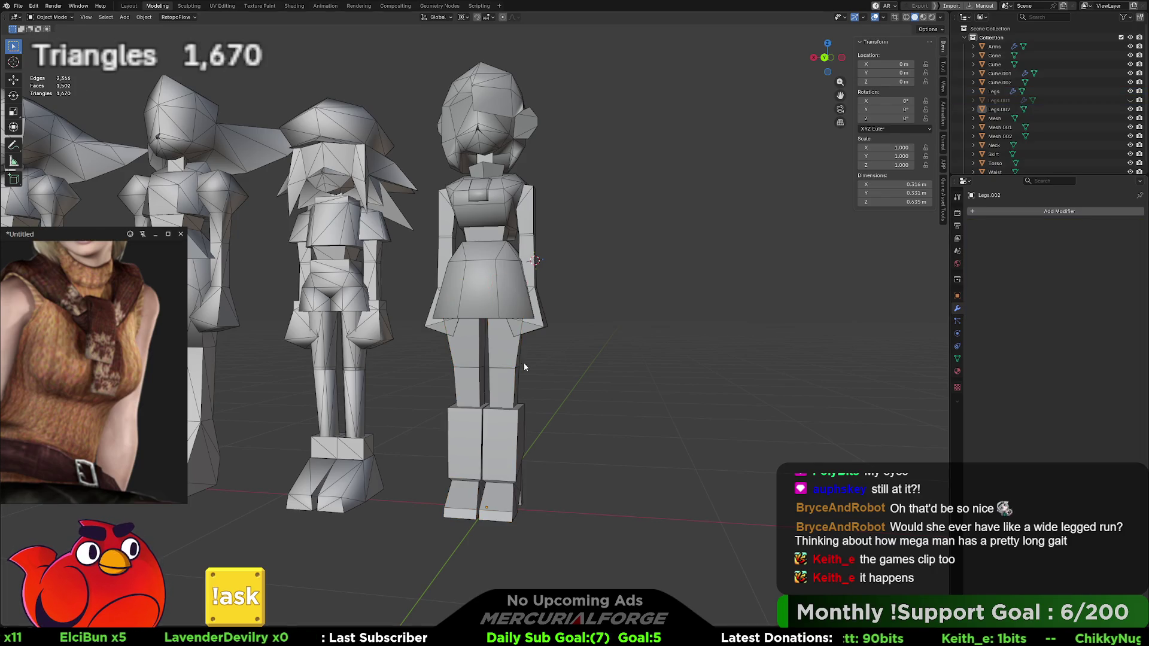
Step: Undo back to before the Mirror modifier was applied on Legs.002
key(ctrl+z)
click(445, 429)
key(ctrl+z)
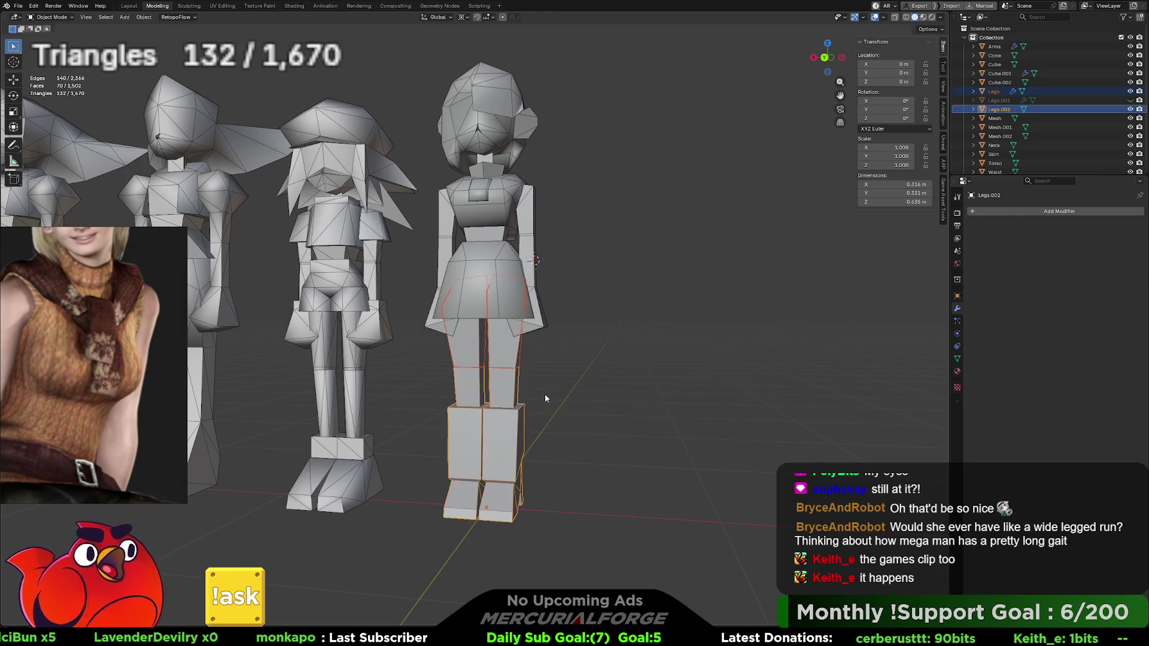
key(ctrl+z)
click(545, 393)
Step: Select only the upper Legs mesh and briefly inspect it in Edit Mode
drag(518, 392, 517, 394)
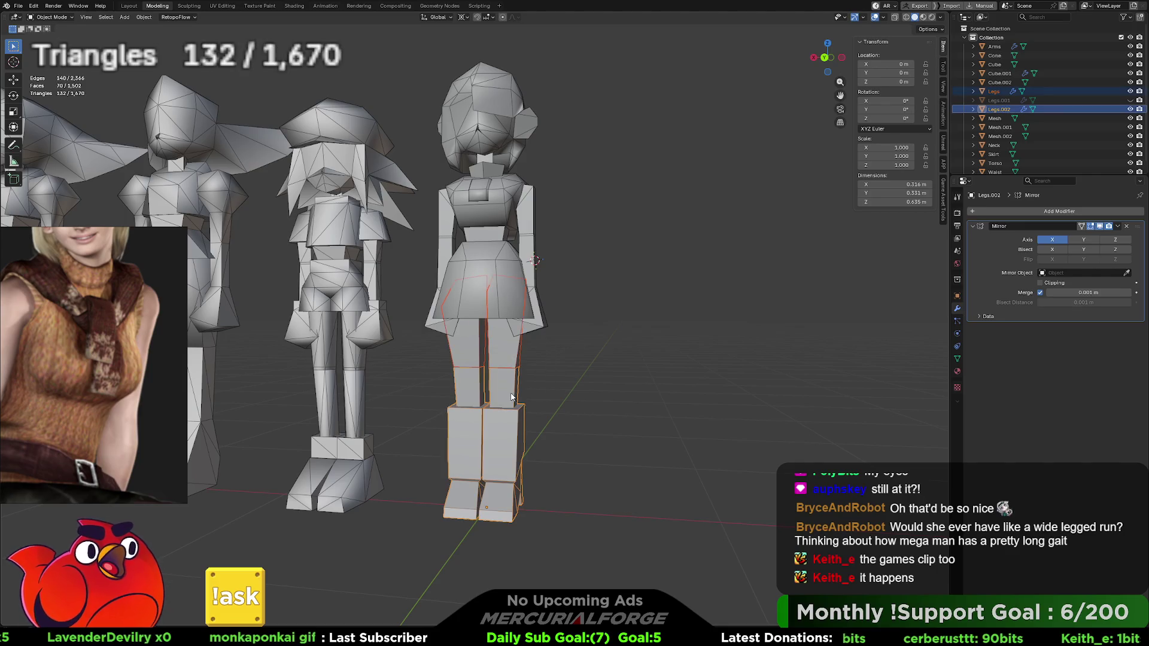
click(554, 371)
click(505, 356)
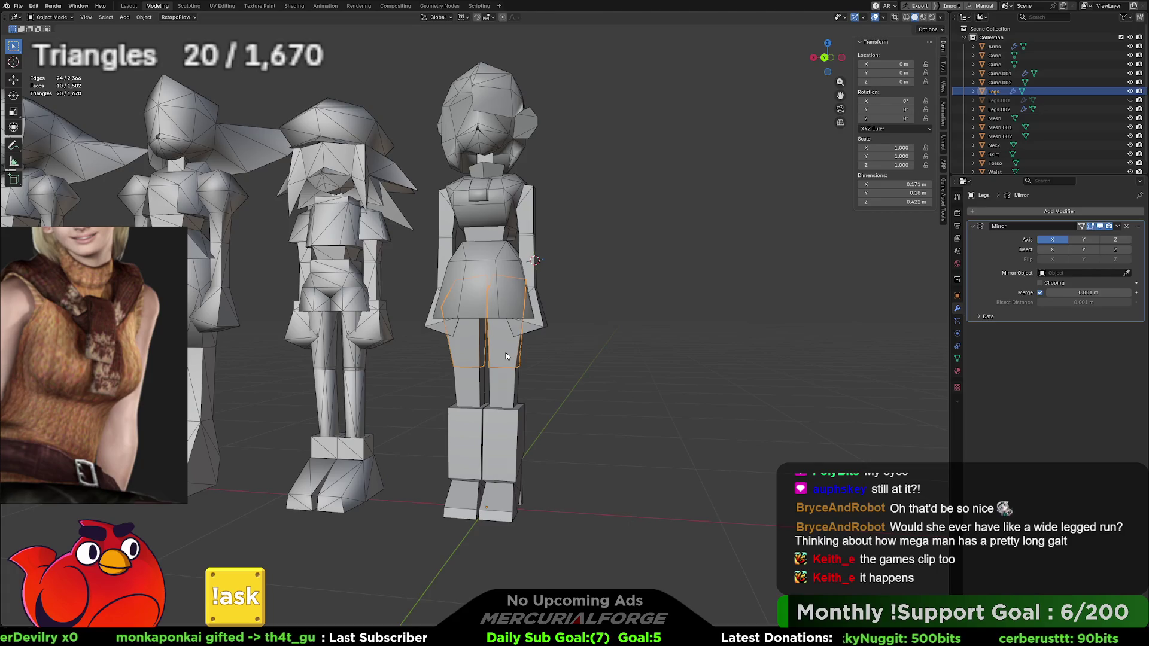
scroll(506, 356, up, 5)
scroll(511, 346, down, 1)
scroll(512, 346, down, 3)
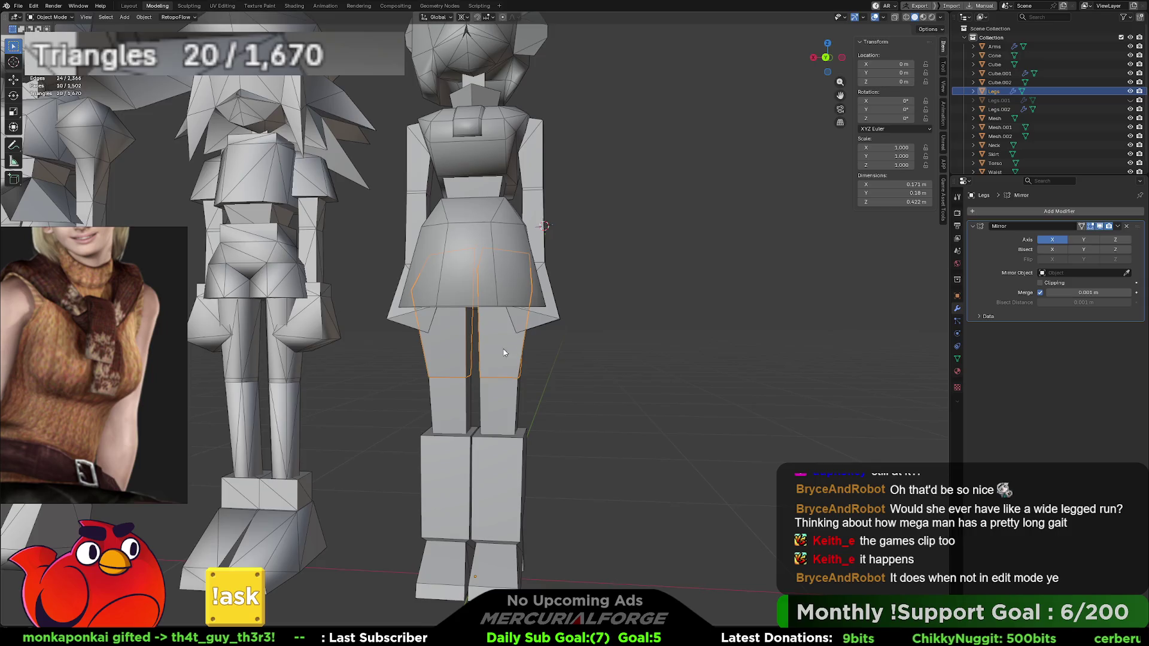
scroll(506, 352, up, 1)
key(Tab)
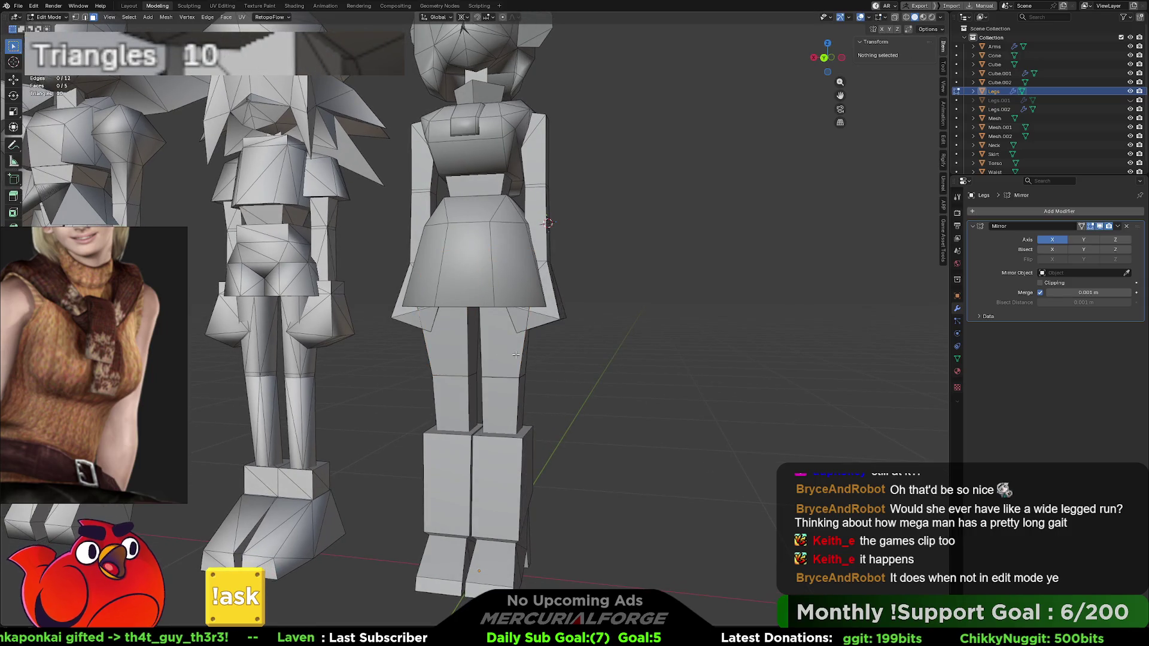
key(Tab)
click(565, 361)
scroll(559, 368, down, 5)
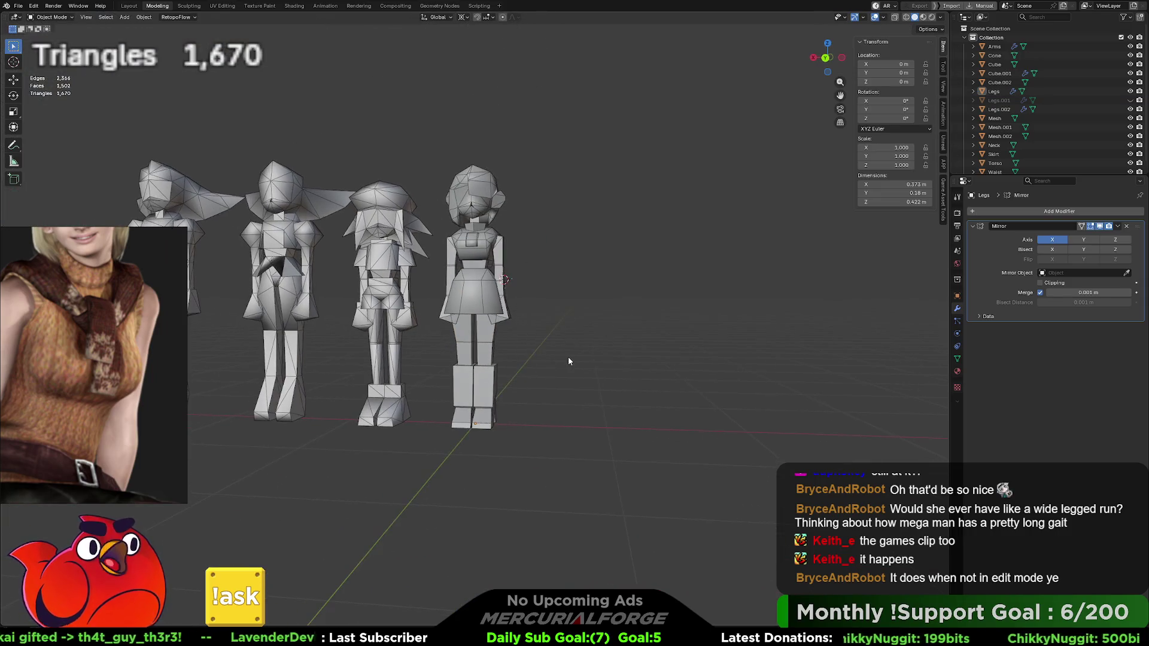
scroll(569, 361, up, 3)
Step: Box-select the right and middle characters in turn and compare them from the side
mouse_move(582, 68)
mouse_down()
mouse_move(416, 417)
mouse_move(428, 374)
mouse_up()
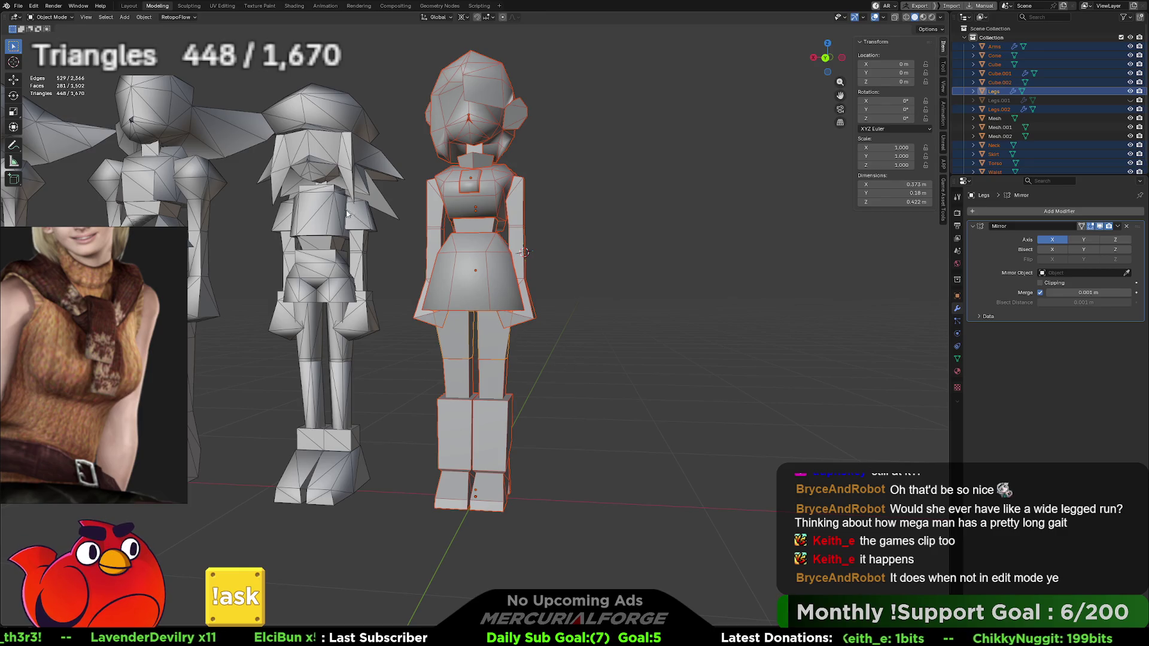
key(KP_Decimal)
mouse_move(412, 130)
mouse_down()
mouse_move(357, 323)
mouse_move(330, 481)
mouse_up()
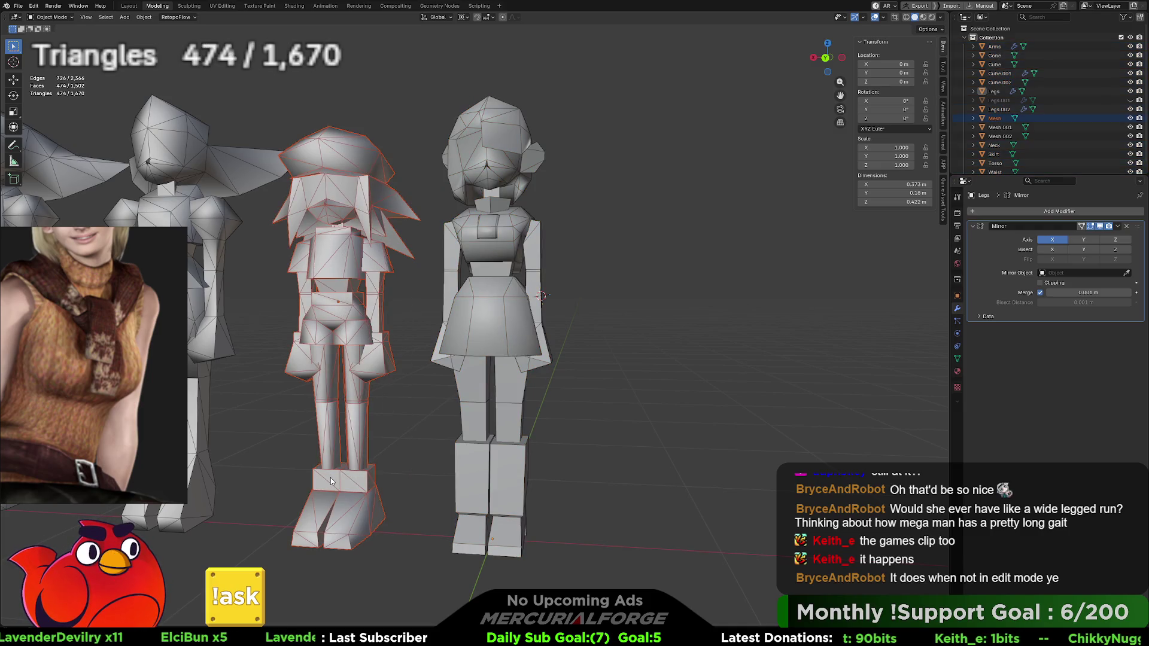
mouse_move(589, 85)
mouse_down()
mouse_move(449, 360)
mouse_move(448, 463)
mouse_up()
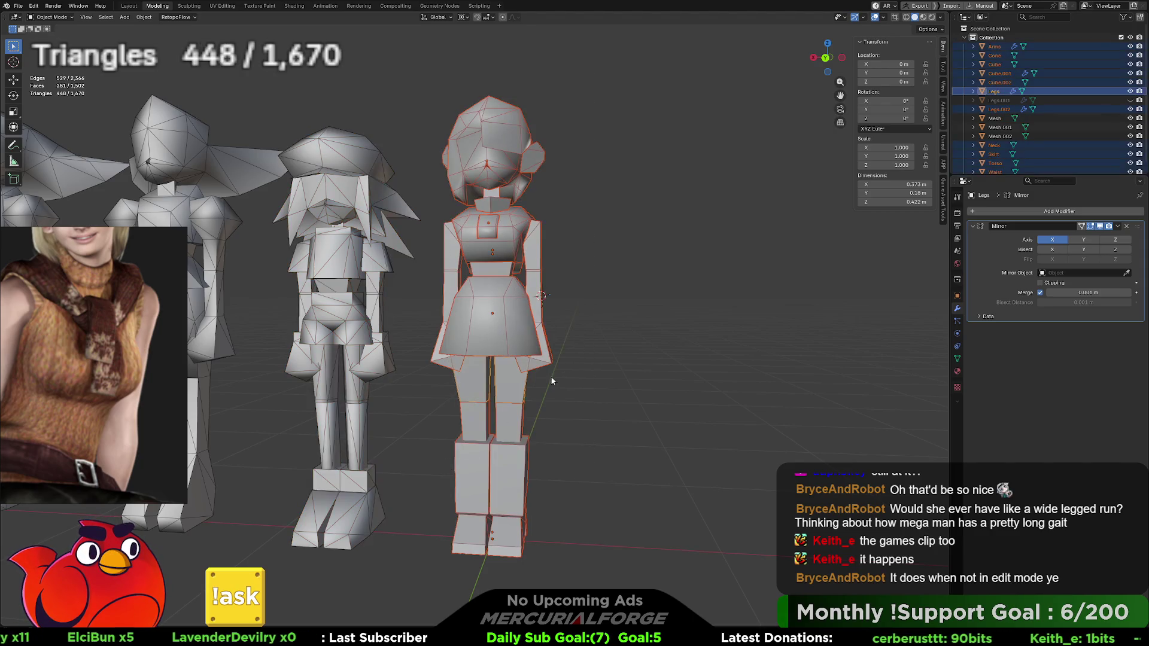
mouse_move(630, 238)
middle_down()
mouse_move(628, 250)
mouse_move(681, 249)
mouse_move(580, 250)
mouse_move(619, 290)
mouse_move(449, 283)
mouse_move(629, 283)
mouse_move(568, 257)
mouse_move(335, 272)
mouse_move(594, 289)
mouse_move(573, 306)
middle_up()
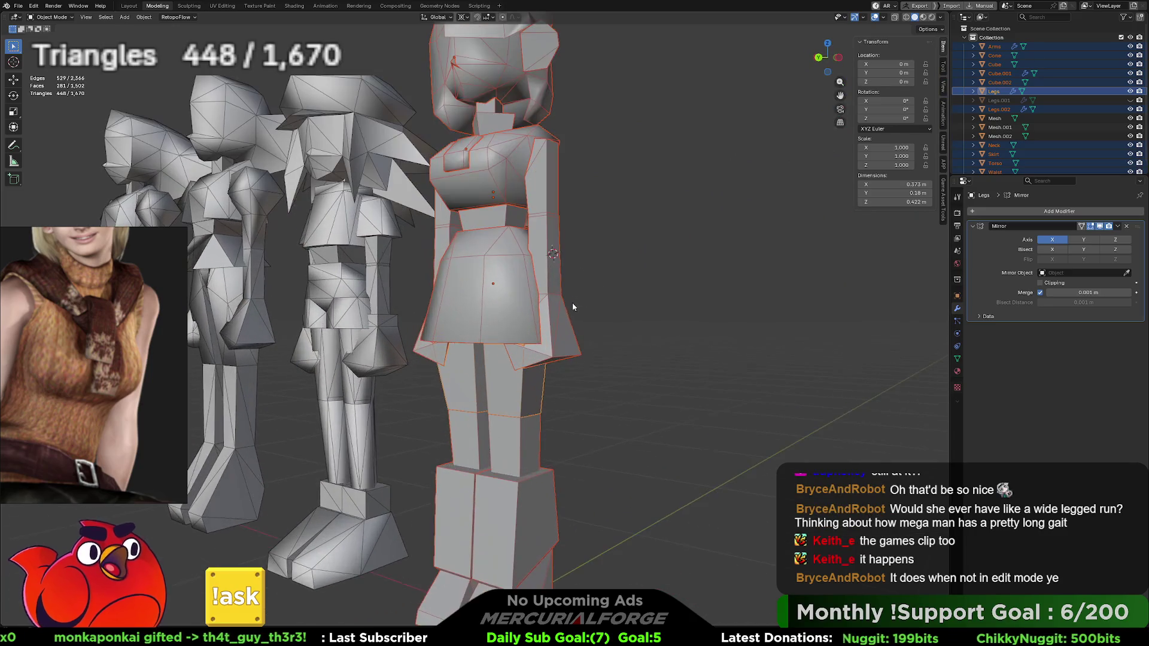
Step: Select the upper Legs mesh and orbit to see it under the skirt
click(638, 387)
click(512, 389)
mouse_move(512, 390)
middle_down()
mouse_move(530, 386)
mouse_move(470, 355)
mouse_move(461, 247)
mouse_move(500, 231)
mouse_move(496, 253)
middle_up()
scroll(463, 286, up, 5)
scroll(462, 245, up, 5)
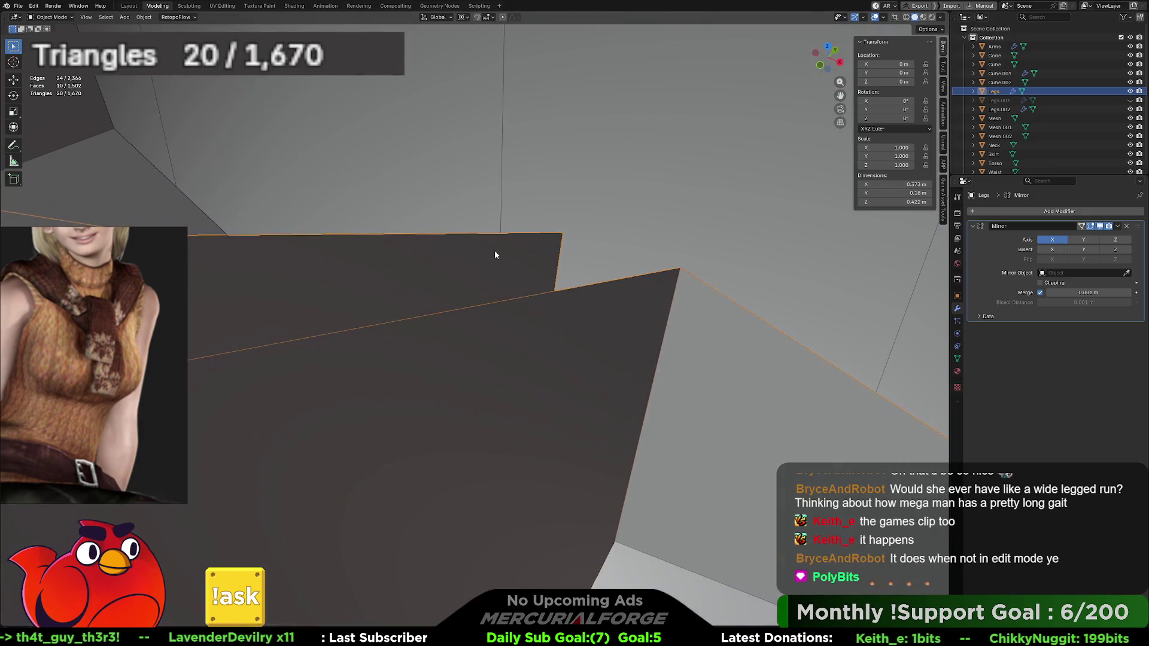
mouse_move(358, 241)
middle_down()
mouse_move(372, 217)
mouse_move(333, 200)
mouse_move(639, 301)
mouse_move(567, 218)
mouse_move(521, 294)
middle_up()
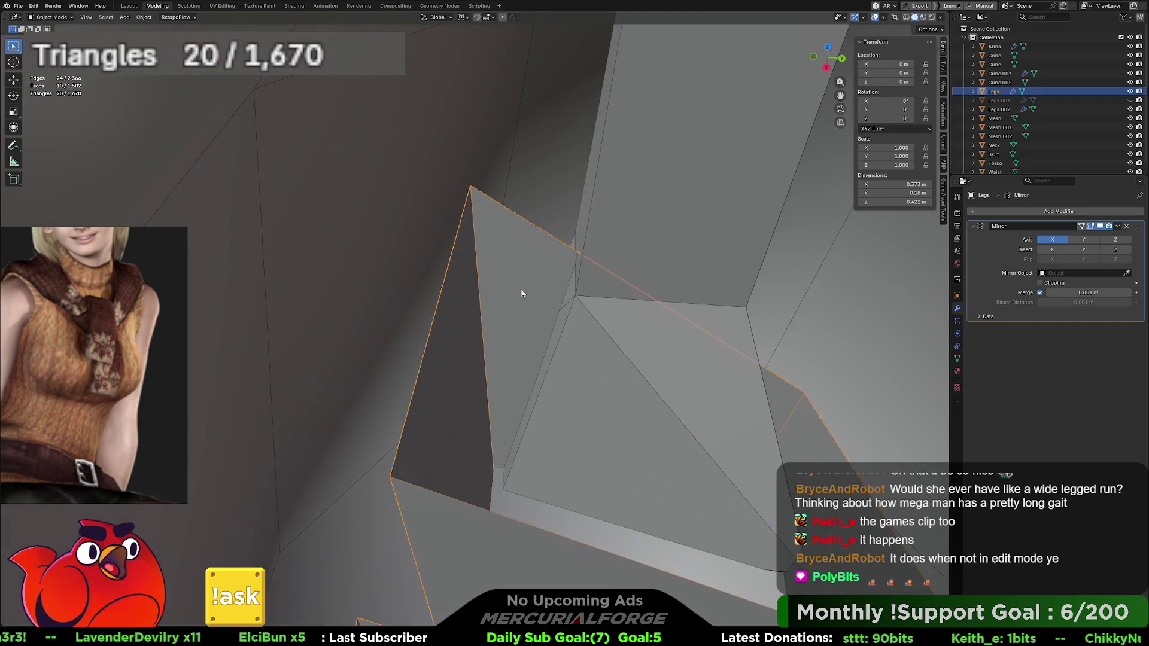
middle_drag(443, 280, 434, 264)
Step: Move the leg's upper-left top edge straight down along Z
key(Tab)
click(427, 256)
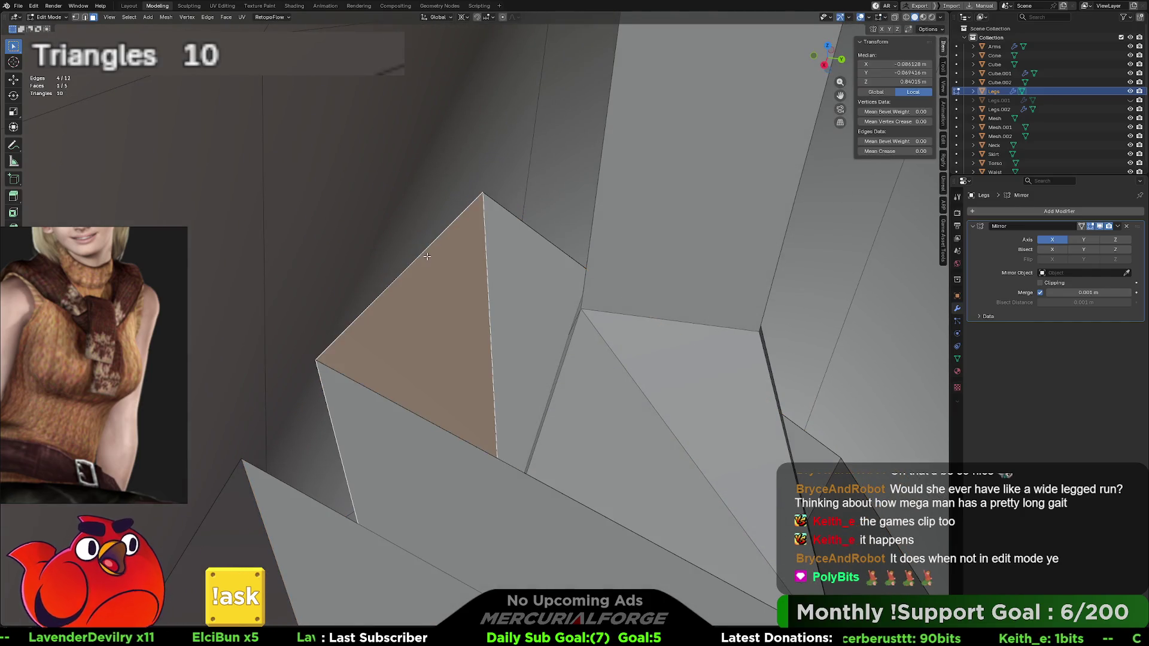
key(2)
click(417, 253)
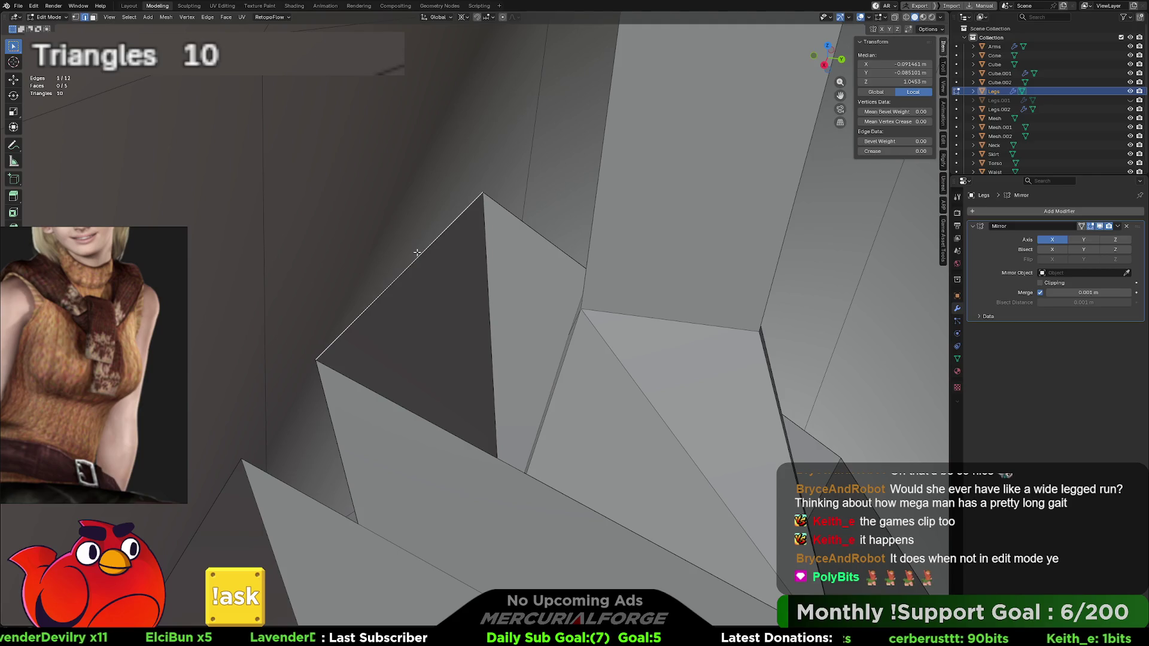
key(g)
key(z)
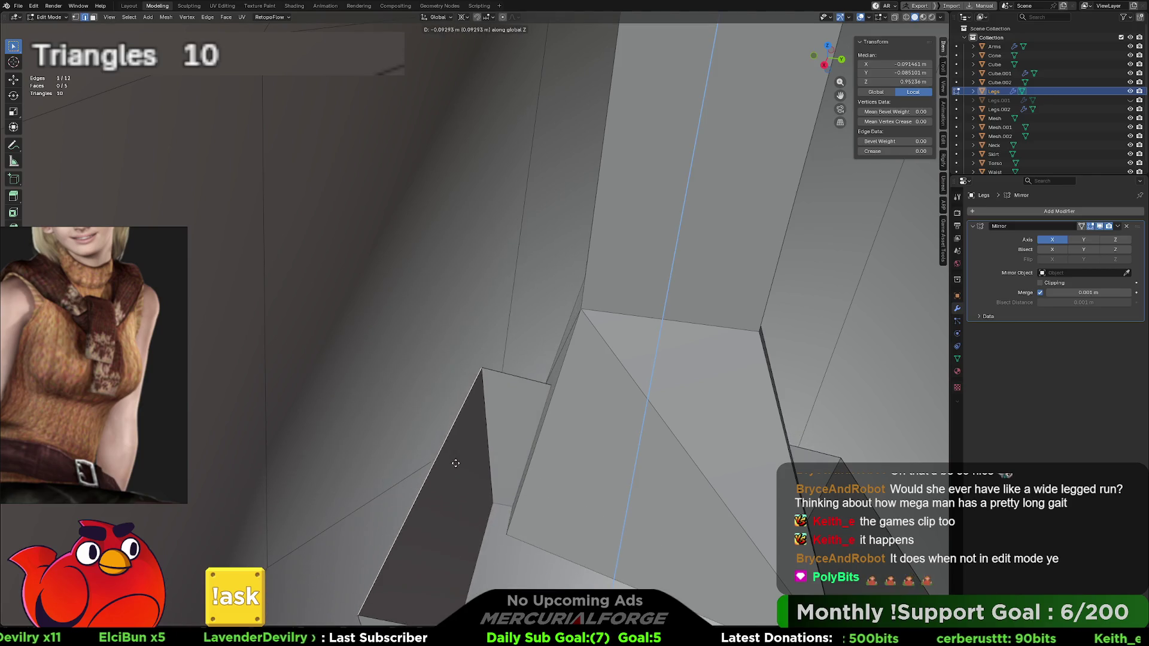
click(612, 513)
Step: Check other edges and vertices along the leg top, ending in a front view
middle_drag(613, 513, 464, 352)
click(647, 278)
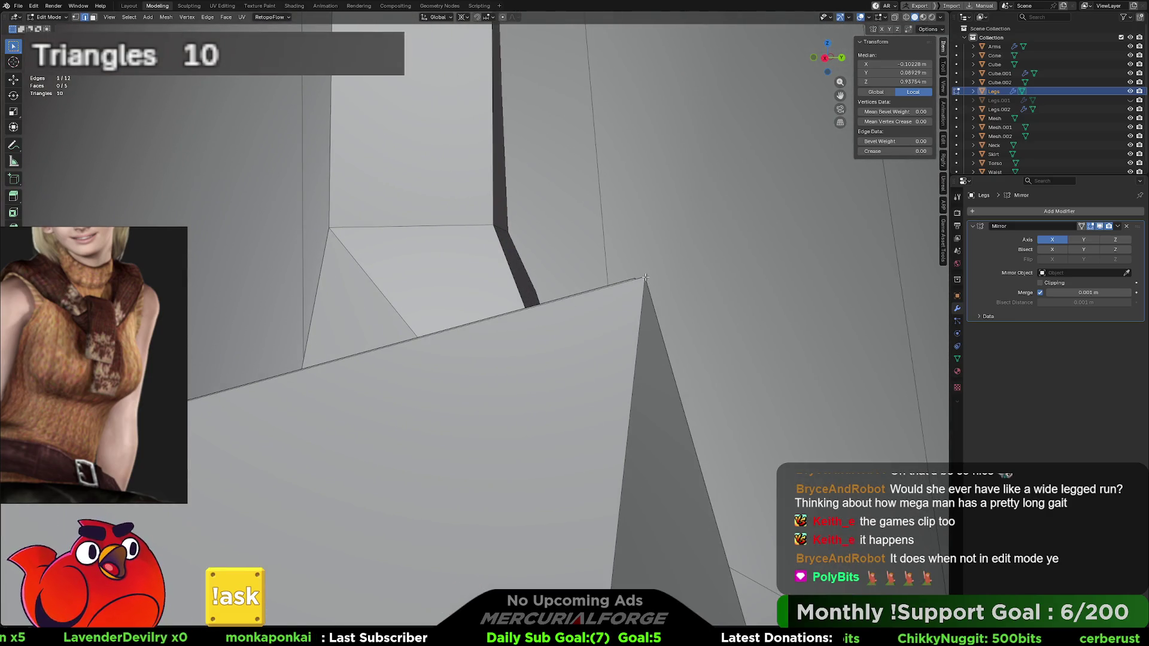
key(1)
click(646, 278)
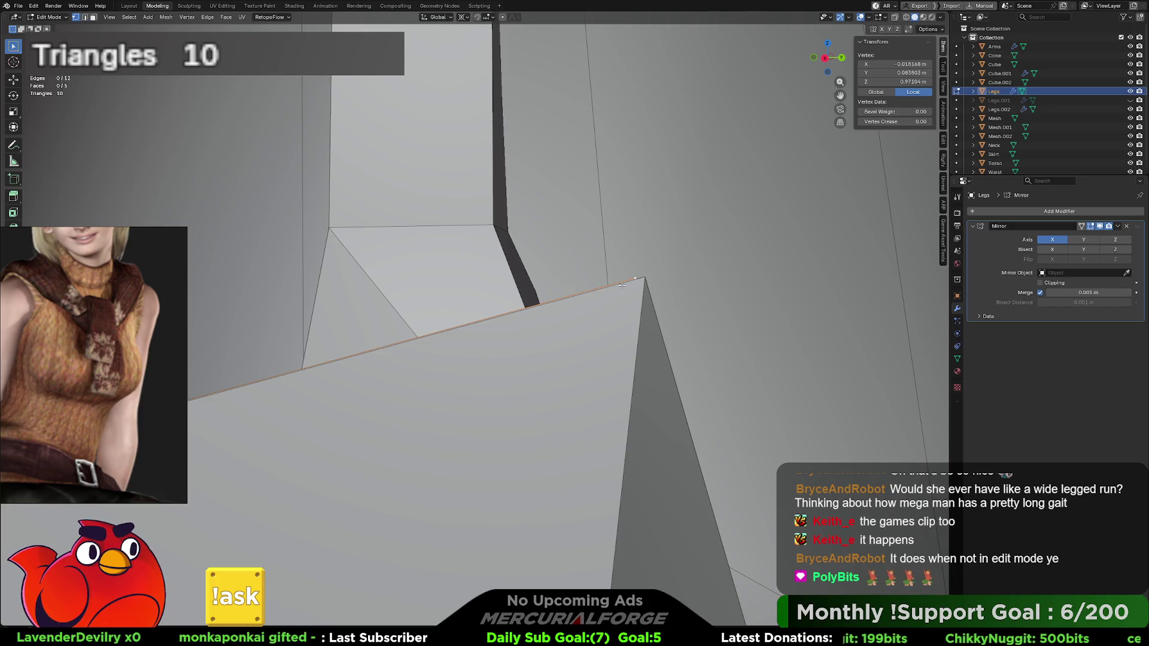
key(2)
click(622, 286)
scroll(599, 293, up, 5)
scroll(585, 297, down, 10)
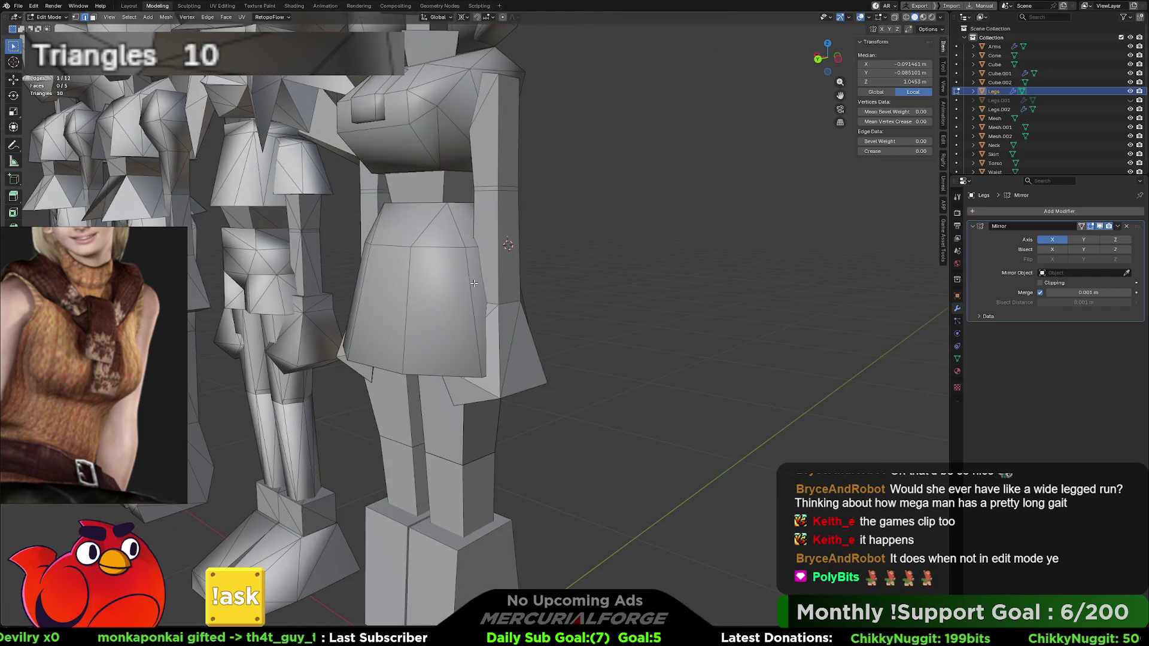
scroll(493, 316, up, 3)
middle_drag(494, 316, 521, 309)
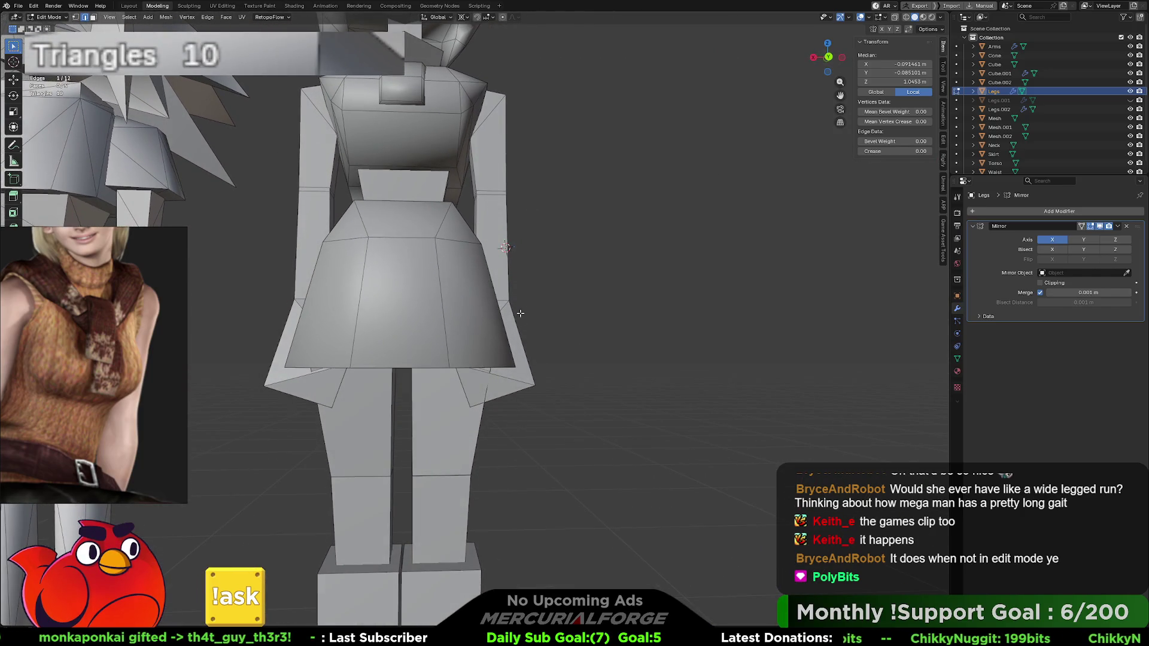
Step: Isolate Legs in local view, switch to orthographic, and re-enter Edit Mode
key(Tab)
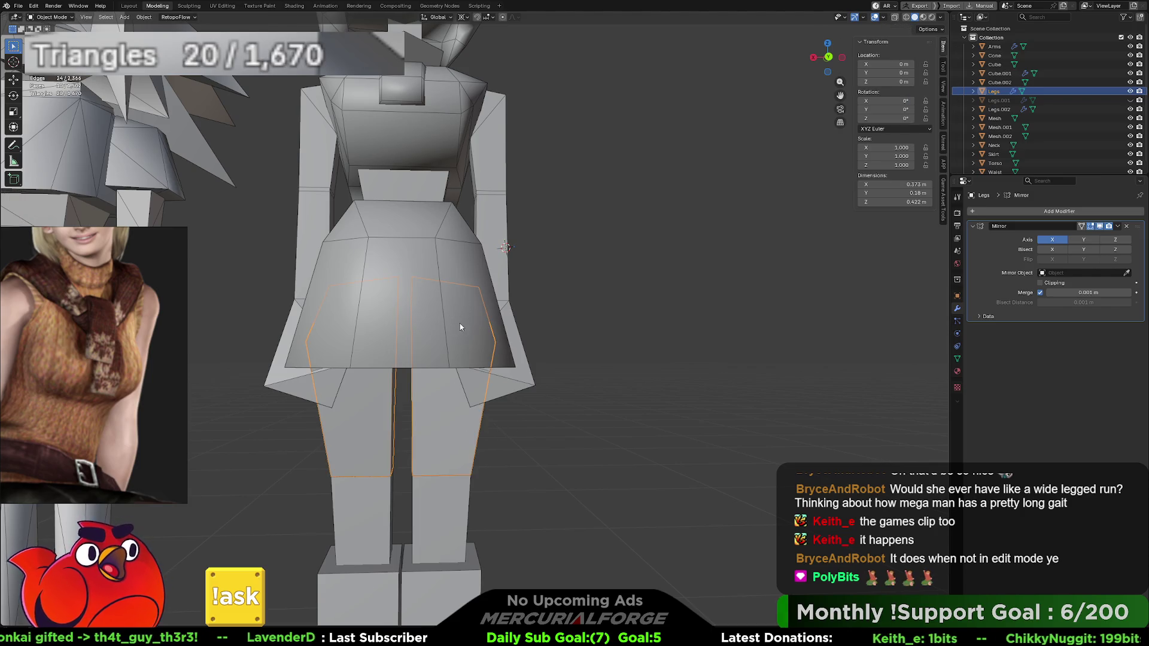
key(x)
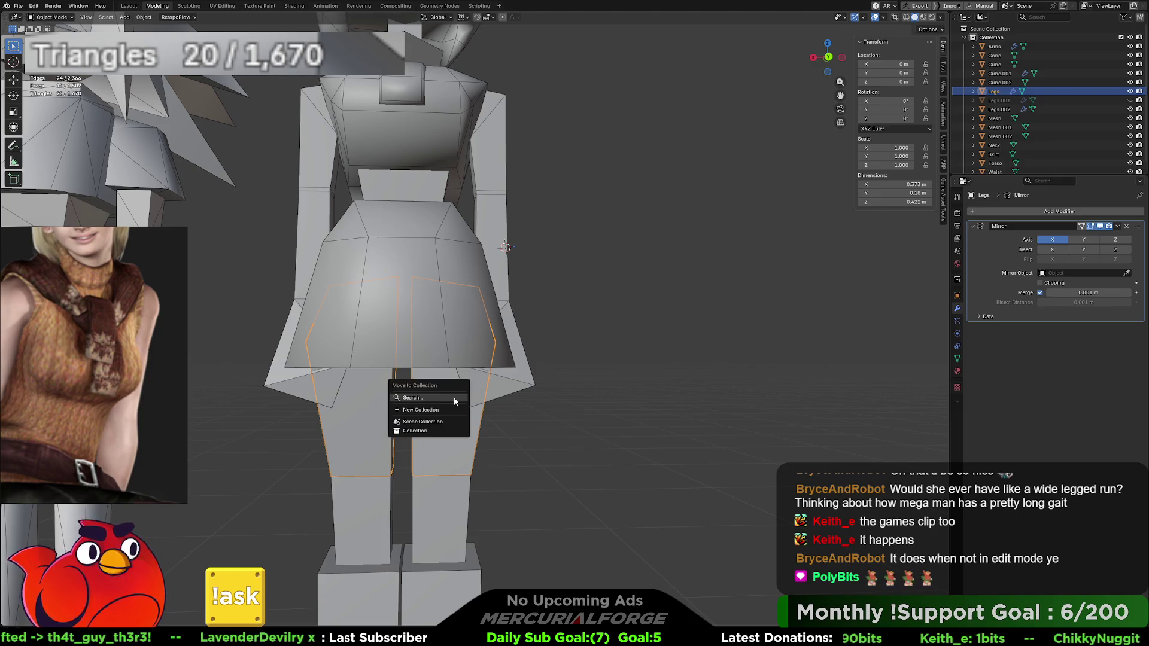
key(Escape)
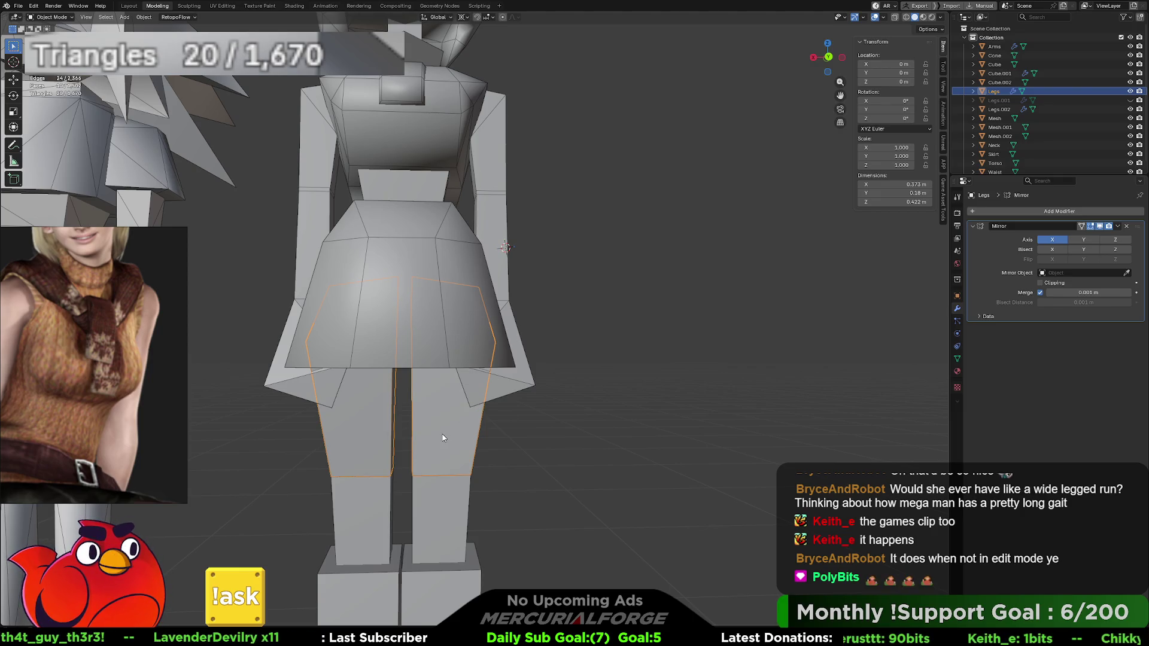
key(slash)
scroll(531, 368, down, 4)
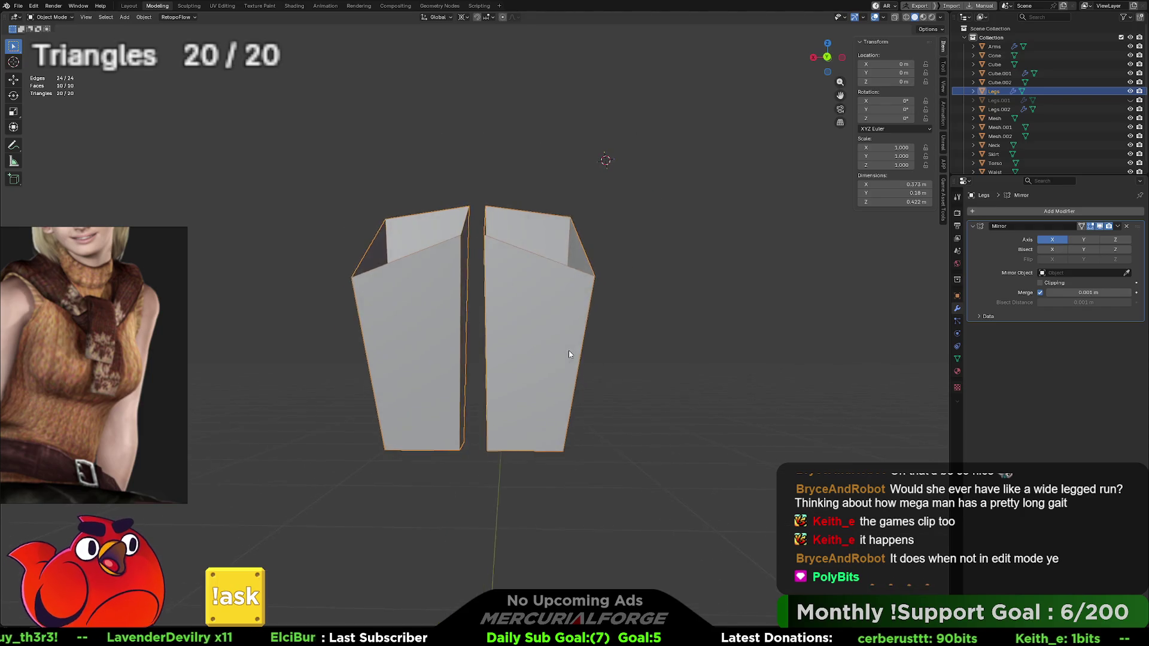
key(x)
key(slash)
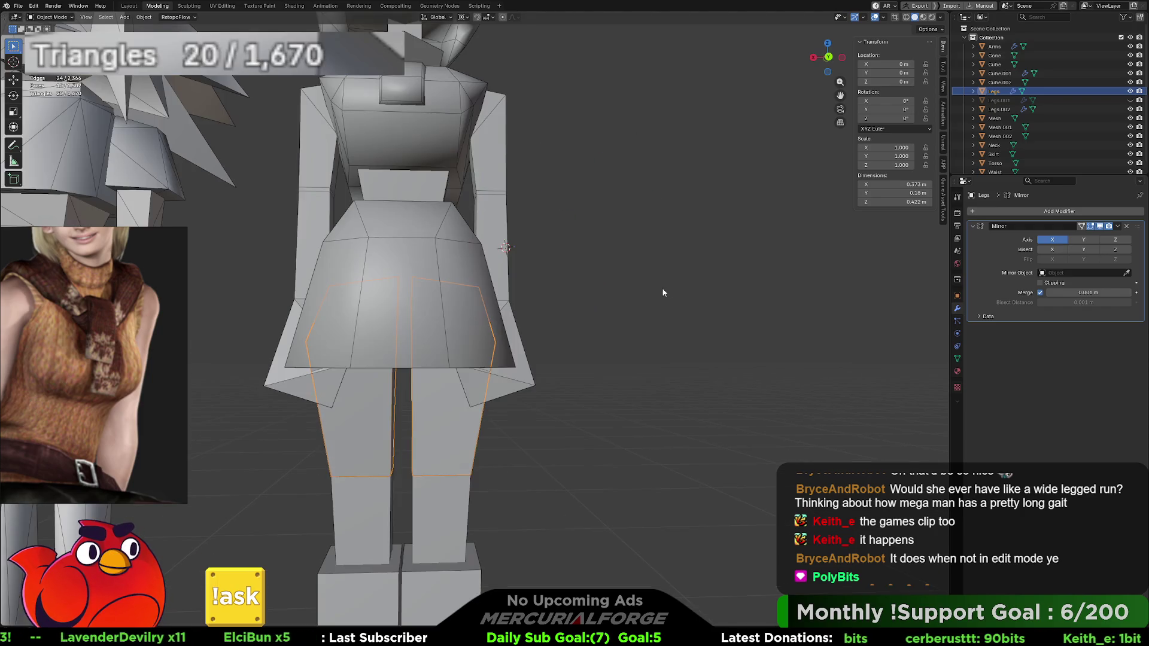
key(slash)
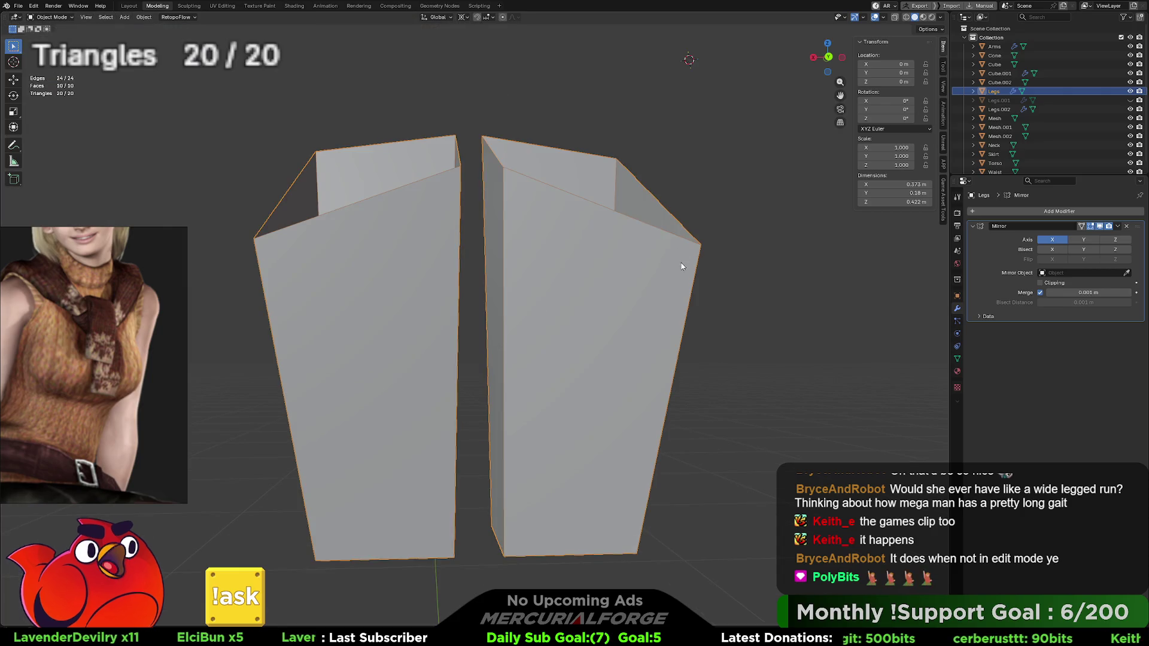
scroll(697, 281, down, 3)
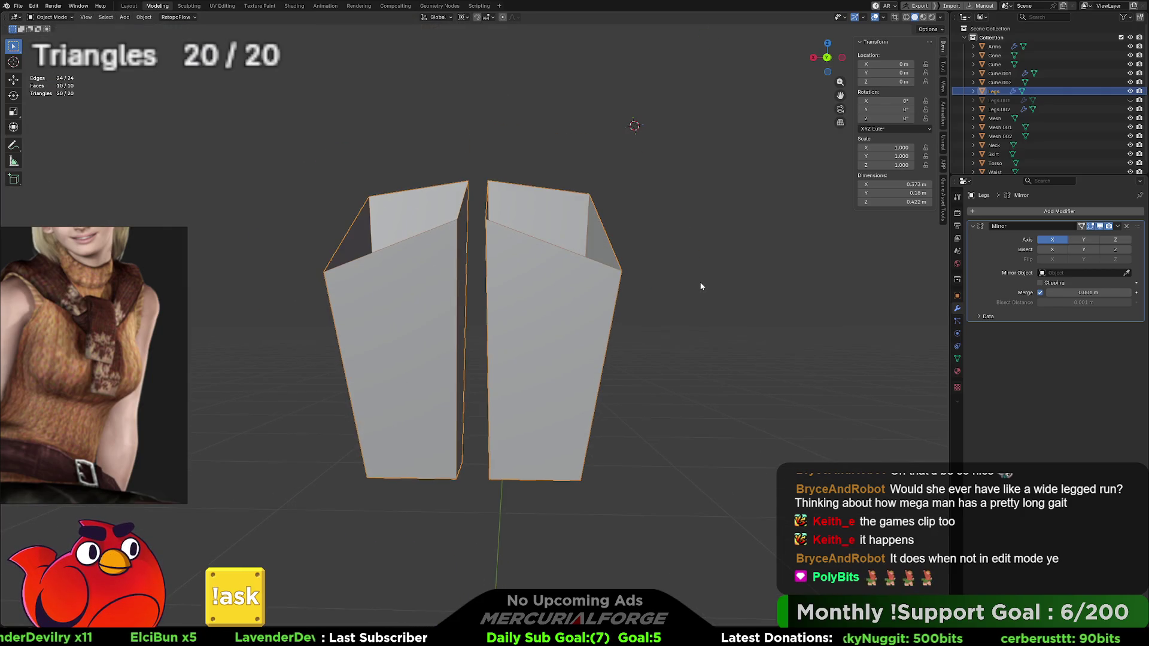
key(KP_5)
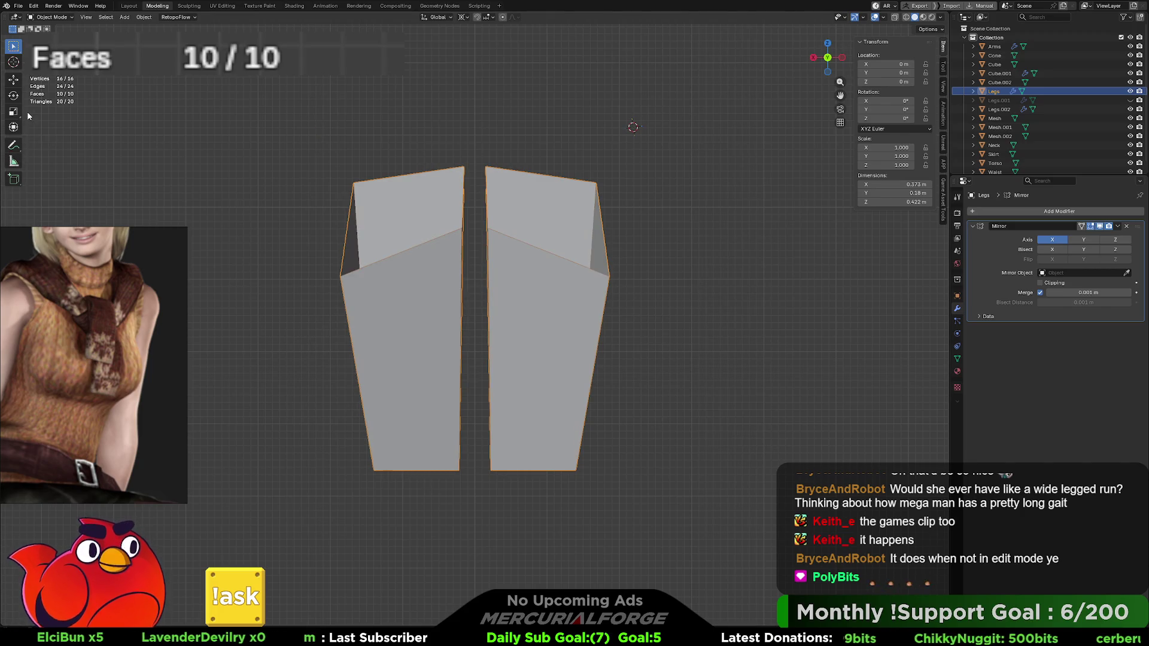
key(Tab)
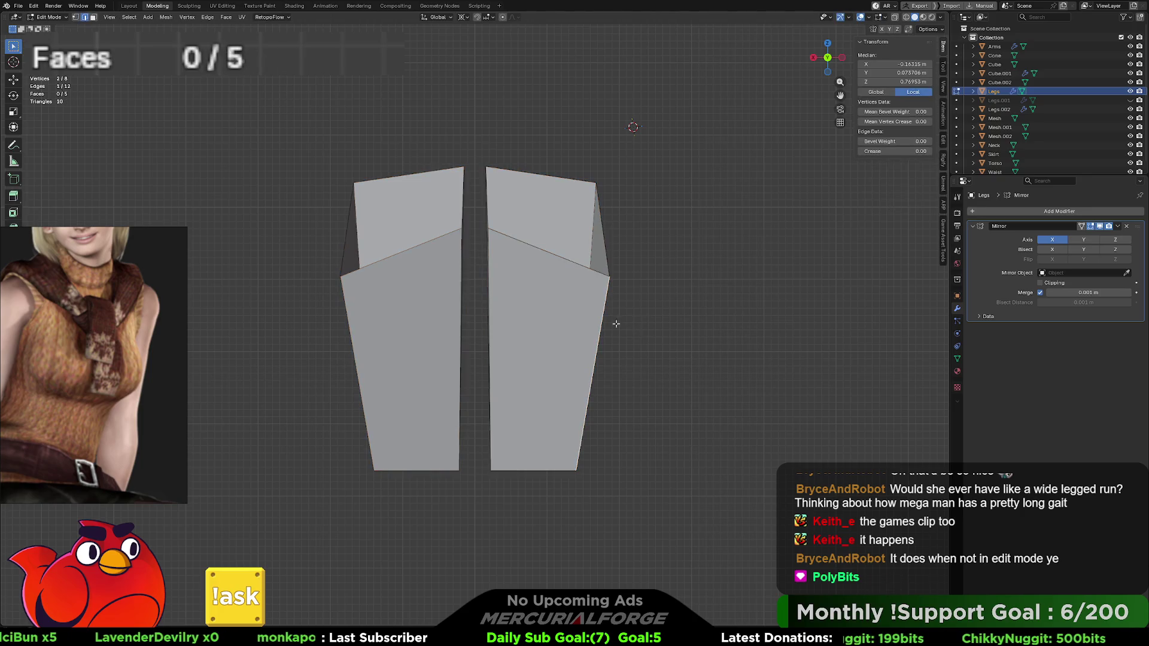
Step: Knife a horizontal cut across the leg from its outer to inner edge
key(k)
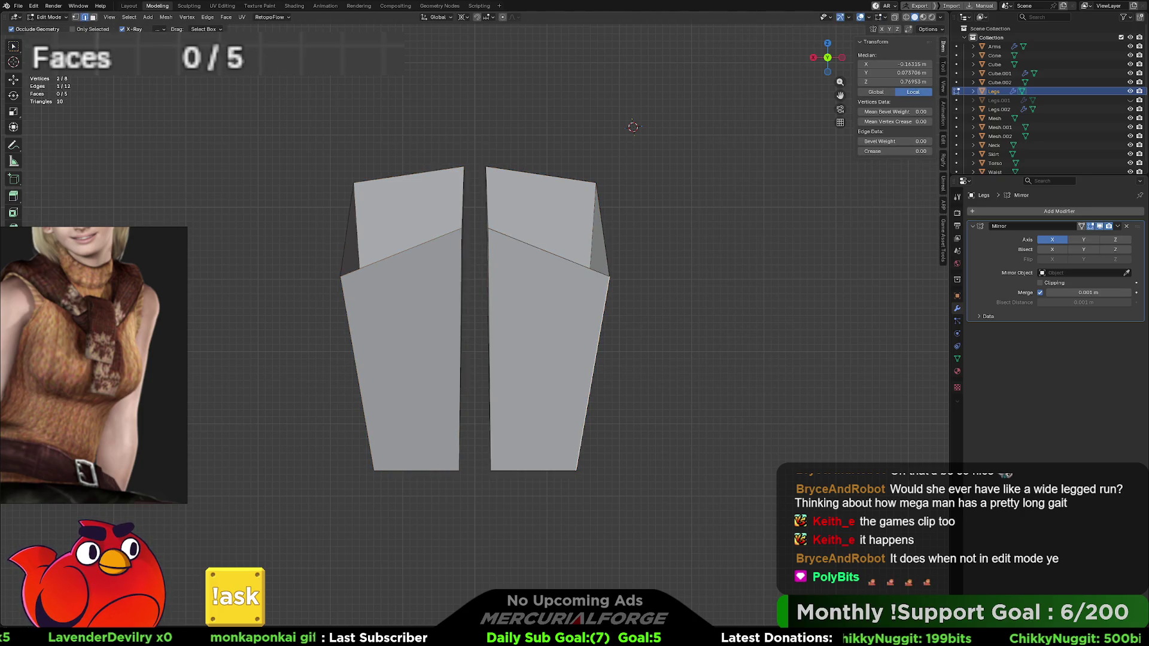
click(489, 348)
click(592, 372)
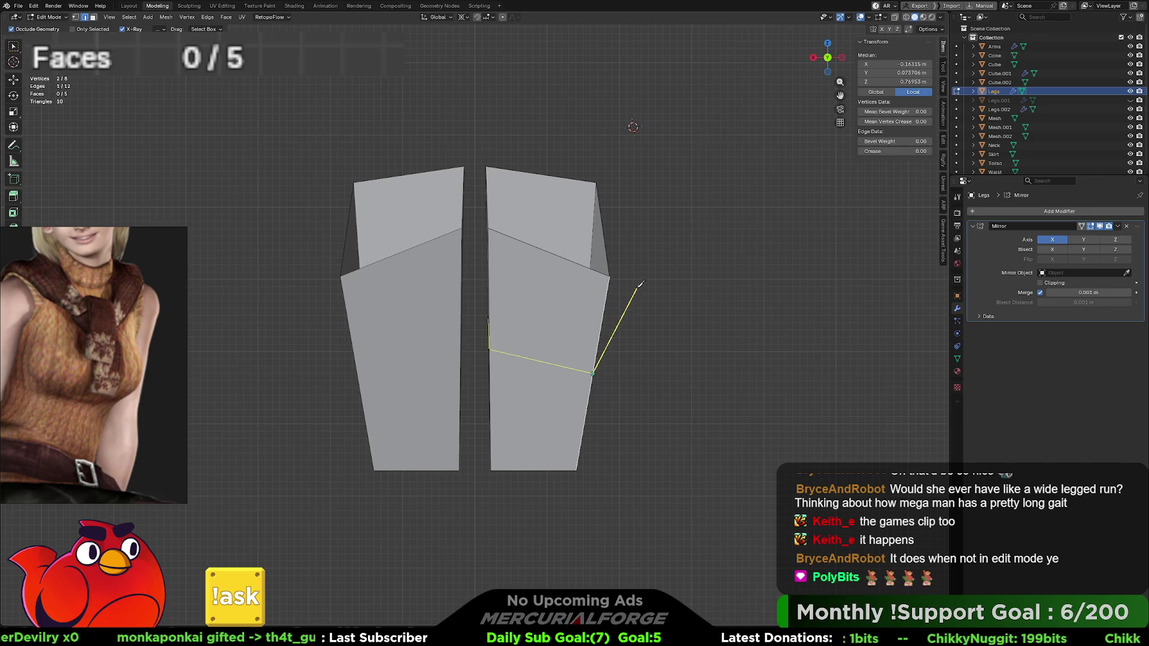
right_click(642, 292)
click(479, 281)
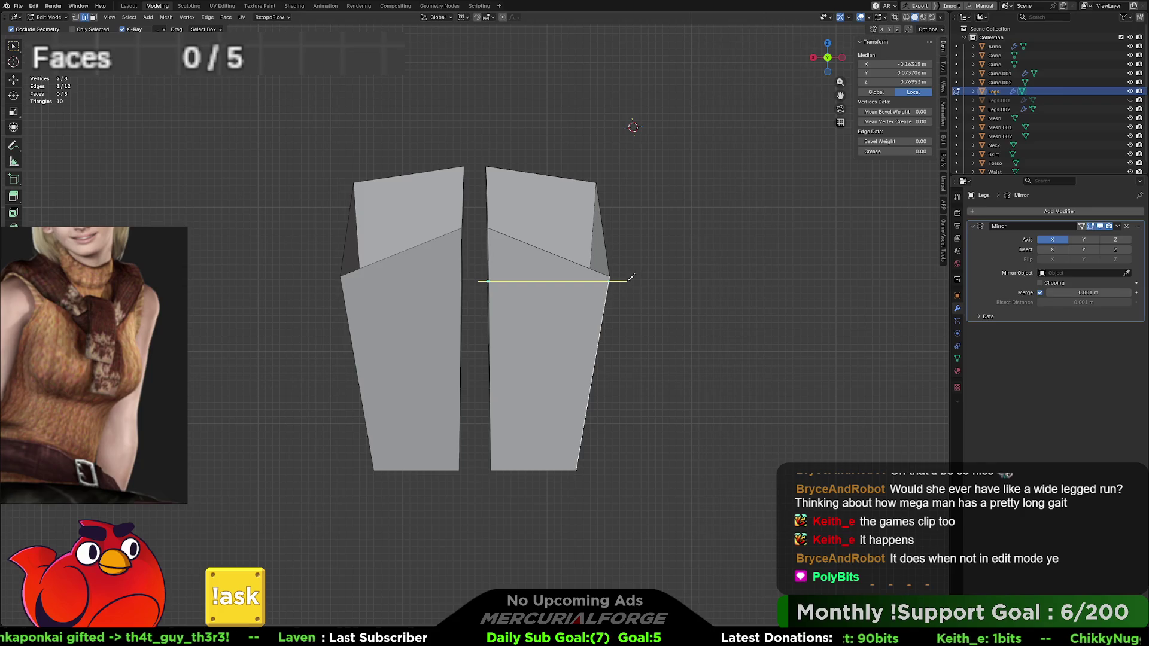
key(Return)
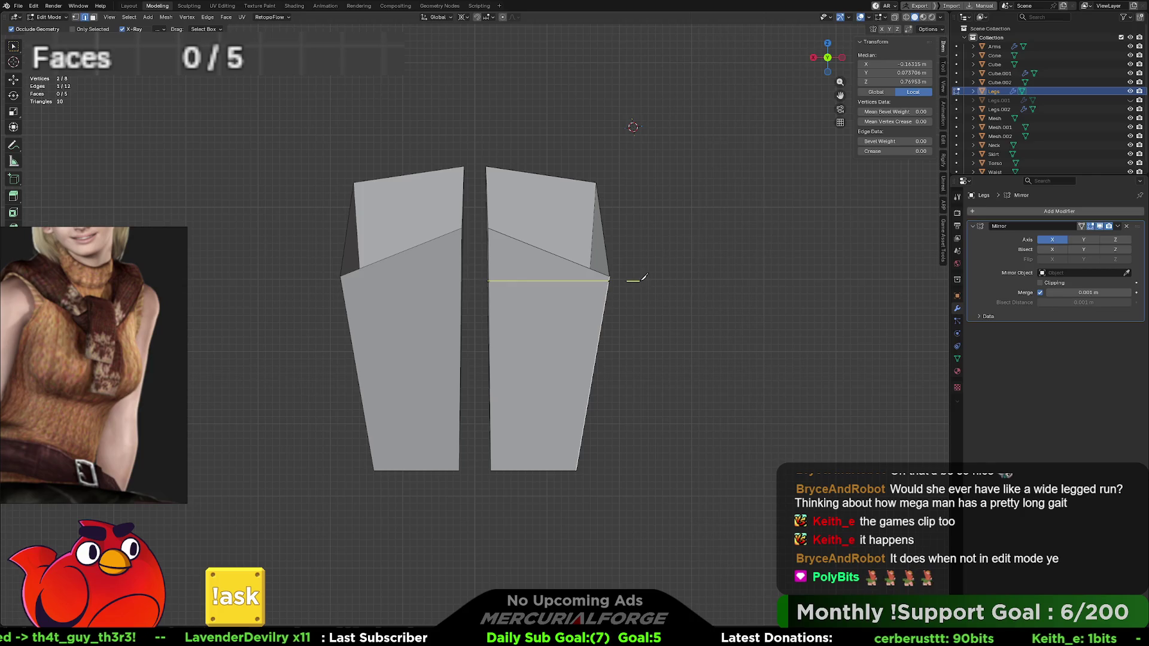
click(639, 280)
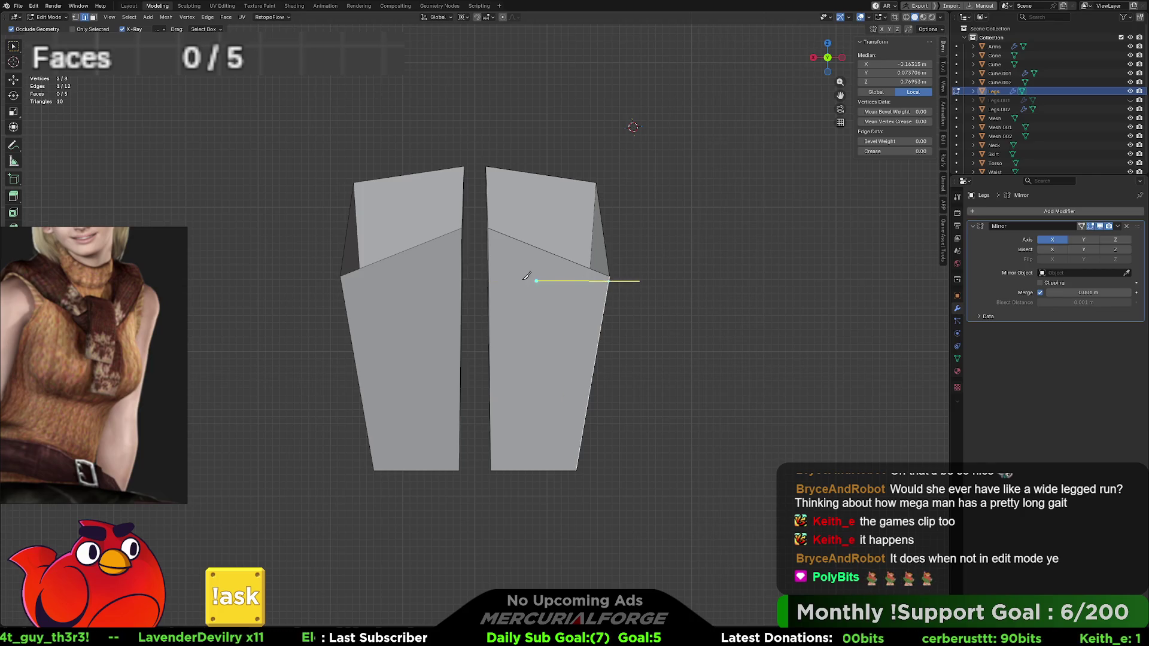
click(476, 278)
key(Return)
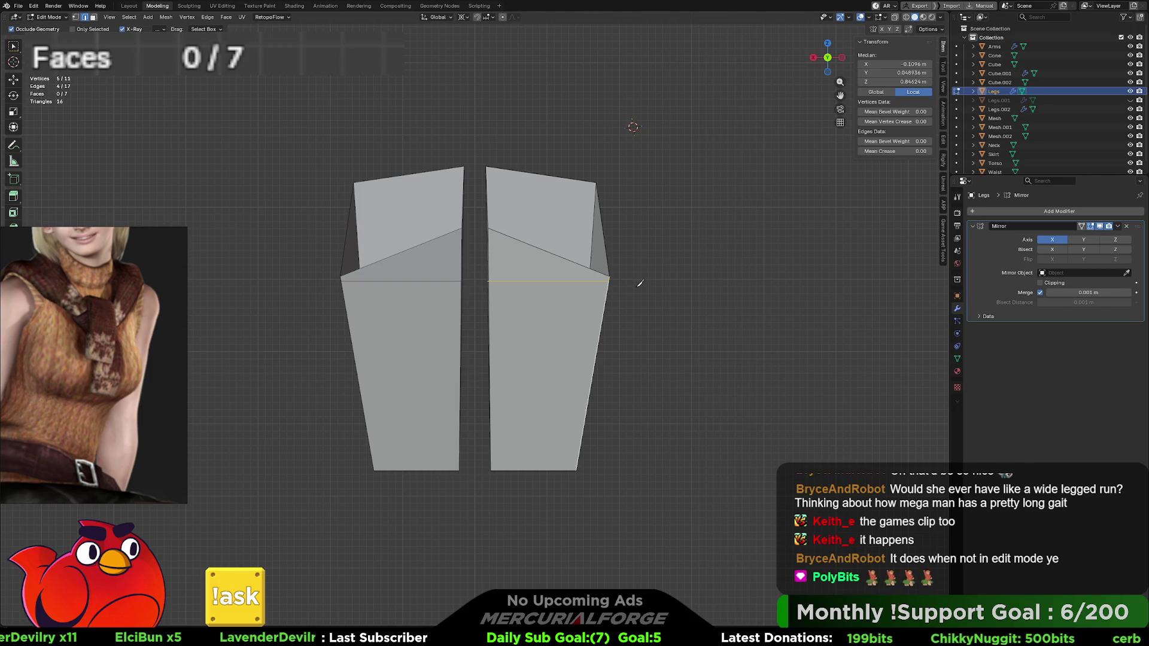
Step: Check the cut Legs object in Object Mode, then return to Edit Mode
key(Tab)
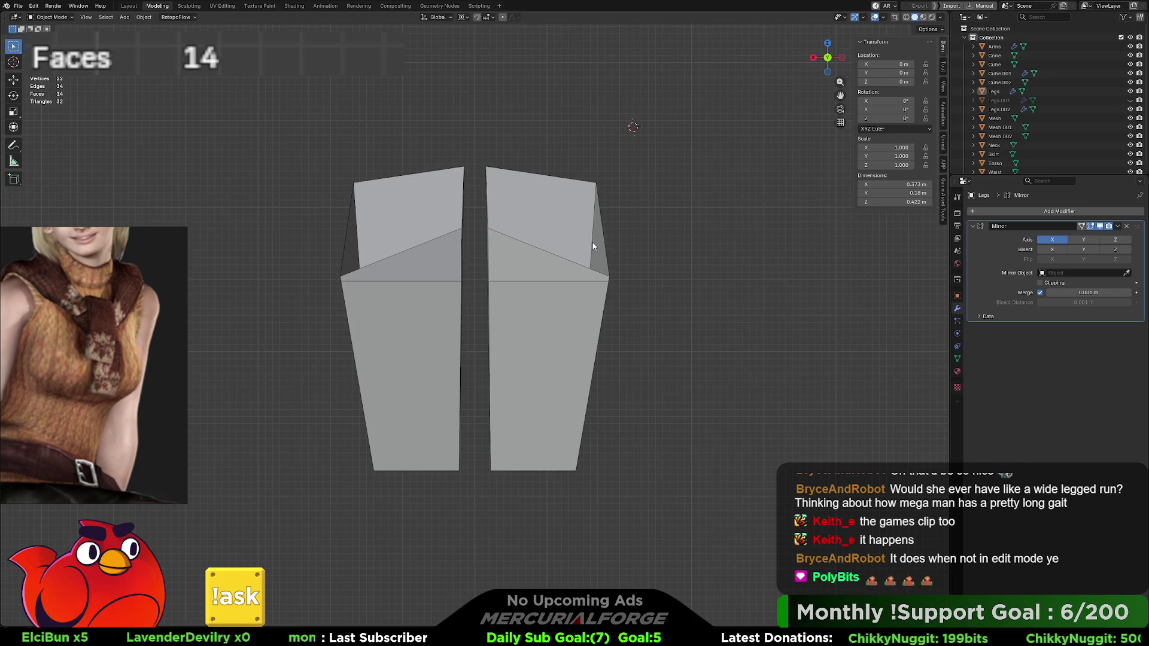
click(566, 243)
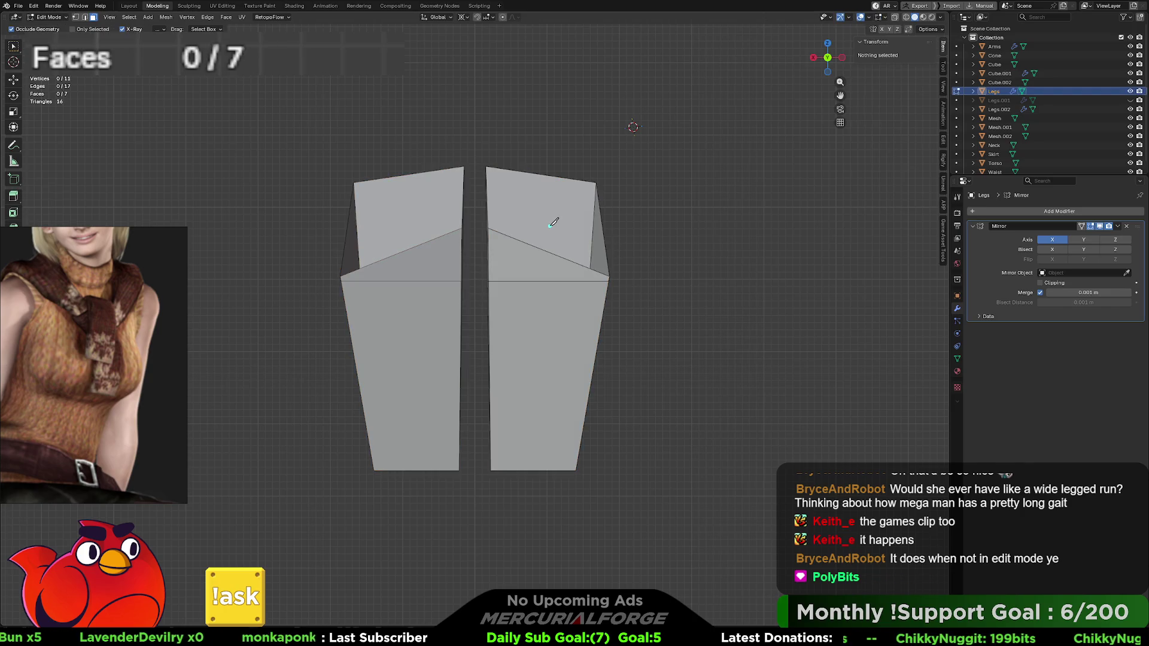
key(Tab)
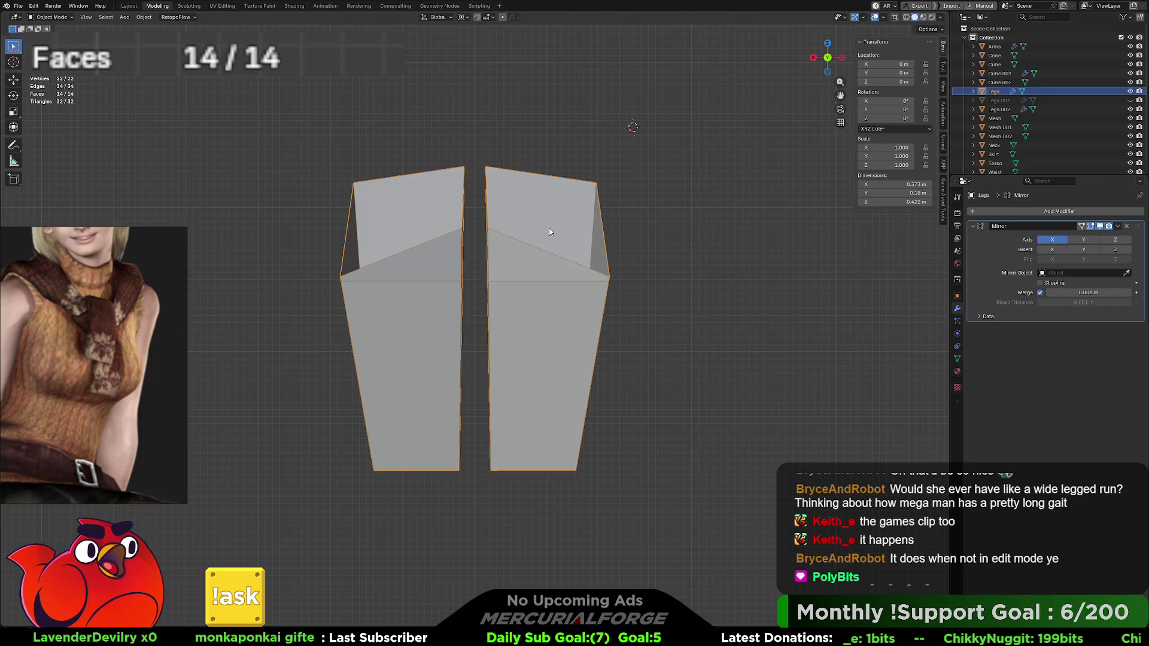
key(Tab)
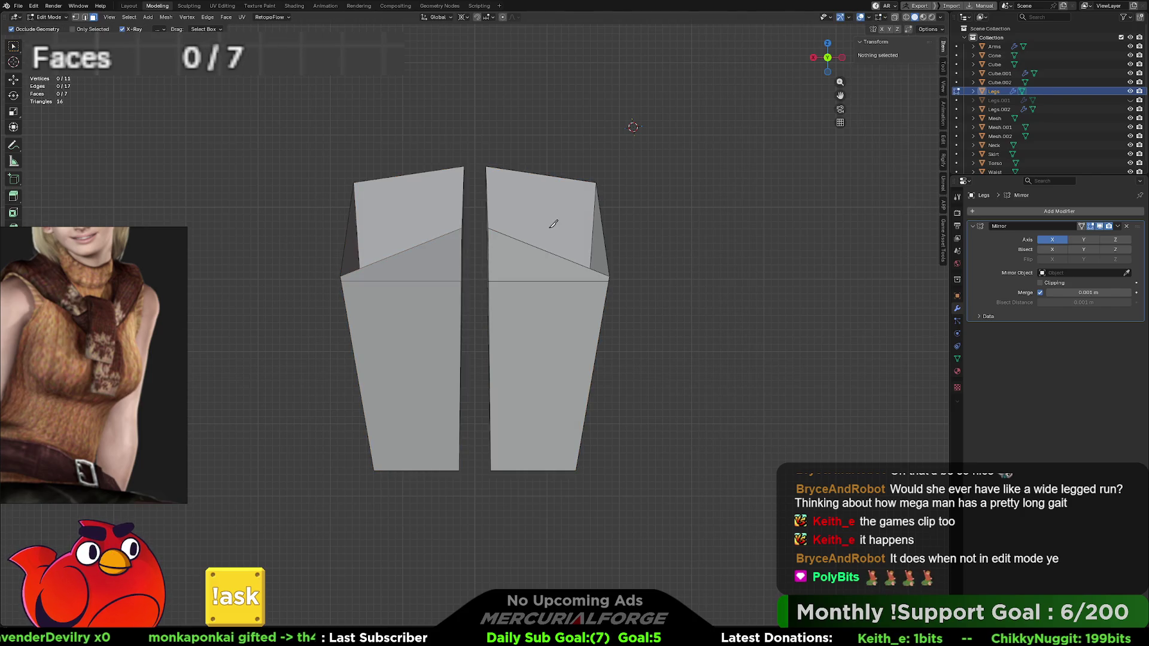
Step: Select the leg's top, side and inner faces above the cut and delete them
key(w)
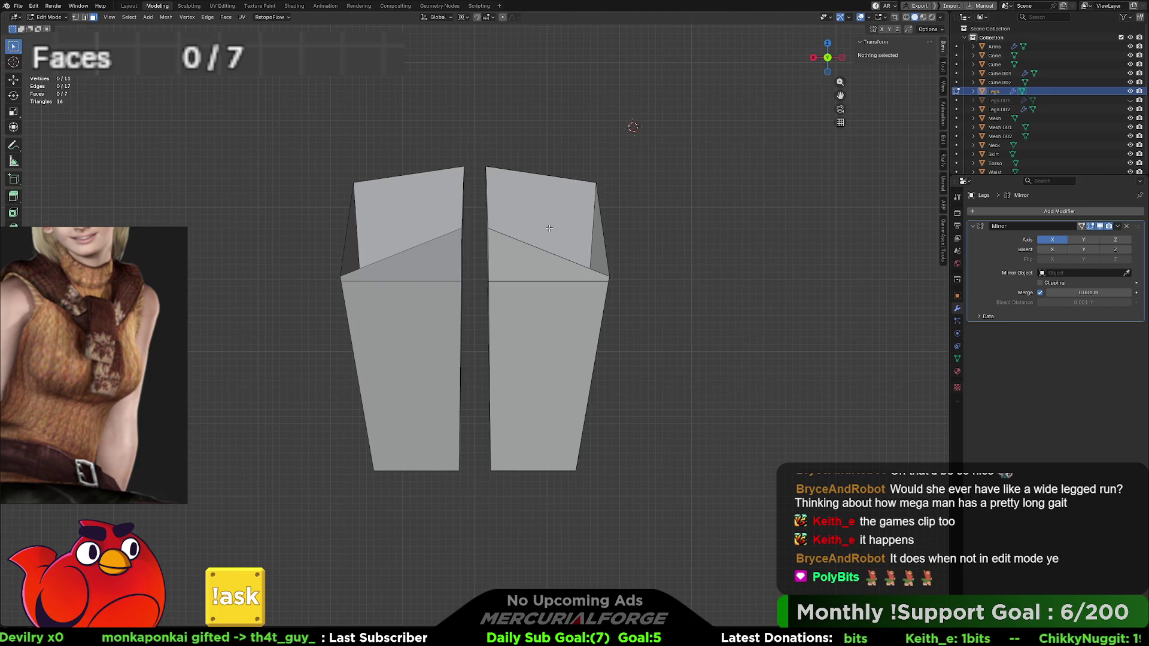
click(548, 228)
shift+click(595, 246)
shift+click(524, 256)
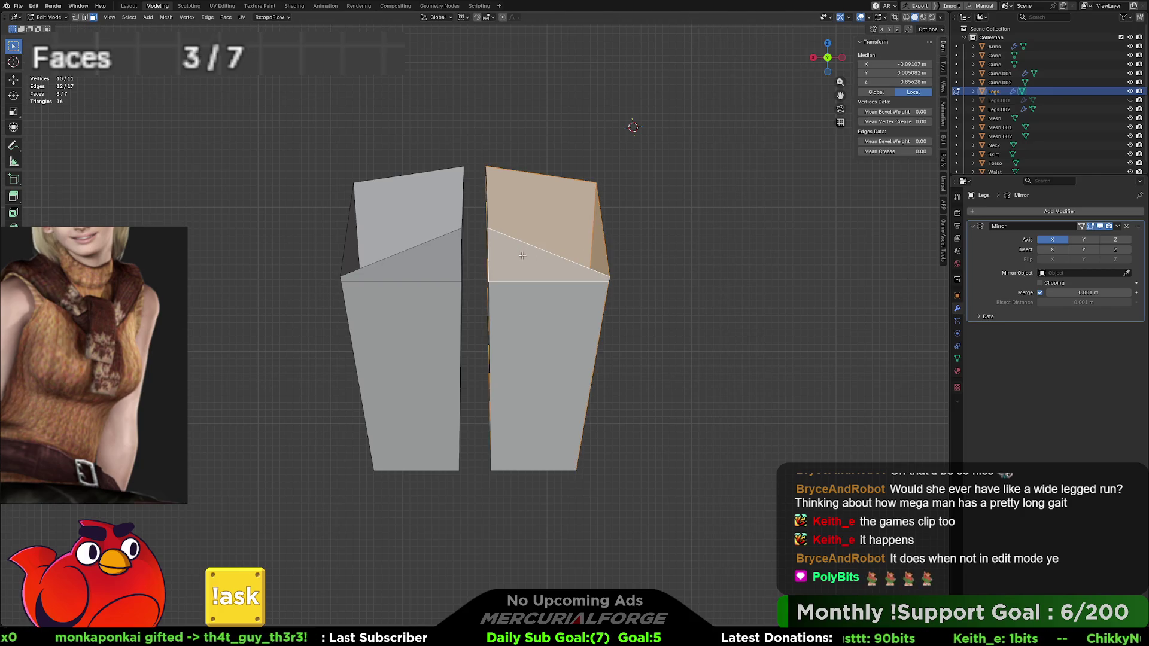
shift+click(488, 238)
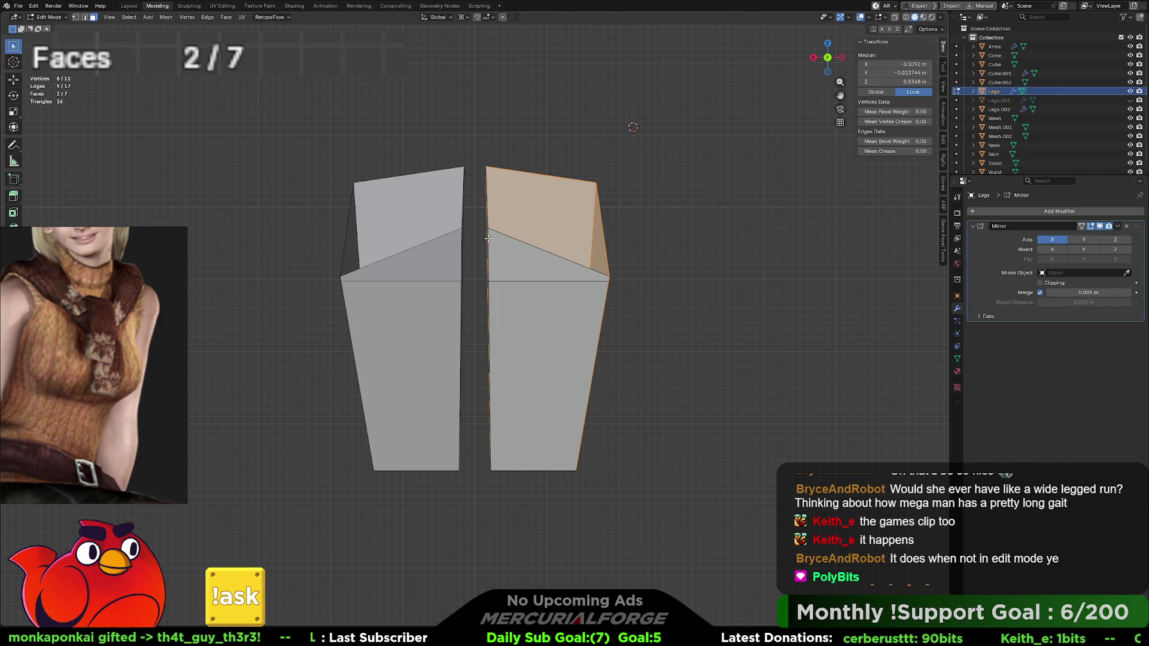
middle_drag(488, 239, 488, 239)
shift+click(487, 240)
key(x)
key(f)
Step: Redo the deletion of the upper leg faces and inspect the trimmed legs in local view
mouse_move(624, 279)
middle_down()
mouse_move(569, 299)
mouse_move(396, 299)
mouse_move(546, 376)
mouse_move(522, 420)
middle_up()
key(KP_Divide)
key(ctrl+z)
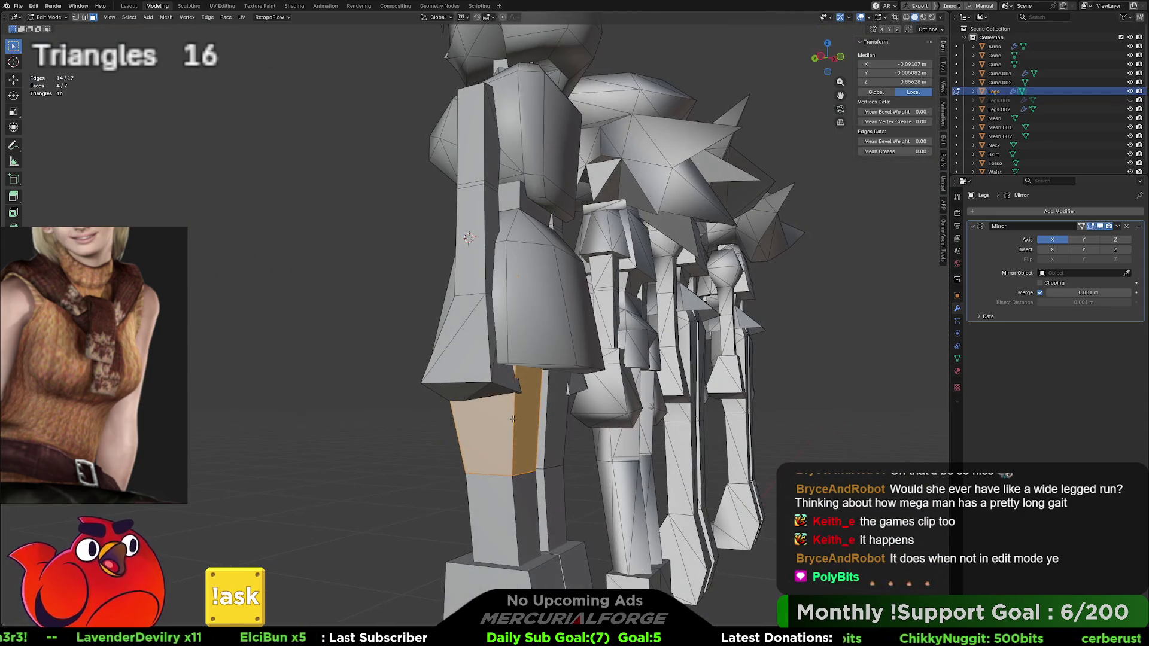
key(ctrl+z)
key(x)
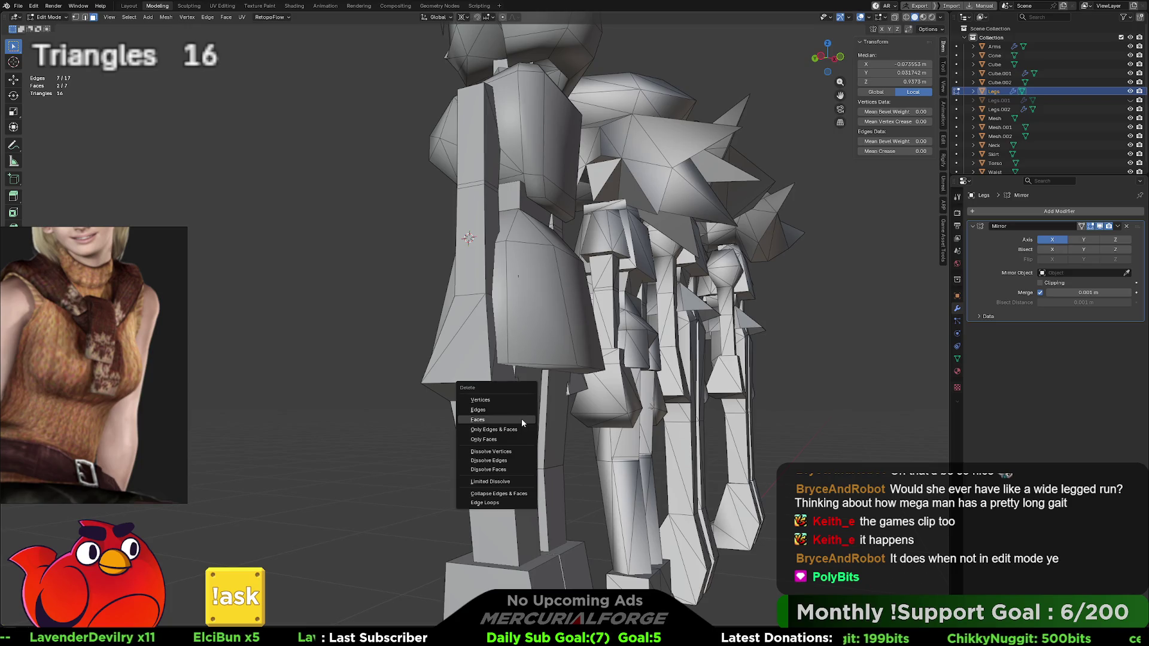
click(522, 418)
middle_drag(521, 419, 611, 404)
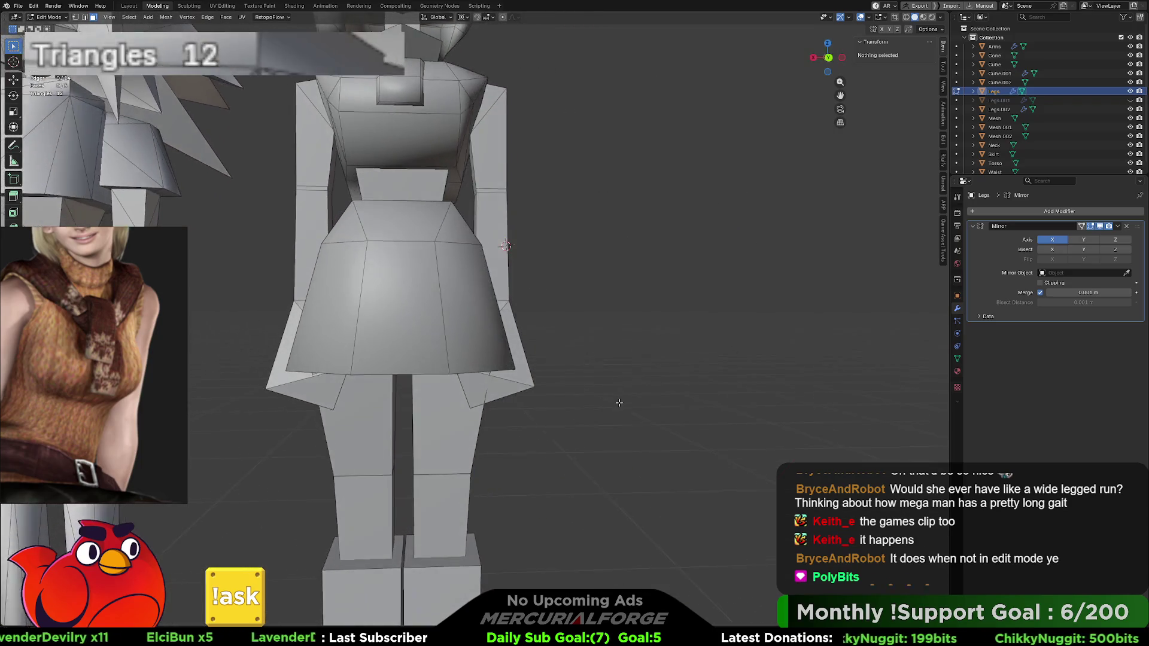
key(Tab)
mouse_move(449, 424)
middle_down()
mouse_move(487, 407)
mouse_move(426, 407)
mouse_move(518, 404)
mouse_move(504, 411)
middle_up()
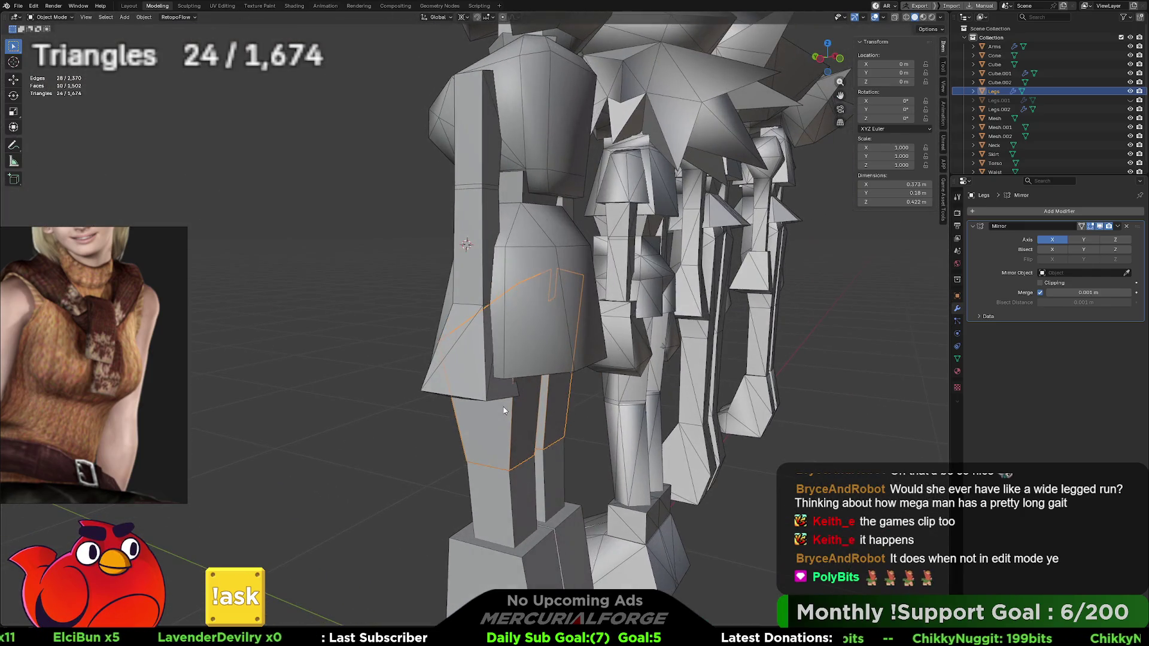
key(KP_Divide)
mouse_move(476, 197)
middle_down()
mouse_move(555, 223)
mouse_move(672, 231)
mouse_move(444, 224)
mouse_move(574, 215)
middle_up()
Step: Isolate Legs in front orthographic X-ray view and begin a new cut line
key(KP_Divide)
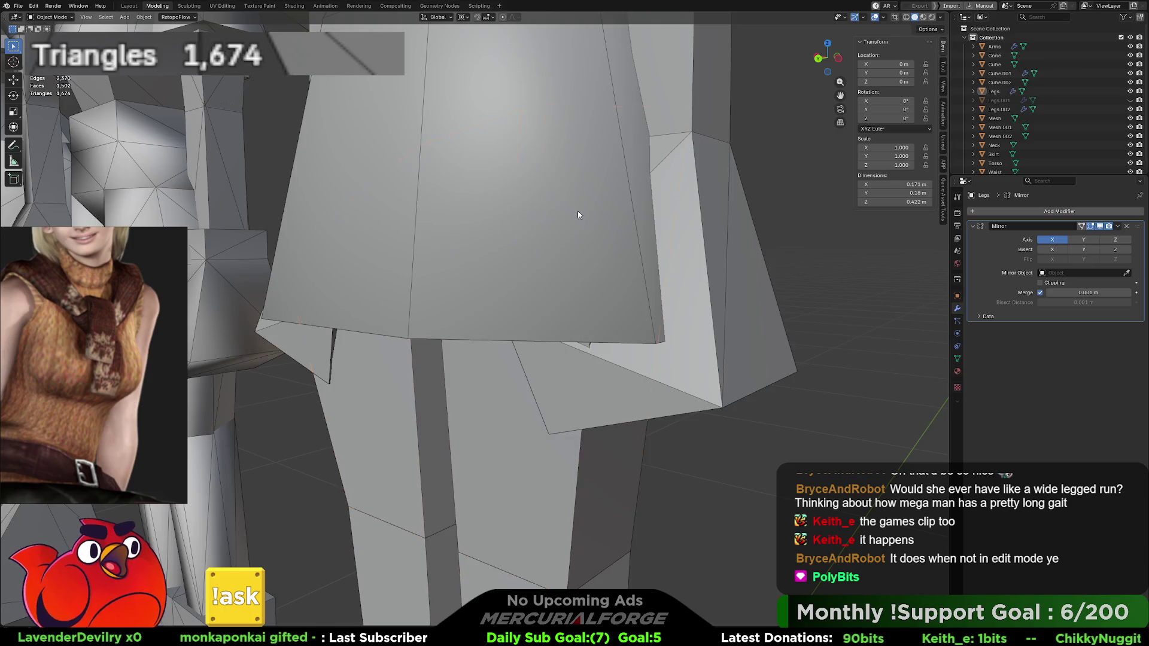
key(Tab)
key(Tab)
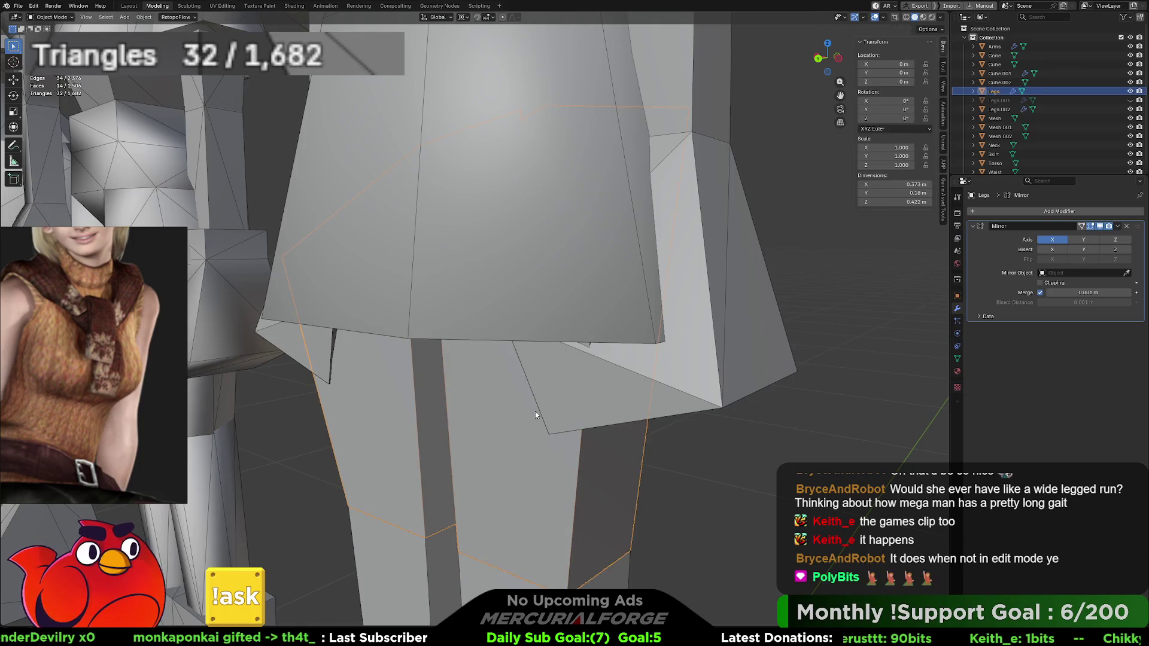
key(KP_Divide)
mouse_move(532, 346)
middle_down()
mouse_move(571, 343)
mouse_move(603, 317)
middle_up()
key(Tab)
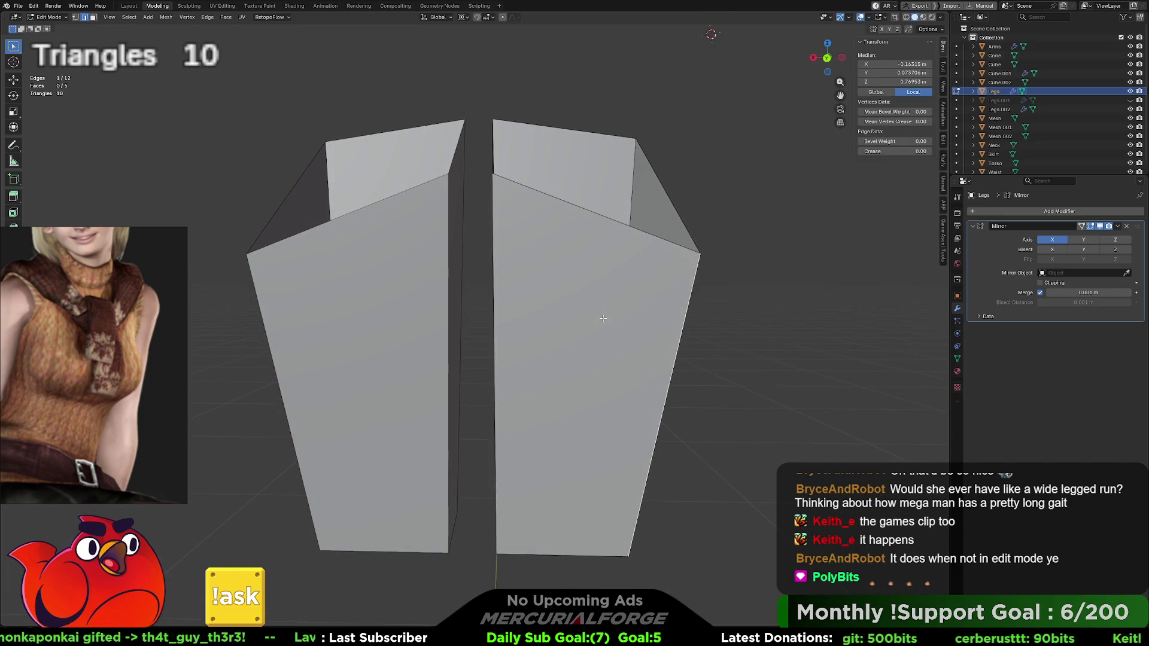
key(KP_1)
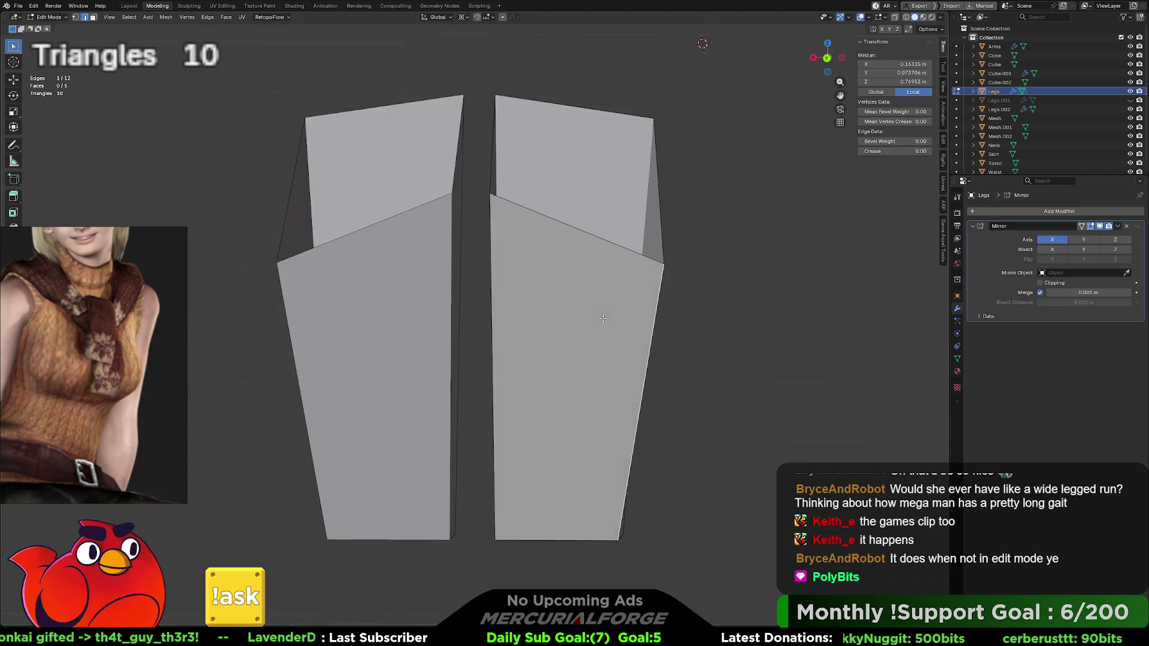
key(ctrl+z)
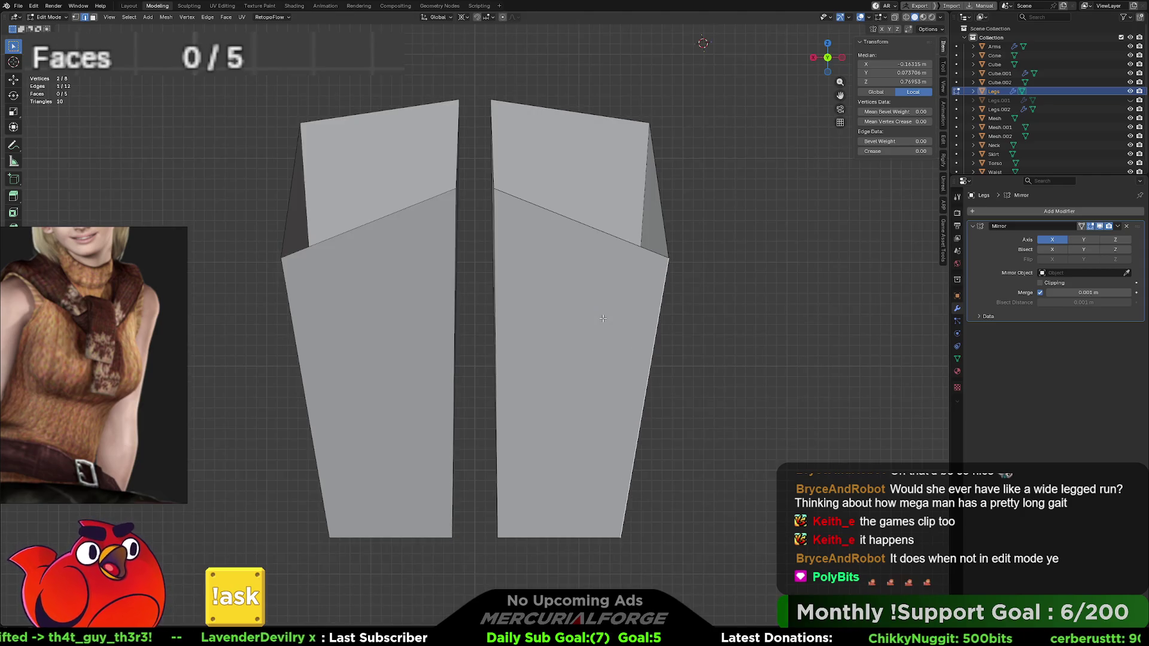
shift+middle_drag(683, 288, 649, 300)
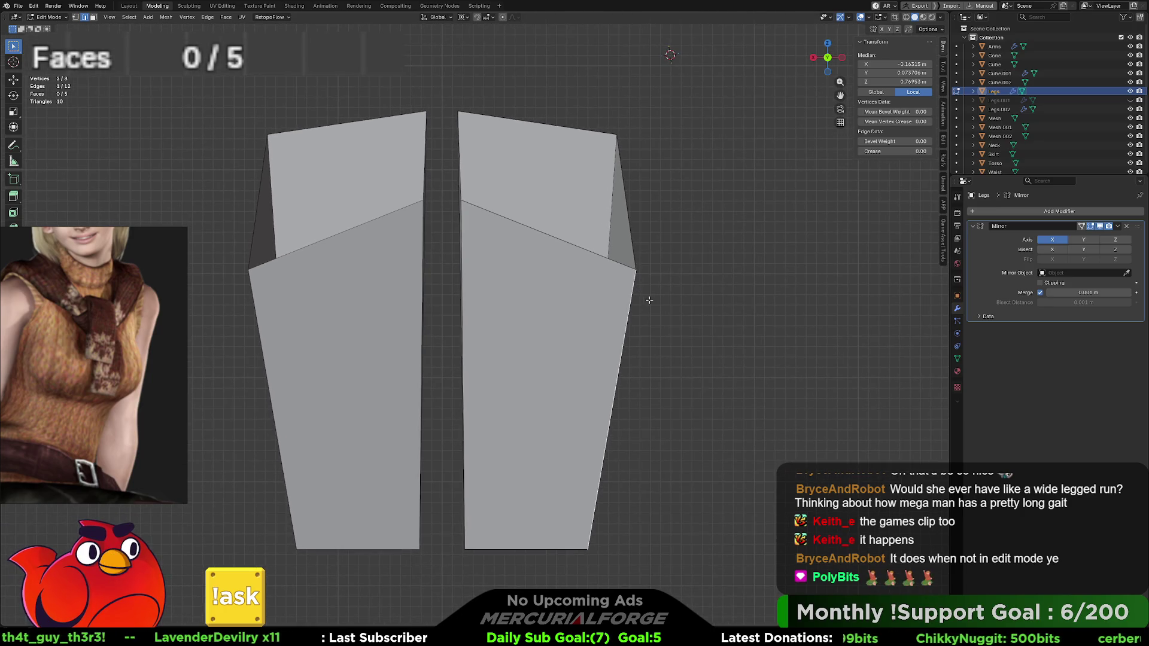
key(alt+z)
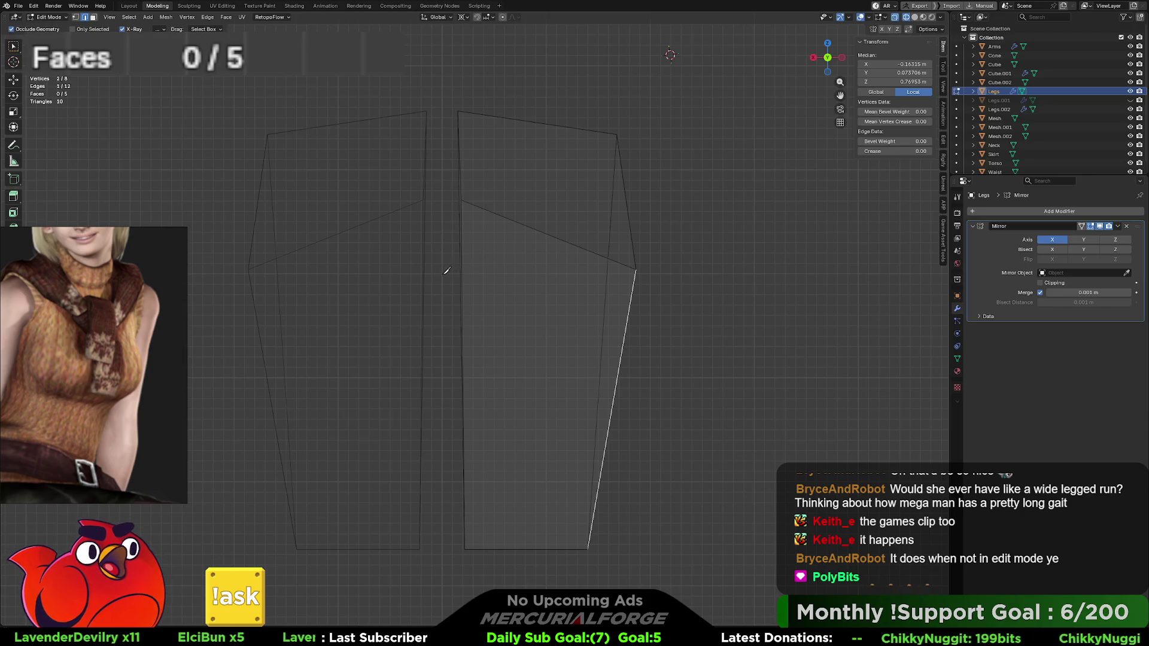
click(443, 273)
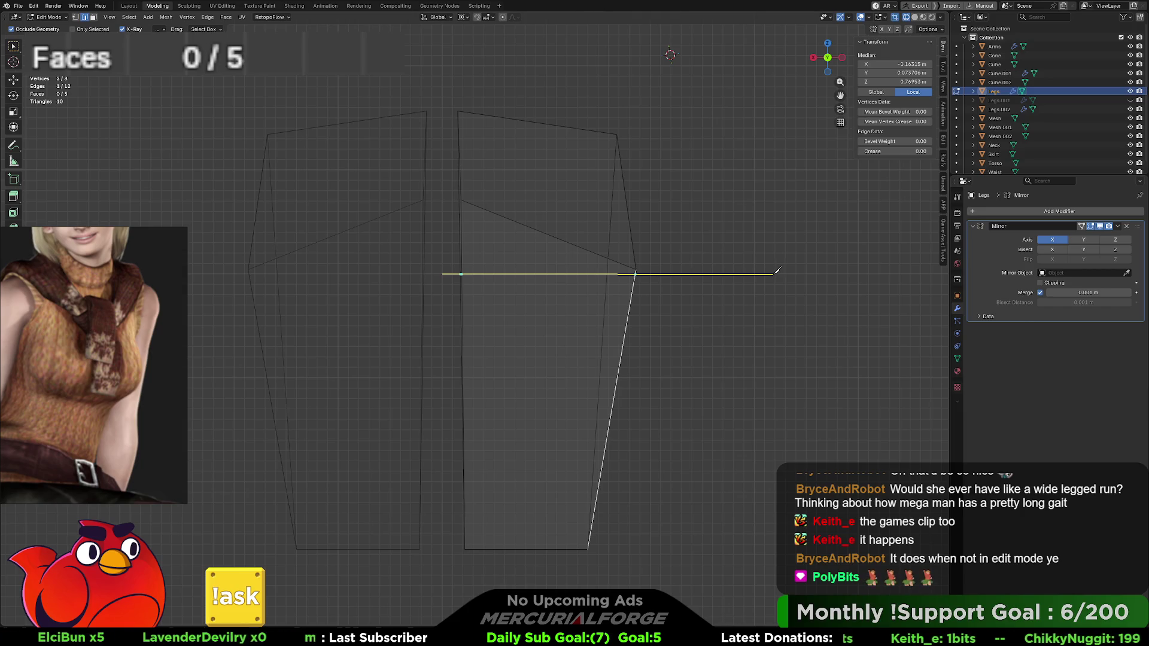
Step: Cut a horizontal line across both legs, redoing the first cut that missed one leg
key(Return)
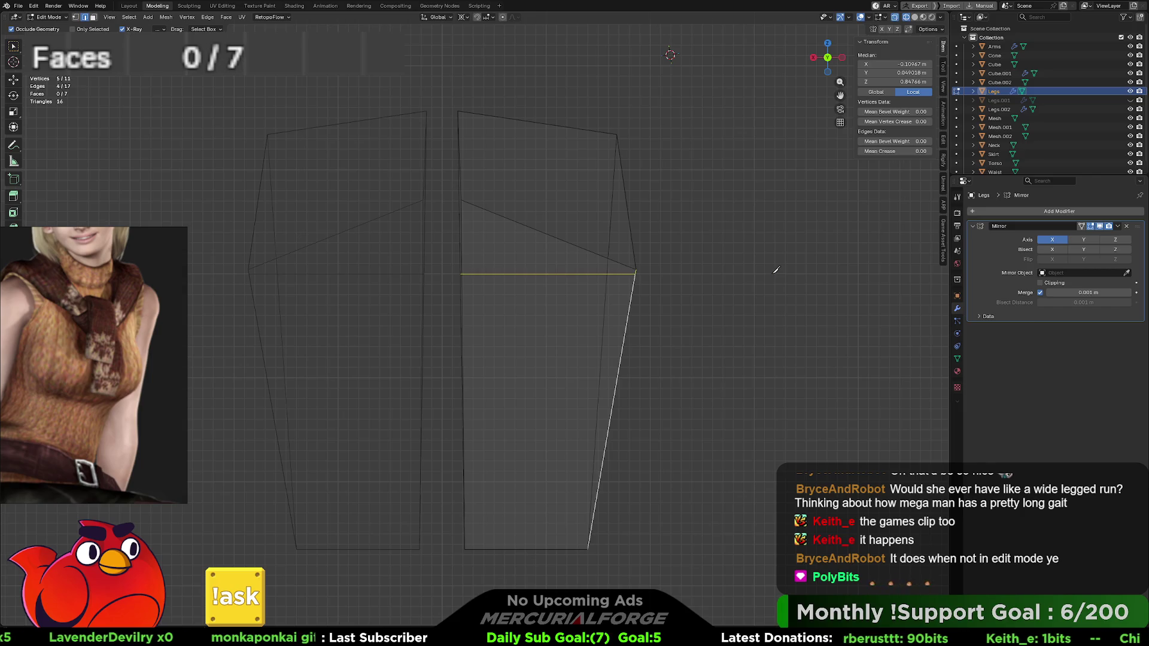
mouse_move(740, 274)
middle_down()
mouse_move(685, 311)
mouse_move(756, 269)
mouse_move(715, 271)
middle_up()
key(ctrl+z)
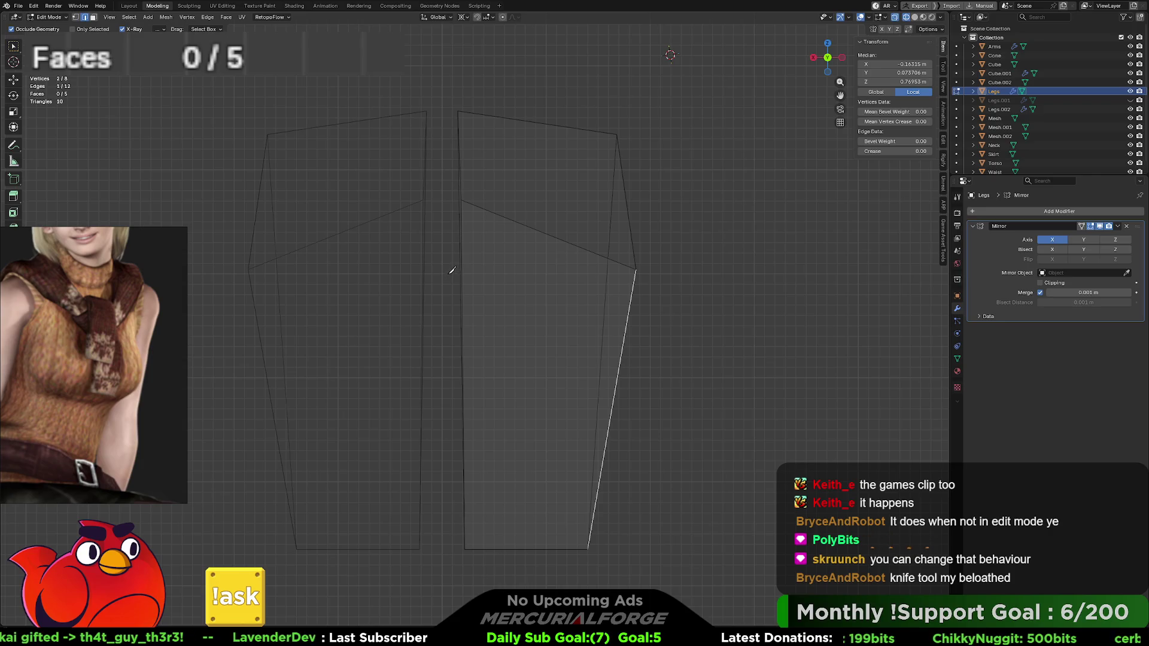
click(444, 275)
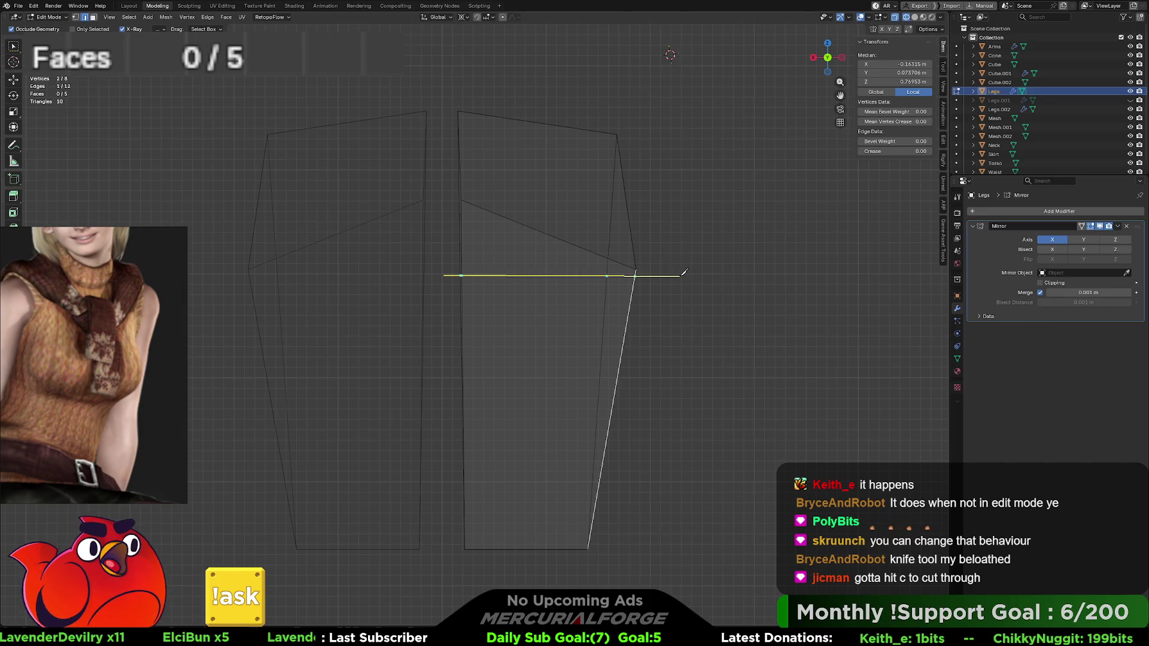
key(Return)
key(Return)
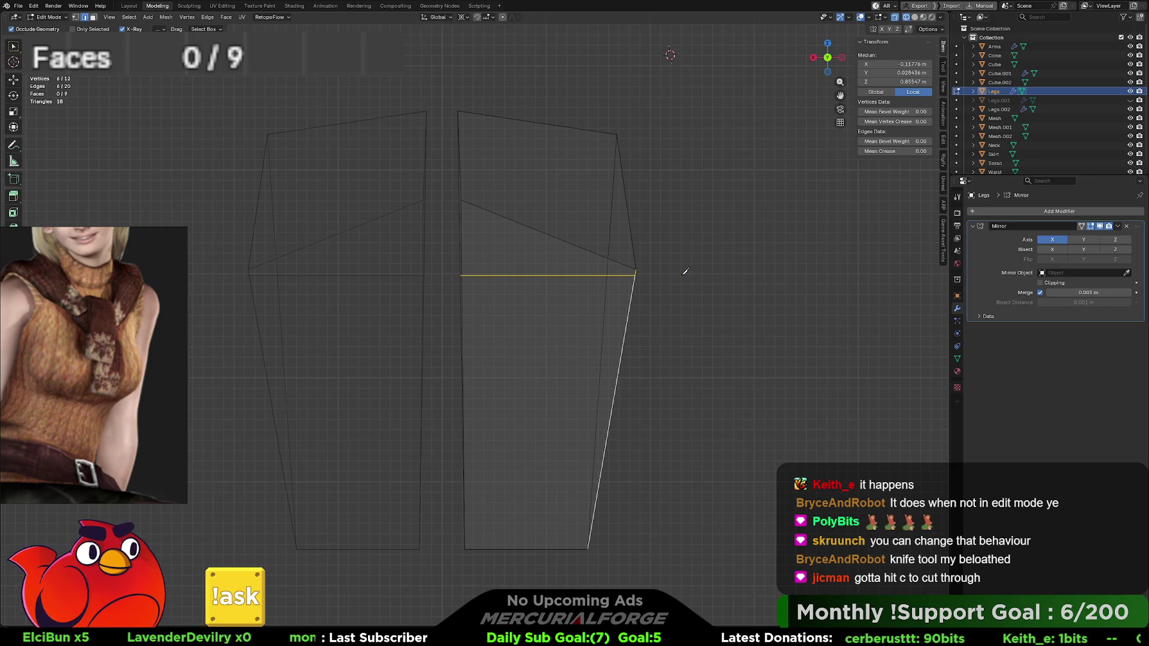
Step: Return to solid shading, inspect the cut legs in perspective, and leave Edit Mode
key(shift+z)
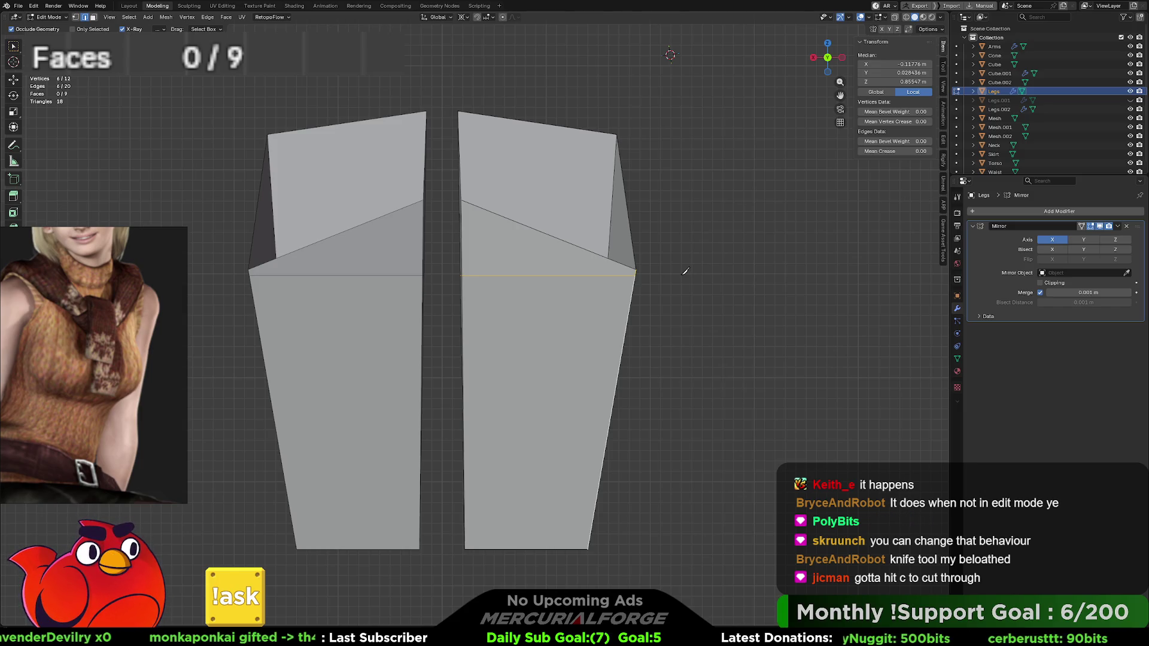
key(ctrl+KP_1)
key(ctrl+KP_1)
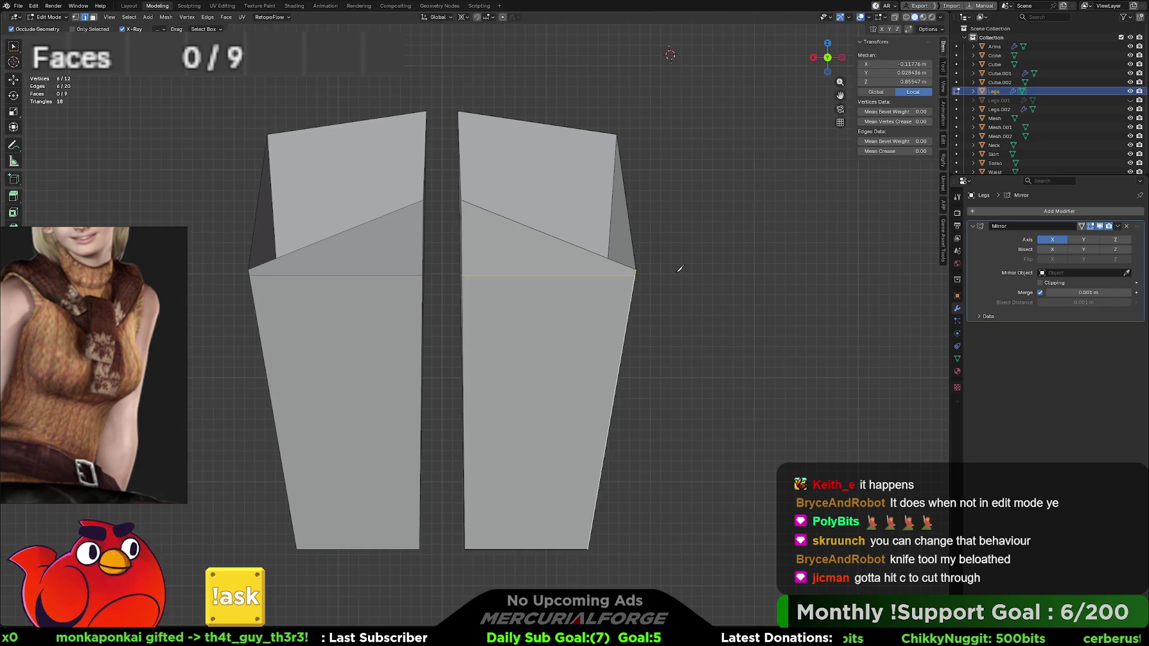
key(KP_5)
scroll(681, 268, down, 4)
middle_drag(631, 275, 600, 299)
key(Tab)
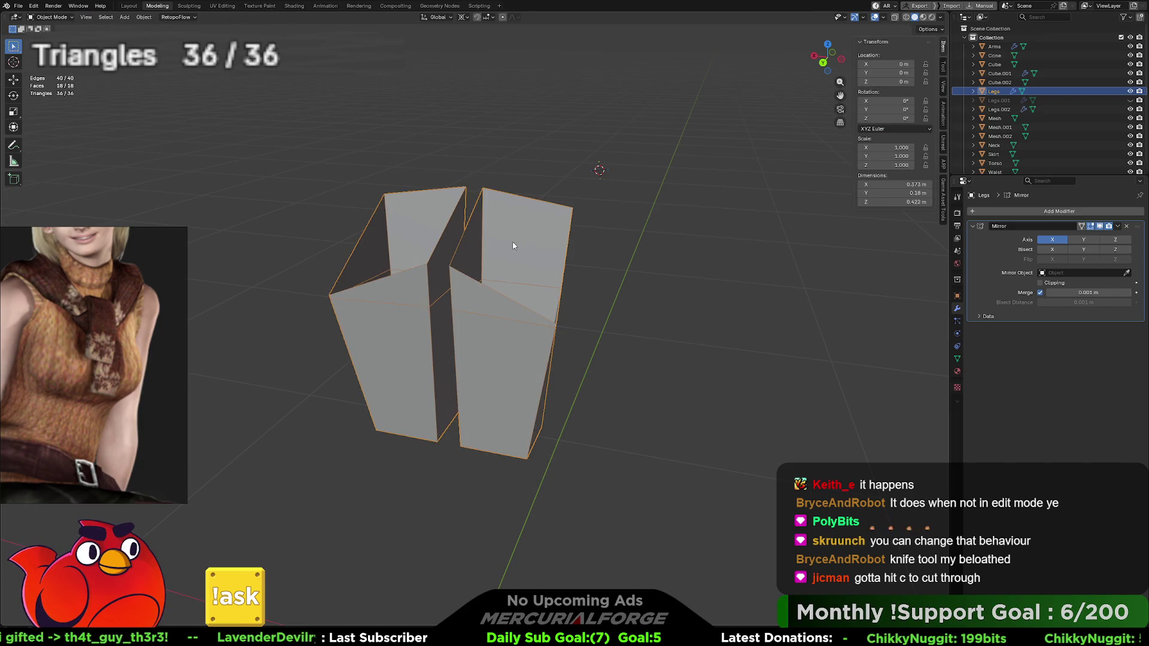
Step: Select the four upper leg faces above the new cut
key(Tab)
key(k)
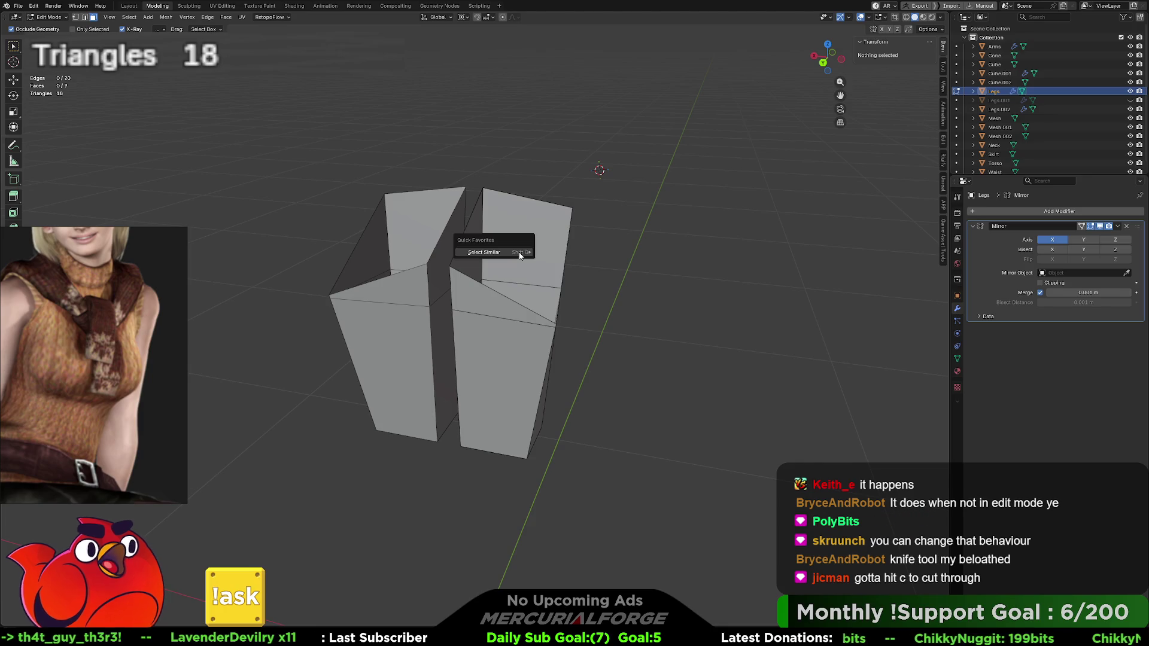
key(w)
click(538, 244)
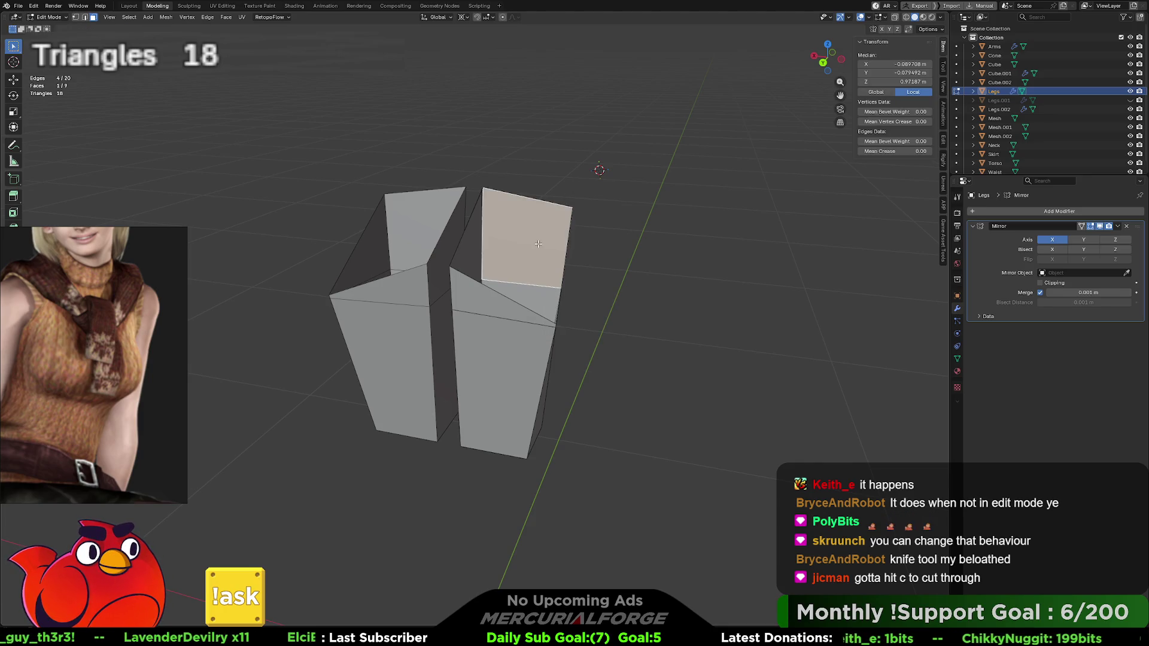
shift+click(476, 253)
shift+click(470, 255)
mouse_move(470, 254)
middle_down()
mouse_move(566, 281)
mouse_move(533, 266)
middle_up()
shift+click(547, 261)
Step: Delete the selected faces and leave local view to show the full character scene
key(x)
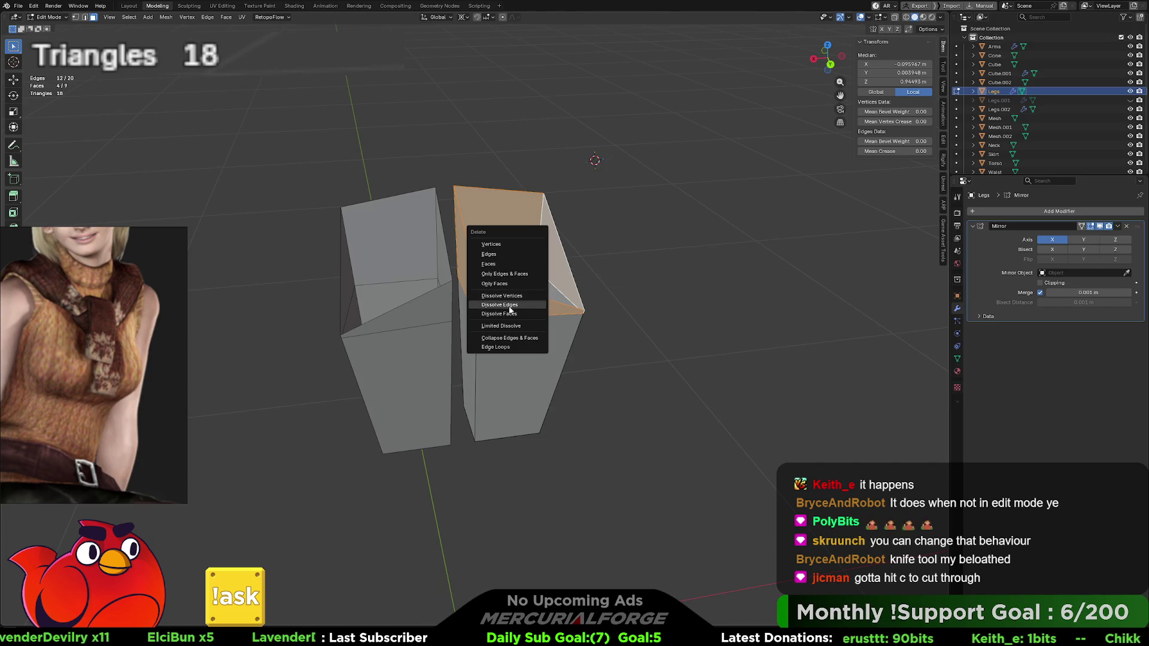
click(512, 261)
key(ctrl+KP_1)
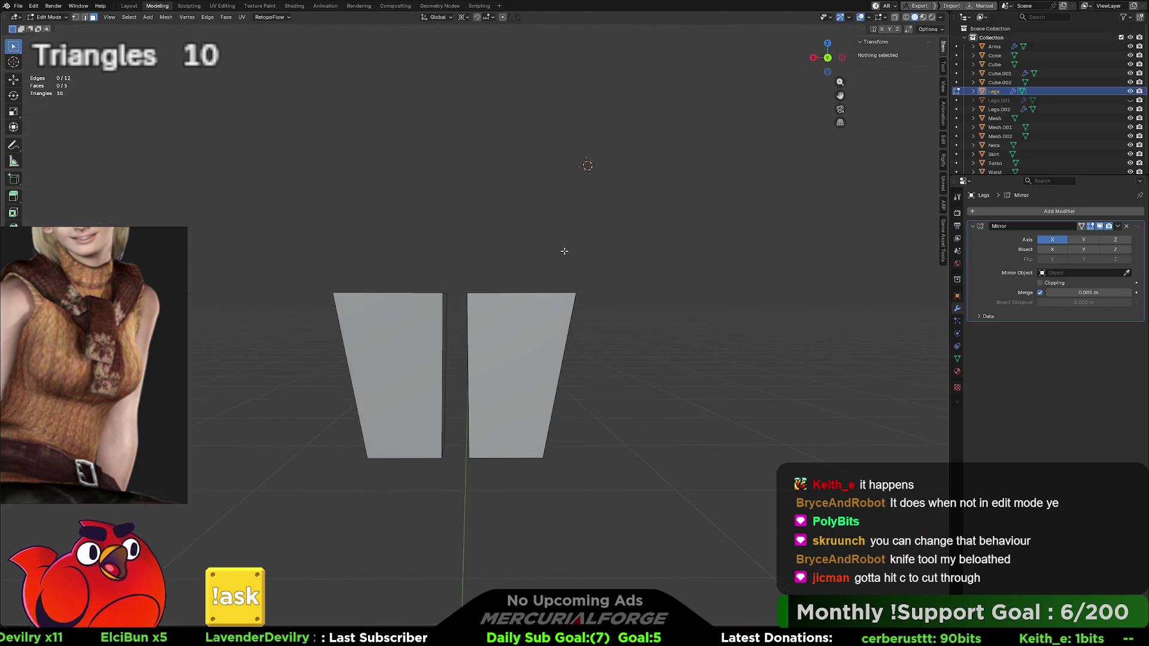
key(KP_Divide)
middle_drag(575, 328, 428, 299)
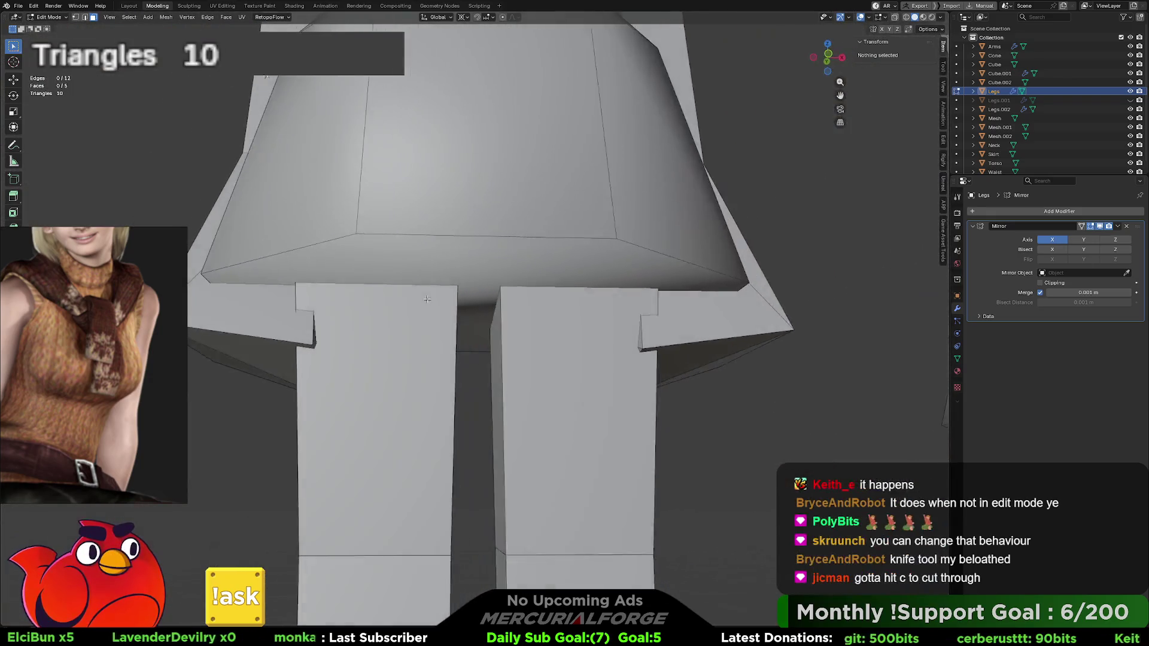
scroll(428, 299, up, 5)
scroll(417, 320, up, 3)
mouse_move(417, 312)
middle_down()
mouse_move(569, 223)
mouse_move(443, 227)
middle_up()
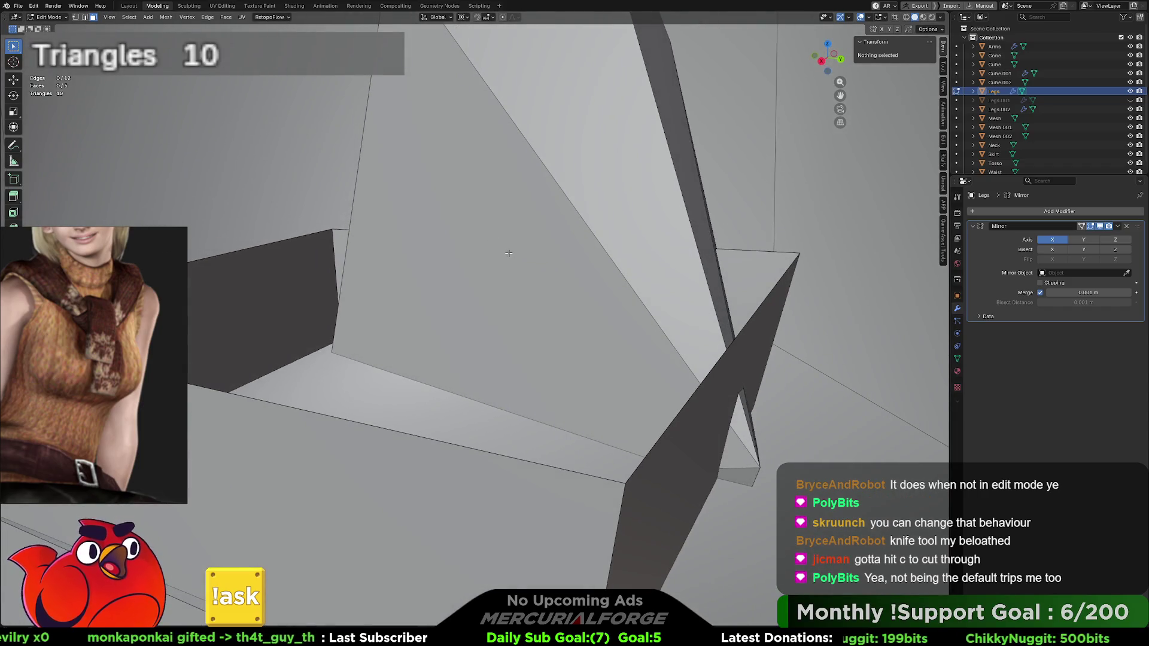
scroll(508, 254, down, 10)
middle_drag(509, 253, 462, 254)
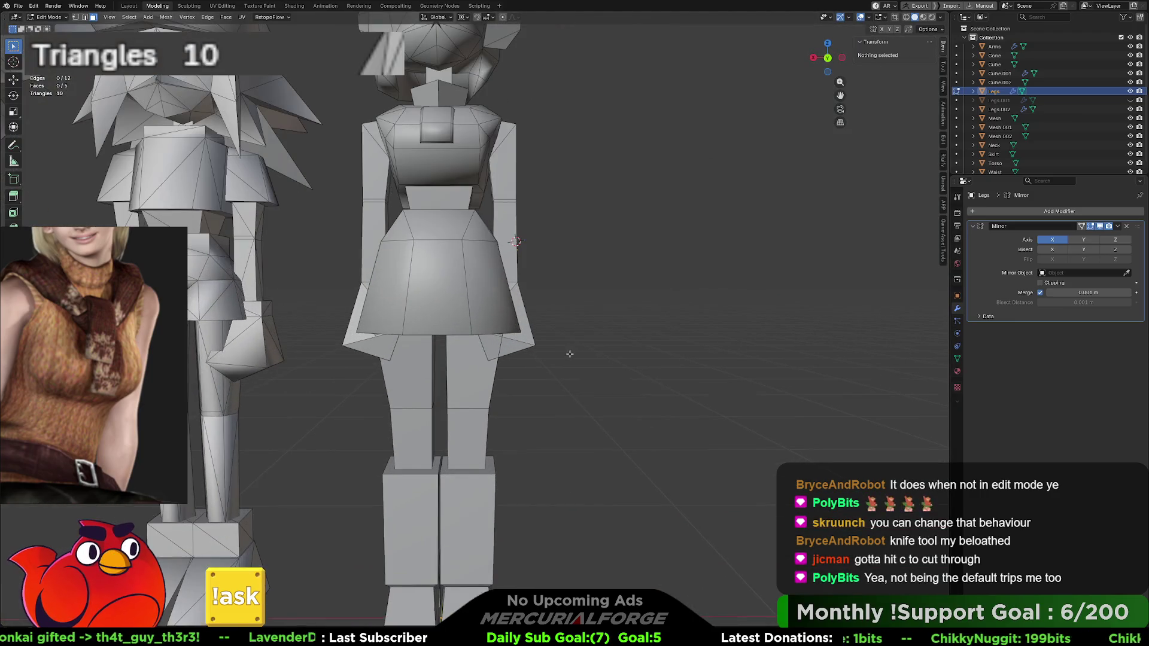
scroll(556, 311, down, 5)
scroll(592, 353, up, 2)
mouse_move(591, 353)
middle_down()
mouse_move(624, 343)
mouse_move(383, 337)
mouse_move(605, 366)
mouse_move(526, 326)
mouse_move(593, 317)
mouse_move(499, 300)
mouse_move(542, 313)
mouse_move(509, 248)
mouse_move(521, 287)
mouse_move(539, 299)
mouse_move(506, 308)
mouse_move(531, 308)
middle_up()
scroll(624, 342, up, 2)
scroll(605, 366, up, 2)
scroll(605, 367, up, 1)
scroll(521, 270, up, 2)
scroll(526, 306, up, 3)
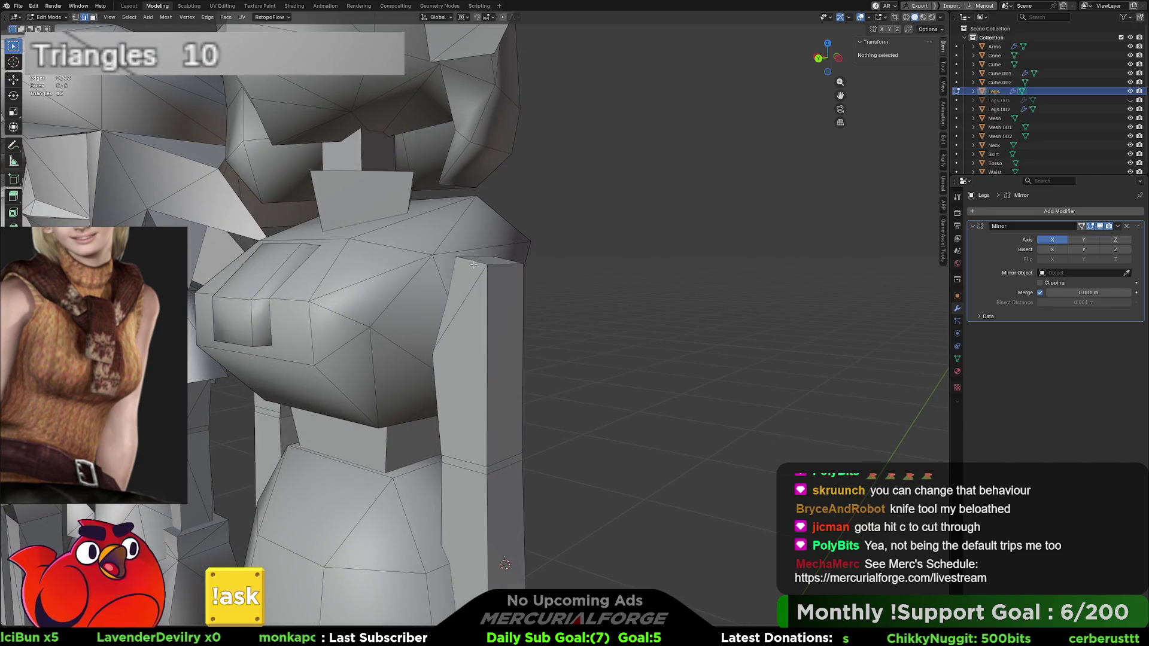
key(Tab)
Step: Select the Arms object and scale two of its upper edges along the Y axis
click(486, 295)
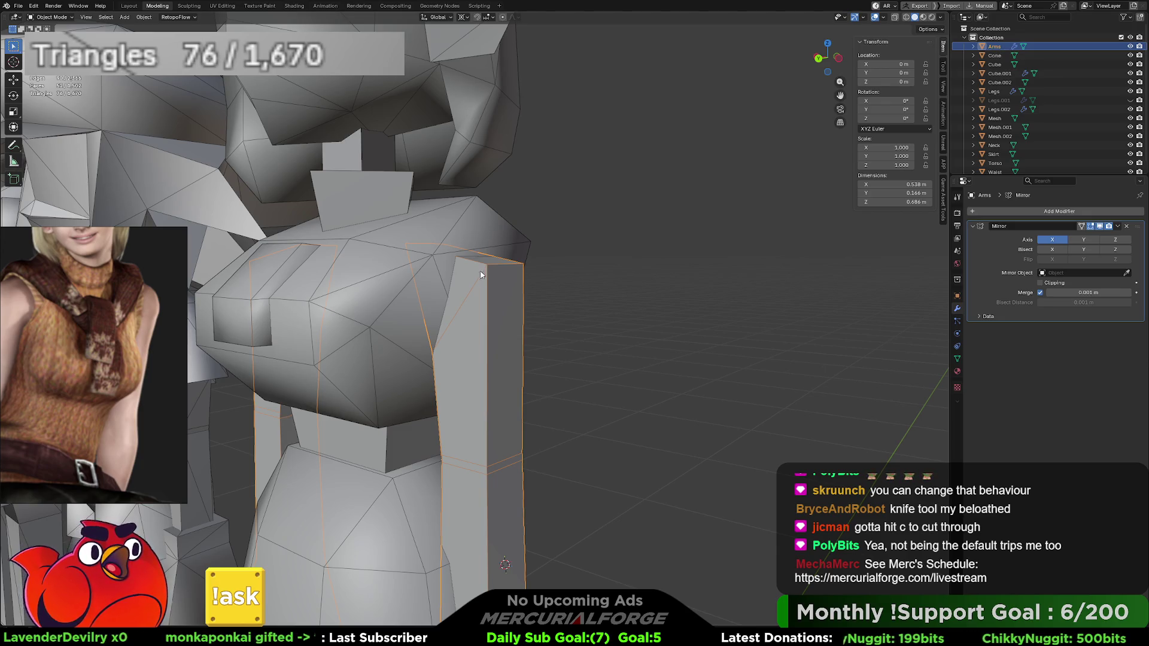
middle_drag(472, 262, 475, 282)
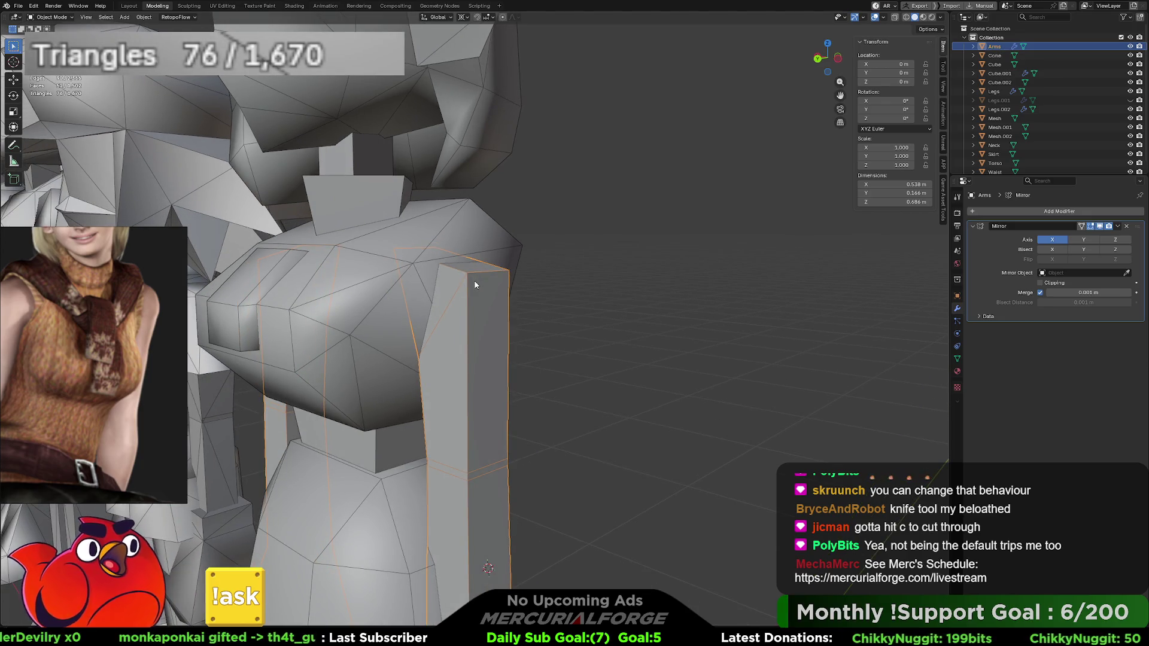
mouse_move(476, 285)
middle_down()
mouse_move(413, 290)
mouse_move(563, 316)
middle_up()
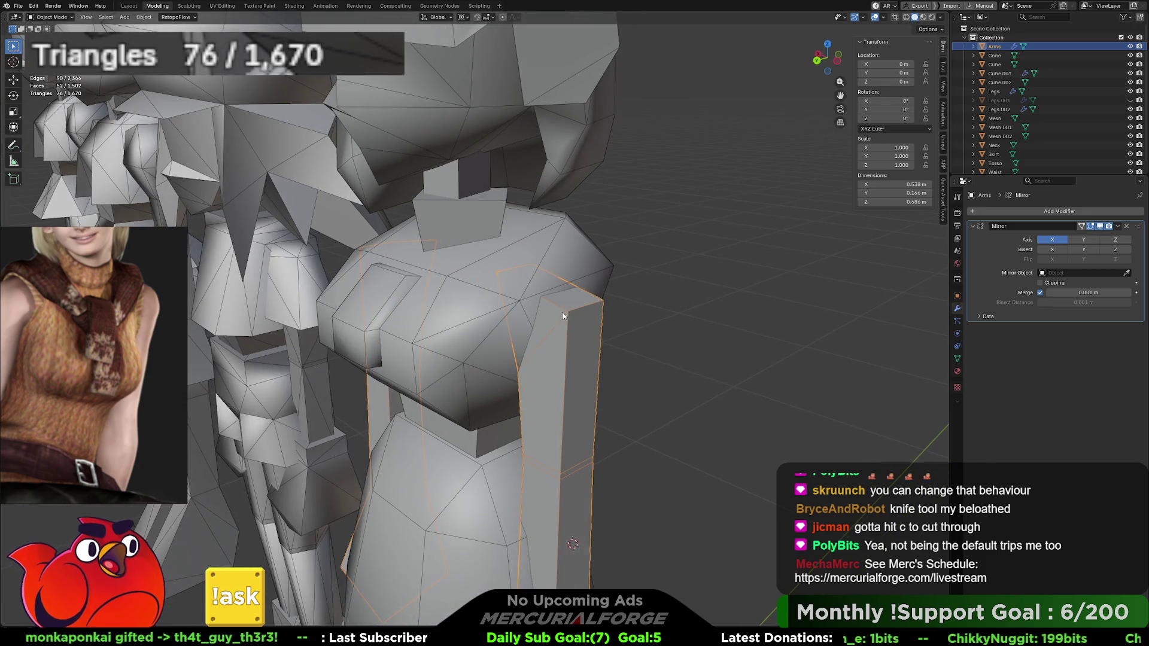
key(Tab)
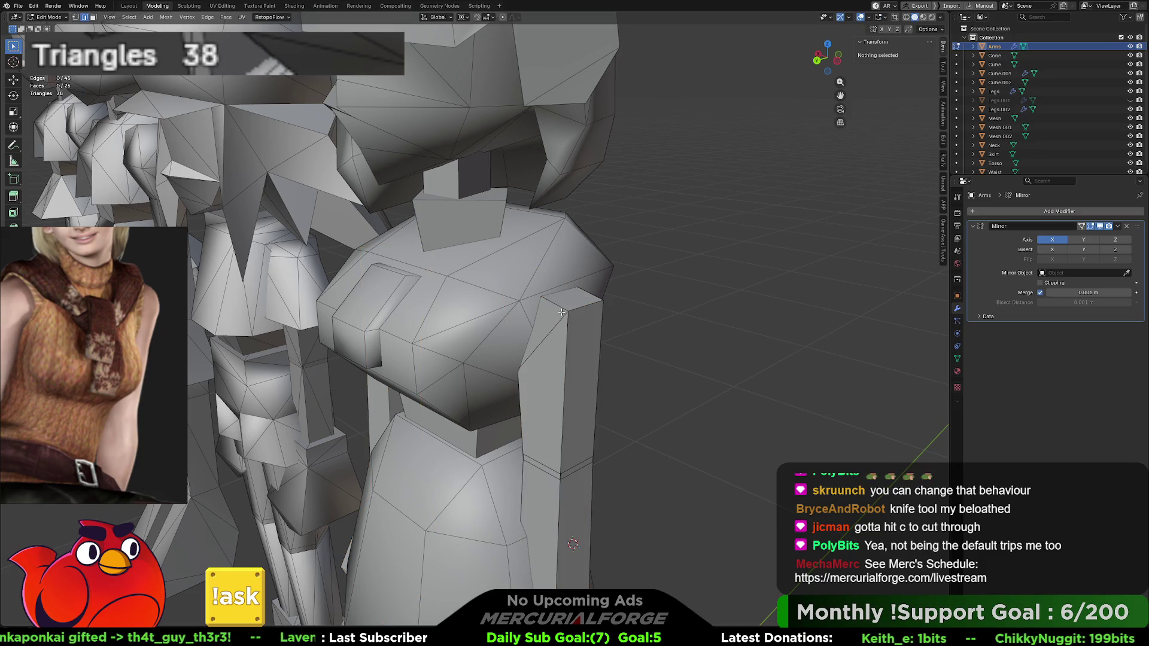
click(560, 308)
mouse_move(561, 307)
middle_down()
mouse_move(462, 320)
mouse_move(477, 318)
middle_up()
shift+click(455, 322)
key(s)
key(x)
key(y)
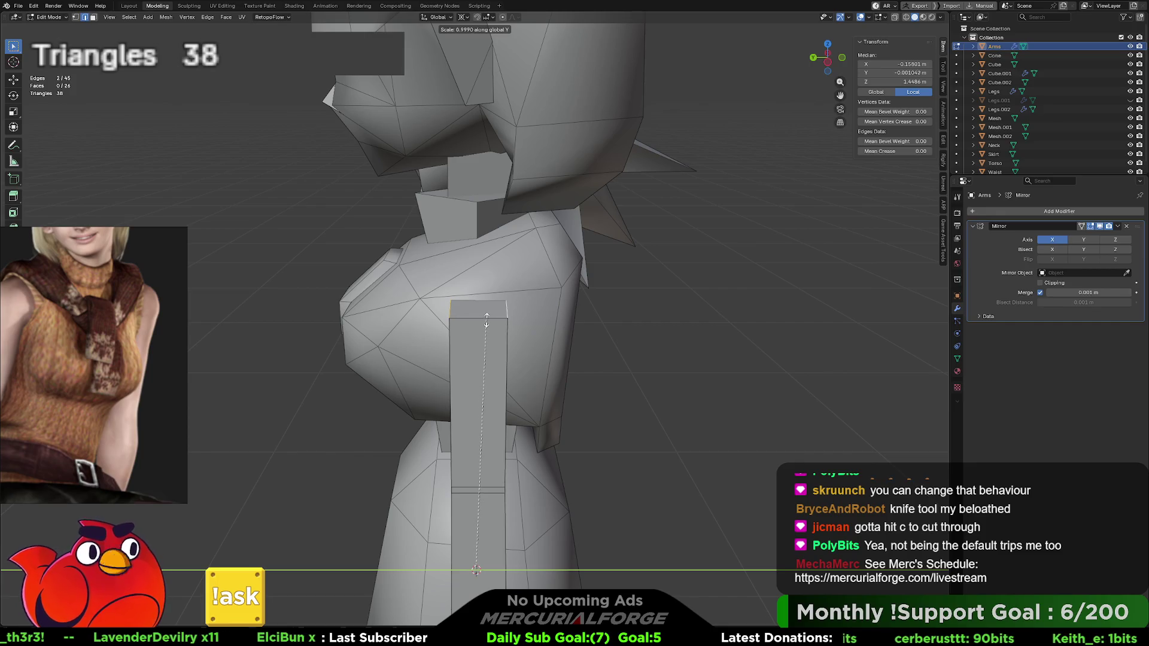
click(491, 238)
Step: Scale a second pair of arm edges along Y, then deselect all
mouse_move(491, 239)
middle_down()
mouse_move(578, 328)
mouse_move(575, 368)
middle_up()
click(557, 339)
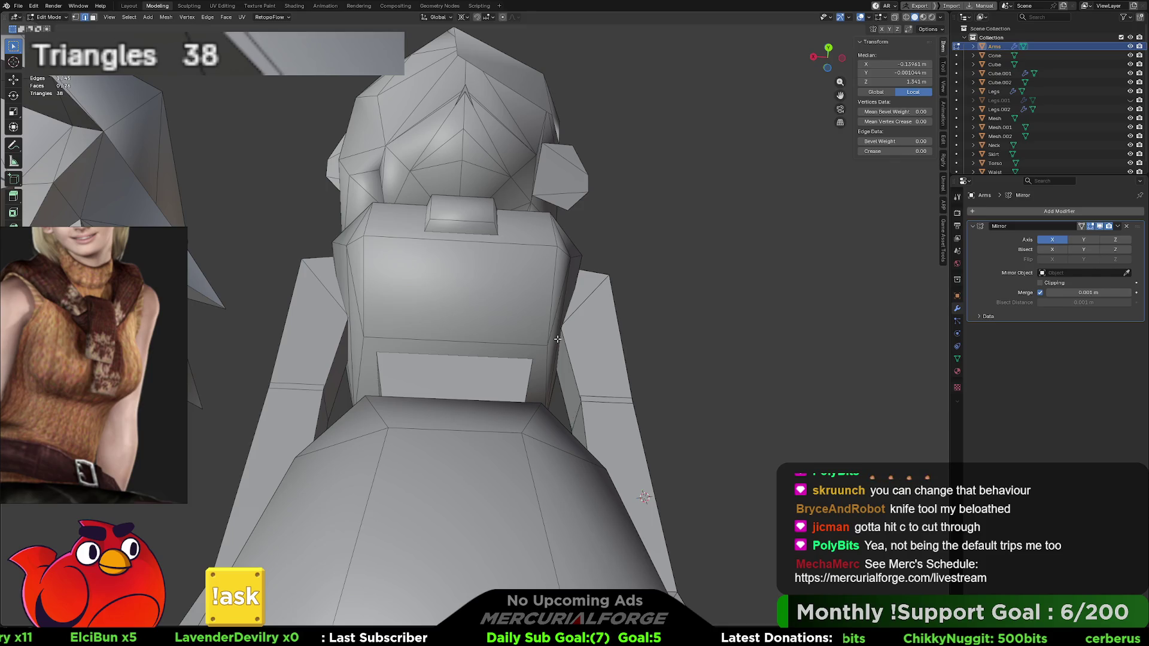
shift+click(558, 339)
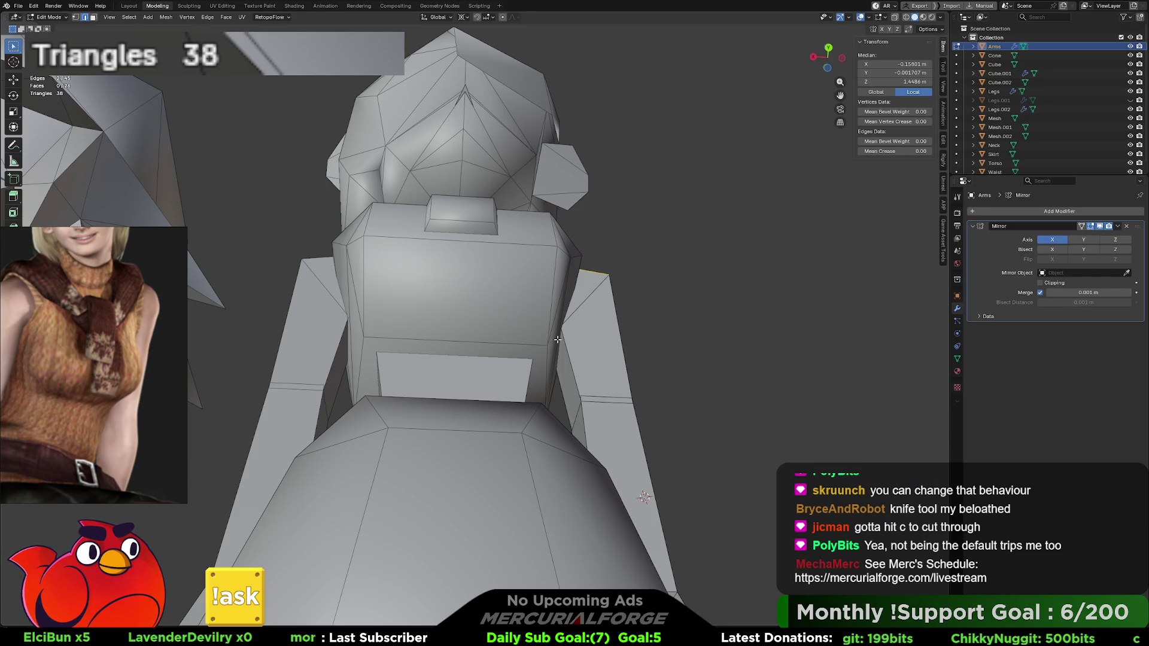
scroll(557, 339, up, 8)
middle_drag(557, 340, 674, 441)
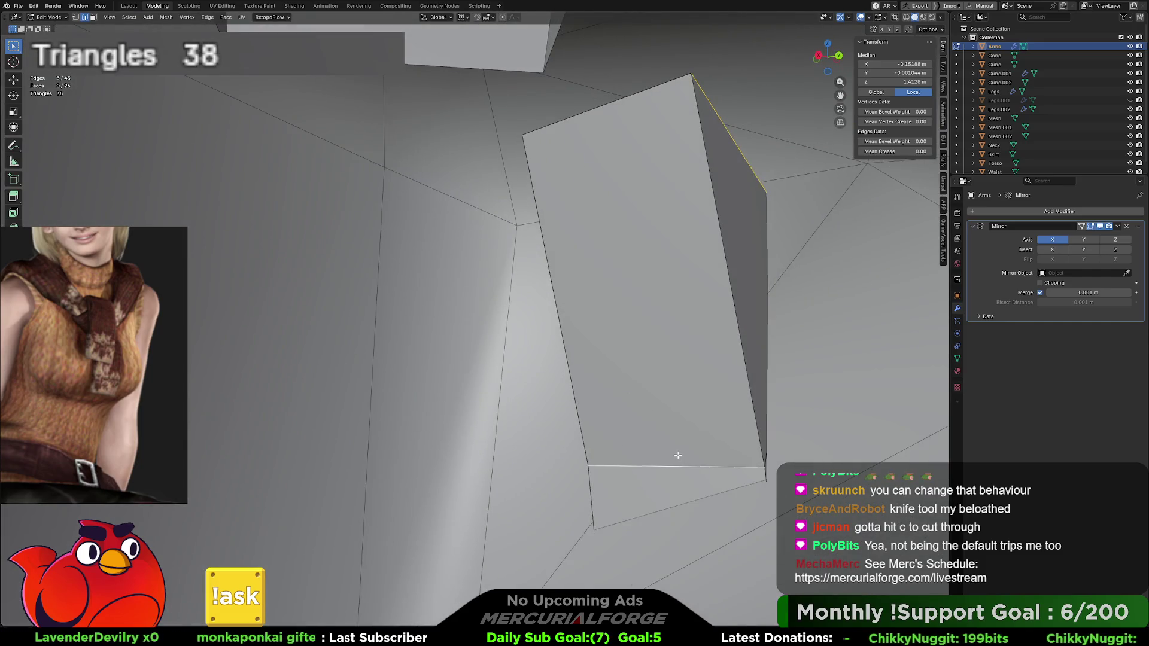
scroll(678, 456, down, 10)
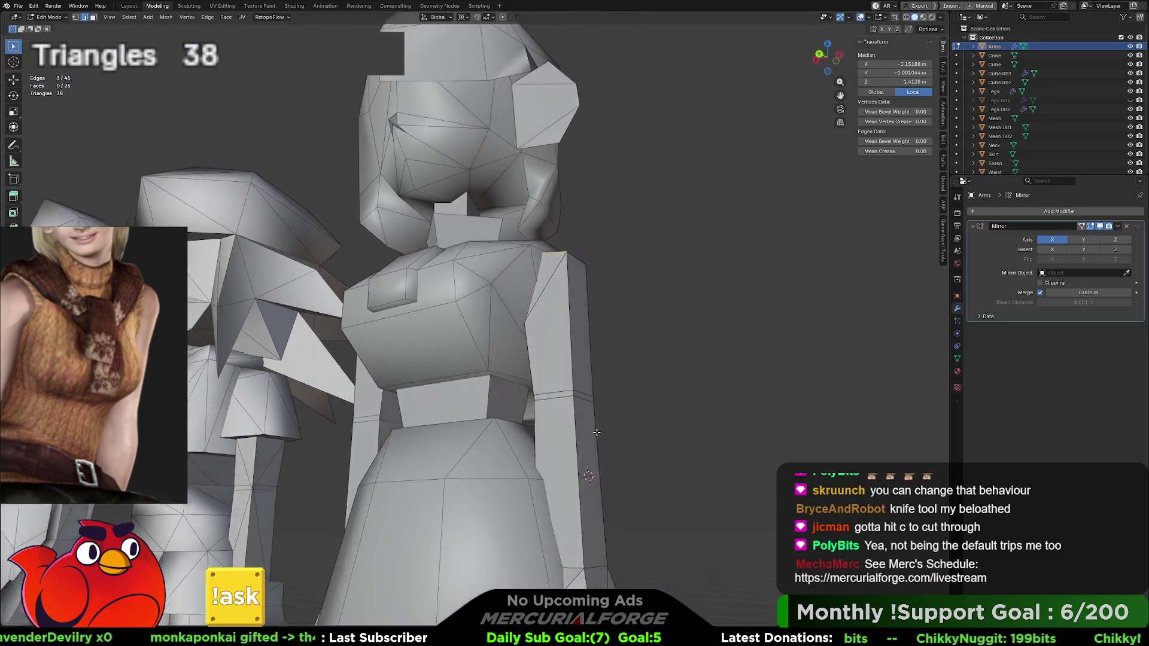
key(s)
key(y)
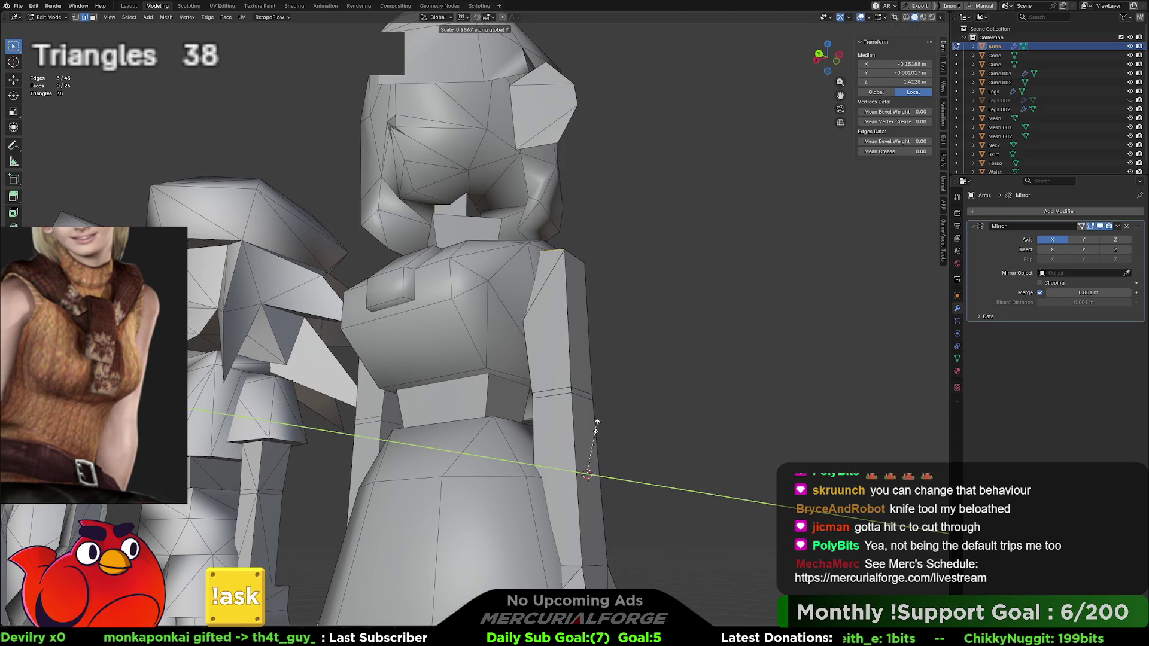
click(596, 412)
key(alt+a)
Step: Scale the arm block's top edges along Y once more and deselect them
middle_drag(597, 412, 609, 418)
key(ctrl+z)
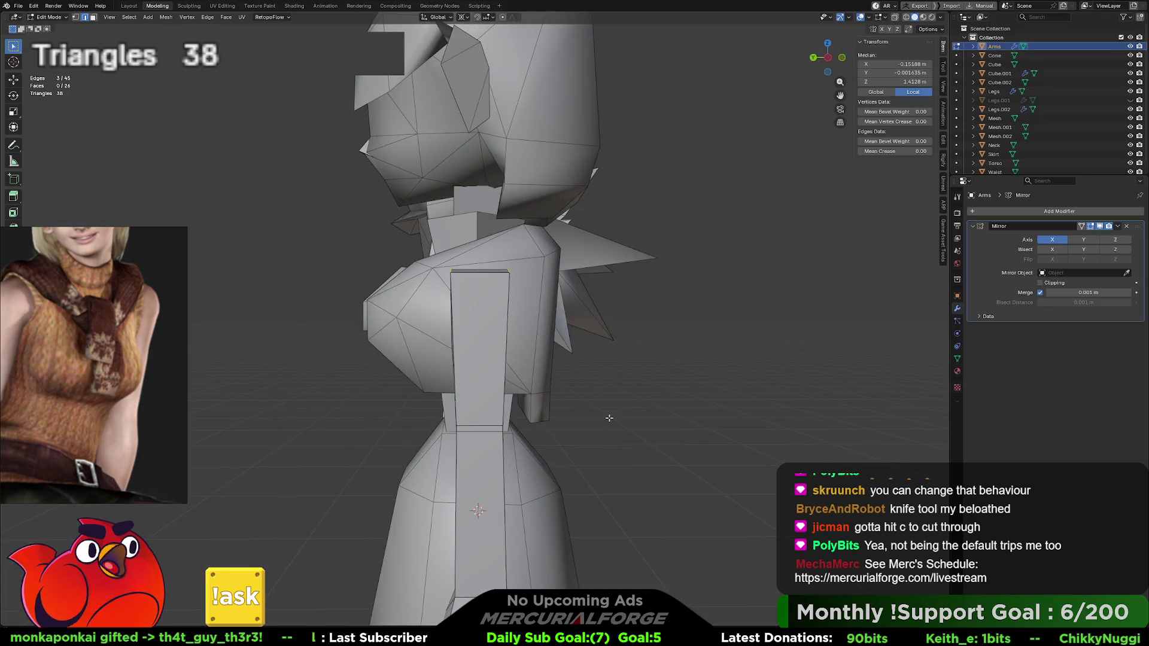
key(s)
key(y)
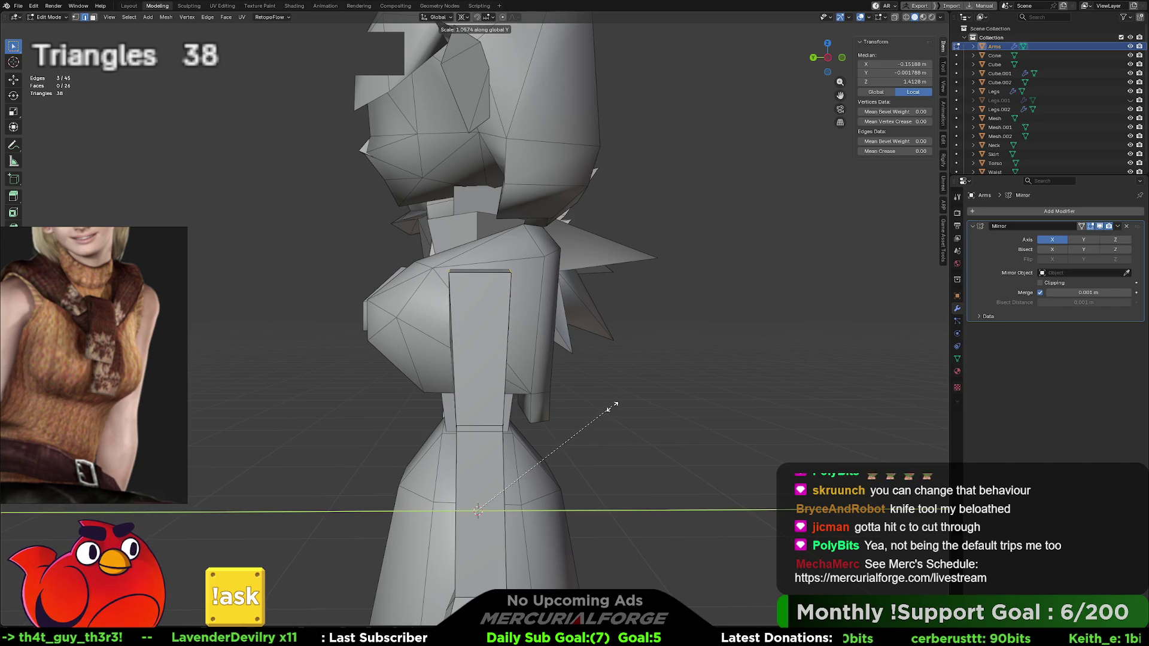
click(612, 407)
key(alt+a)
mouse_move(600, 410)
middle_down()
mouse_move(704, 409)
mouse_move(582, 408)
mouse_move(699, 411)
middle_up()
scroll(703, 409, down, 5)
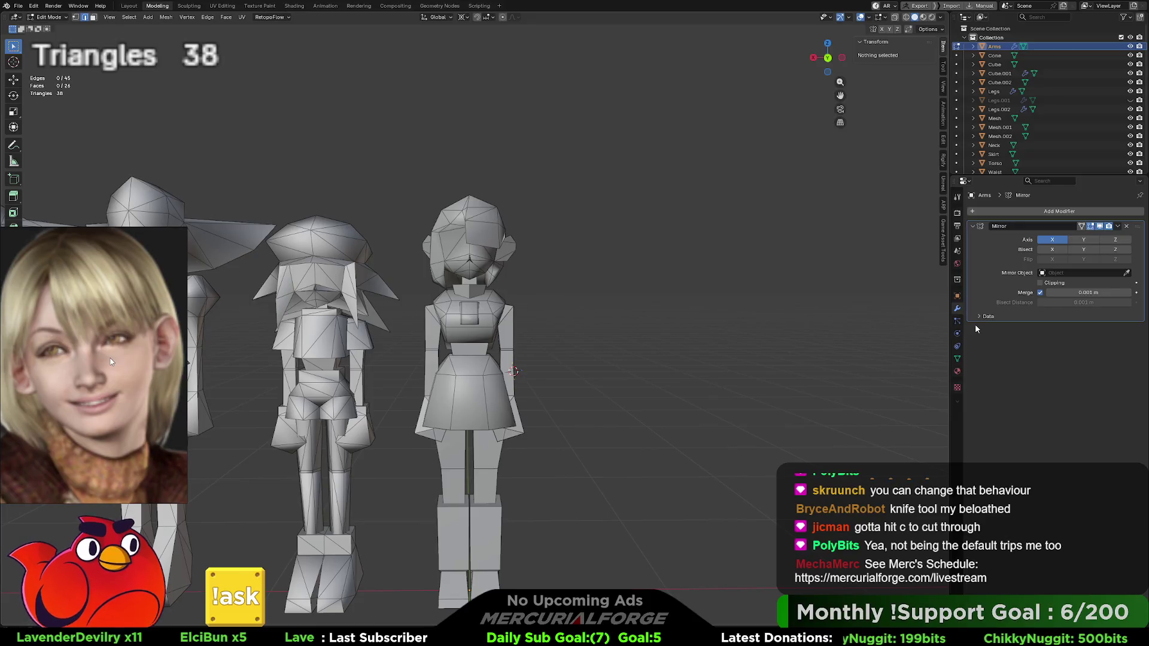
mouse_move(699, 412)
middle_down()
mouse_move(597, 329)
mouse_move(644, 353)
mouse_move(647, 258)
middle_up()
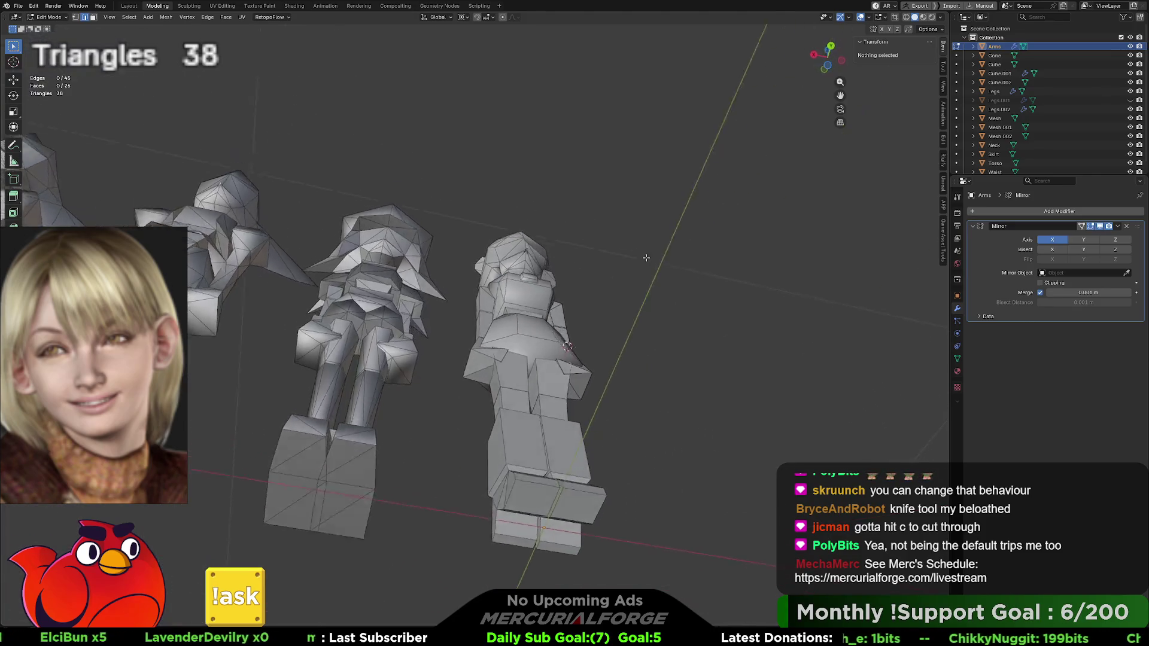
Step: In Object Mode, nudge the second character (Mesh.001) slightly along the X axis
scroll(647, 257, up, 8)
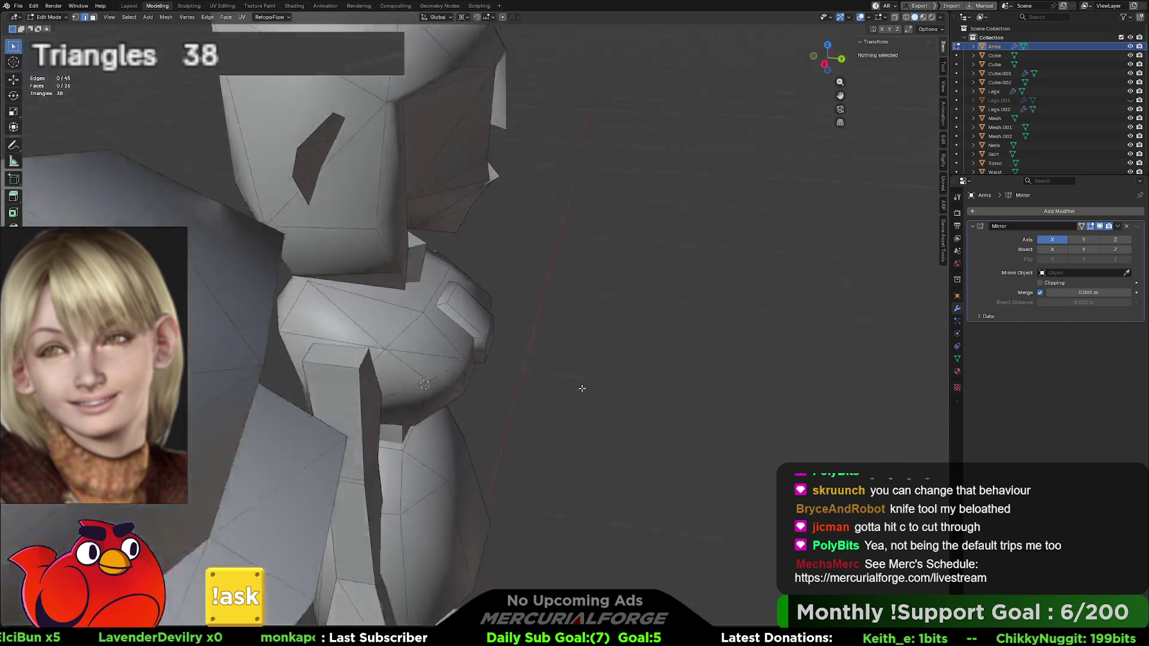
middle_drag(582, 389, 866, 364)
scroll(867, 364, down, 5)
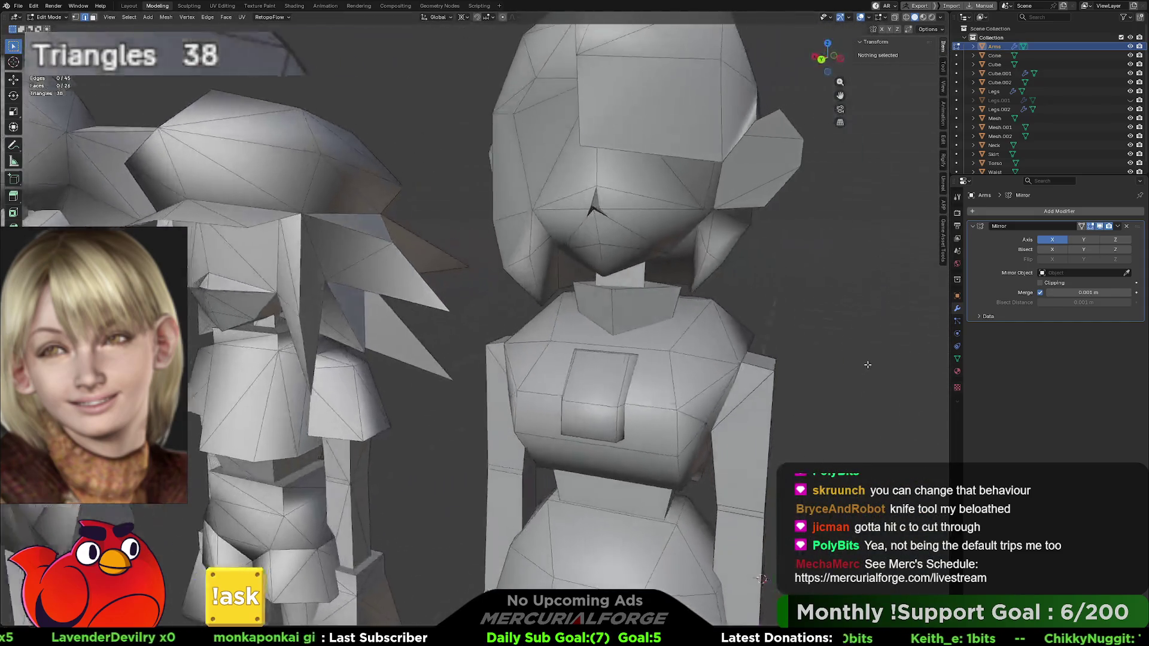
scroll(867, 364, down, 6)
scroll(590, 358, up, 1)
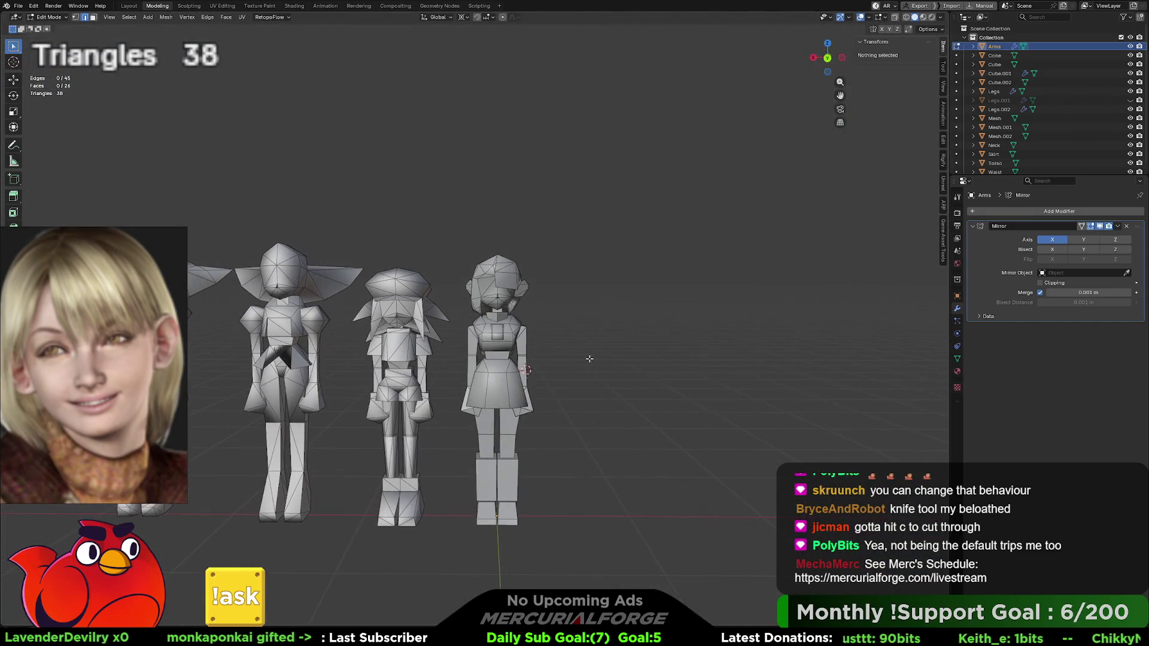
shift+middle_drag(581, 376, 630, 313)
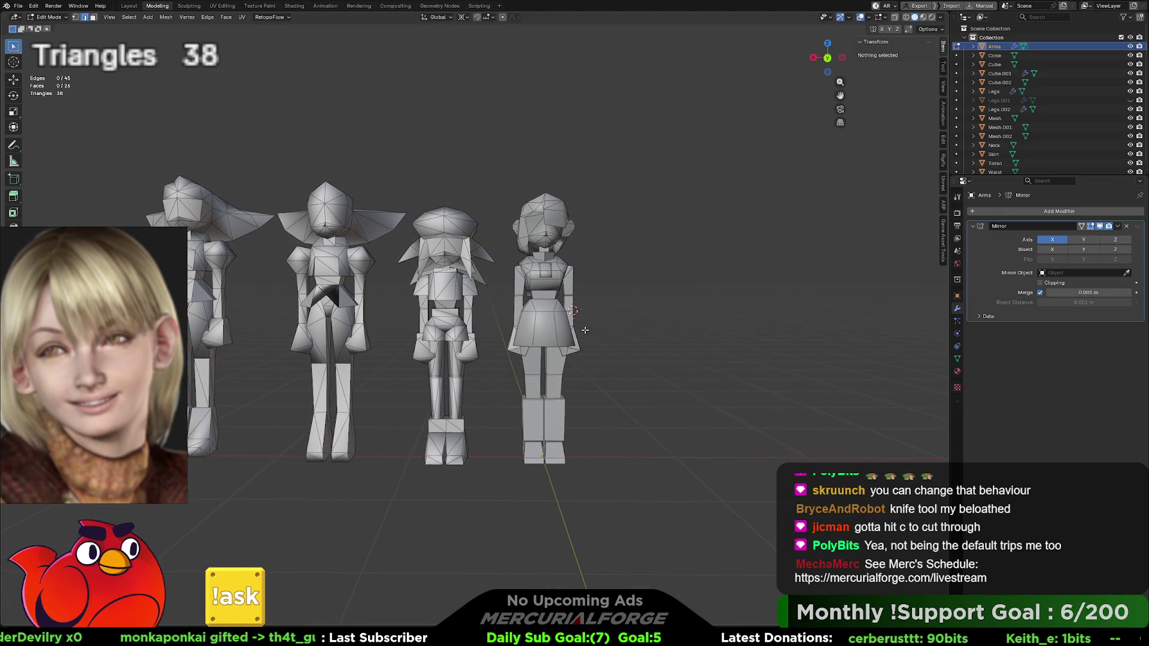
ctrl+scroll(585, 334, up, 3)
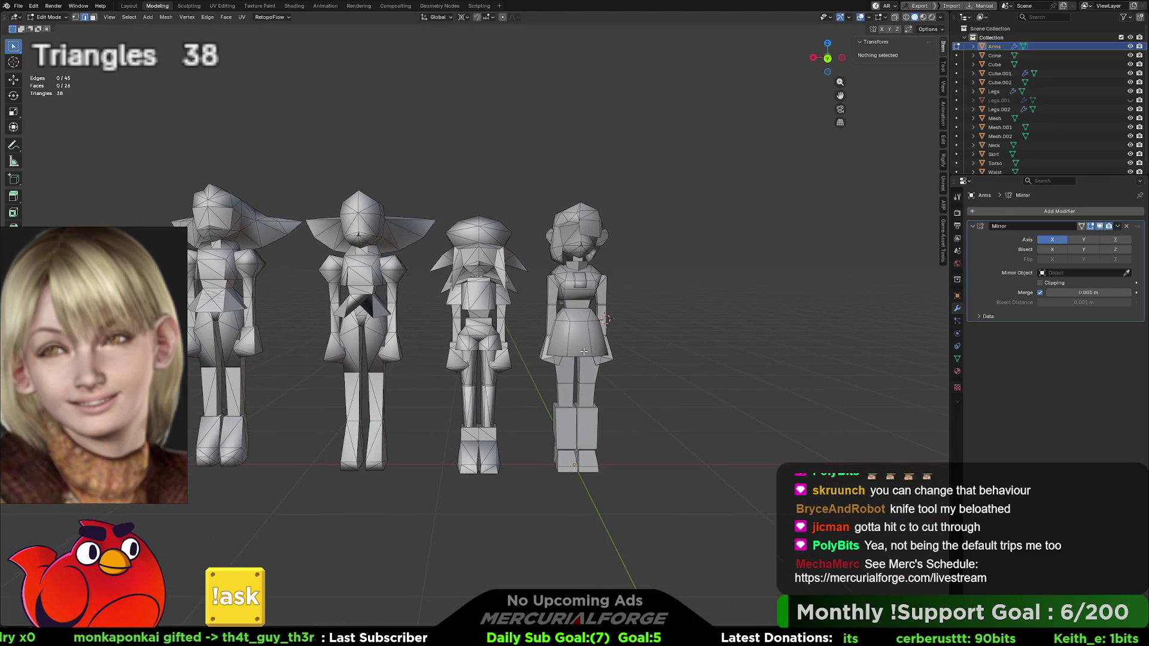
key(Tab)
click(367, 301)
key(g)
key(x)
click(366, 300)
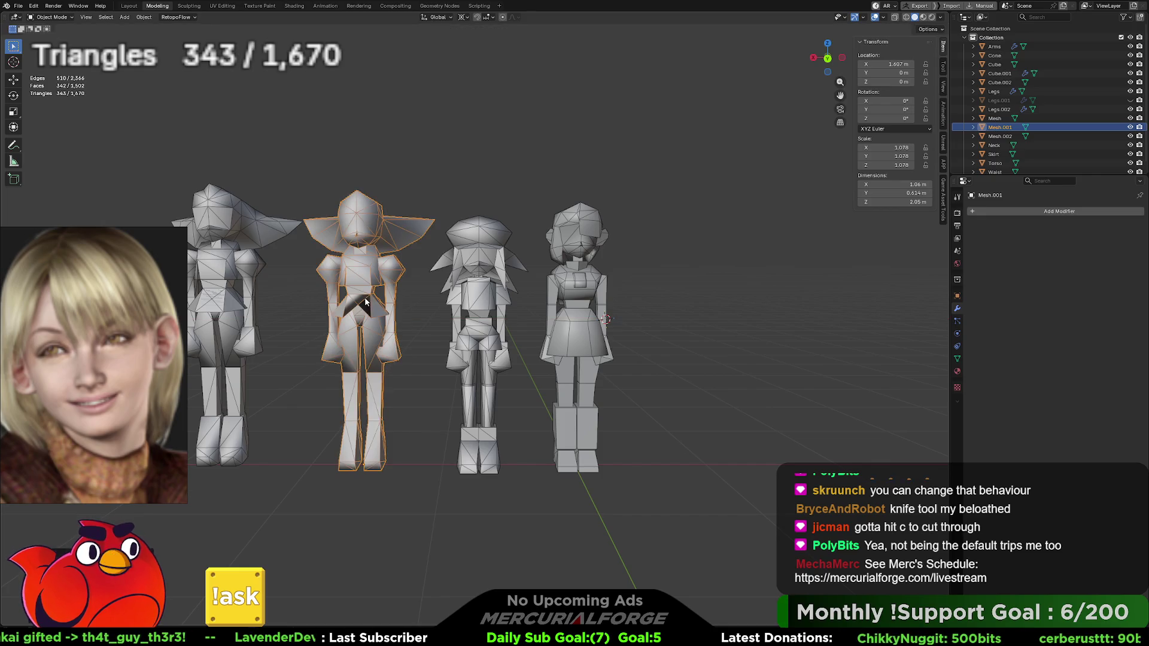
click(641, 311)
Step: Box-select parts of the characters on the right of the lineup
shift+middle_drag(642, 311, 561, 329)
scroll(562, 328, up, 5)
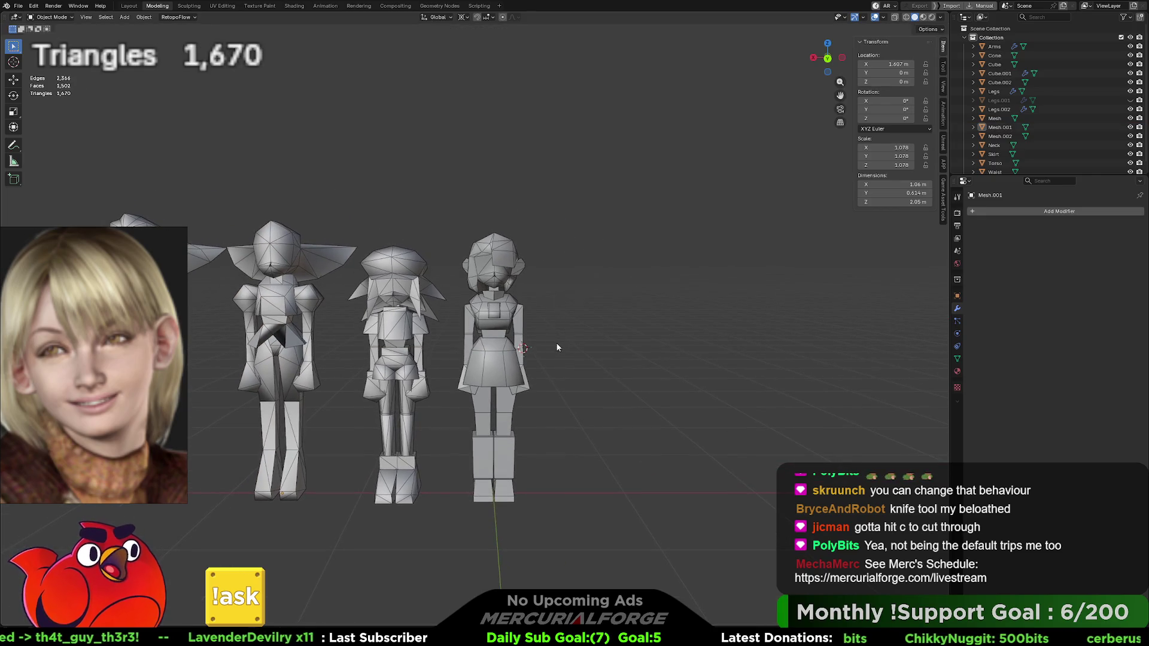
mouse_move(629, 196)
mouse_down()
mouse_move(437, 472)
mouse_move(454, 544)
mouse_up()
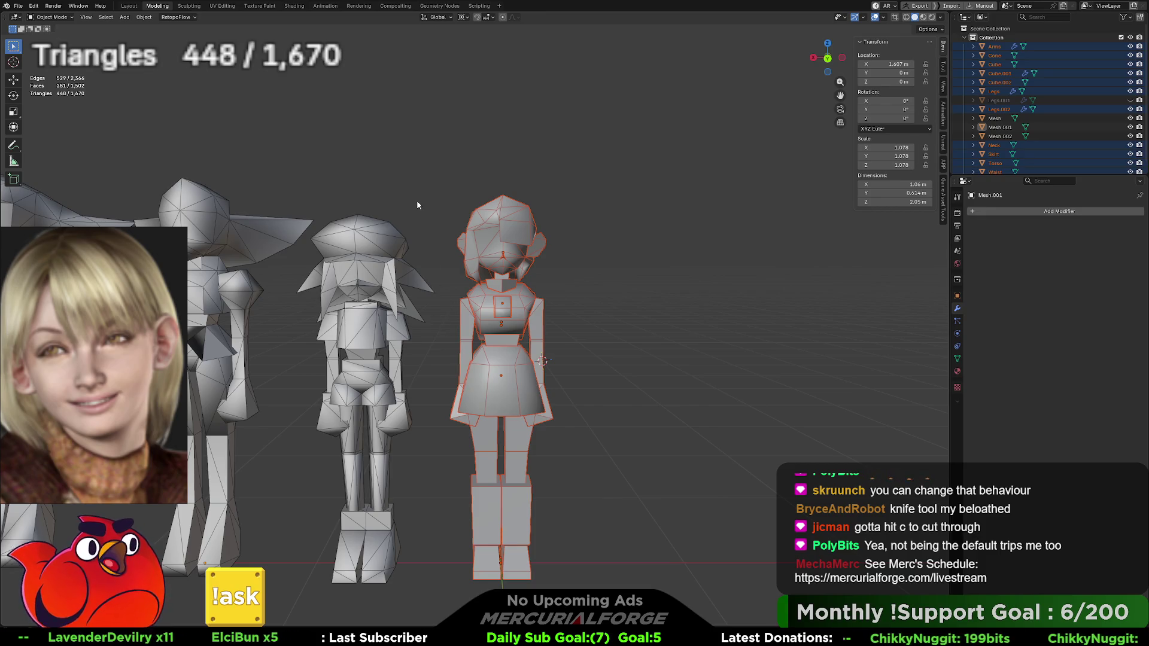
drag(418, 235, 374, 389)
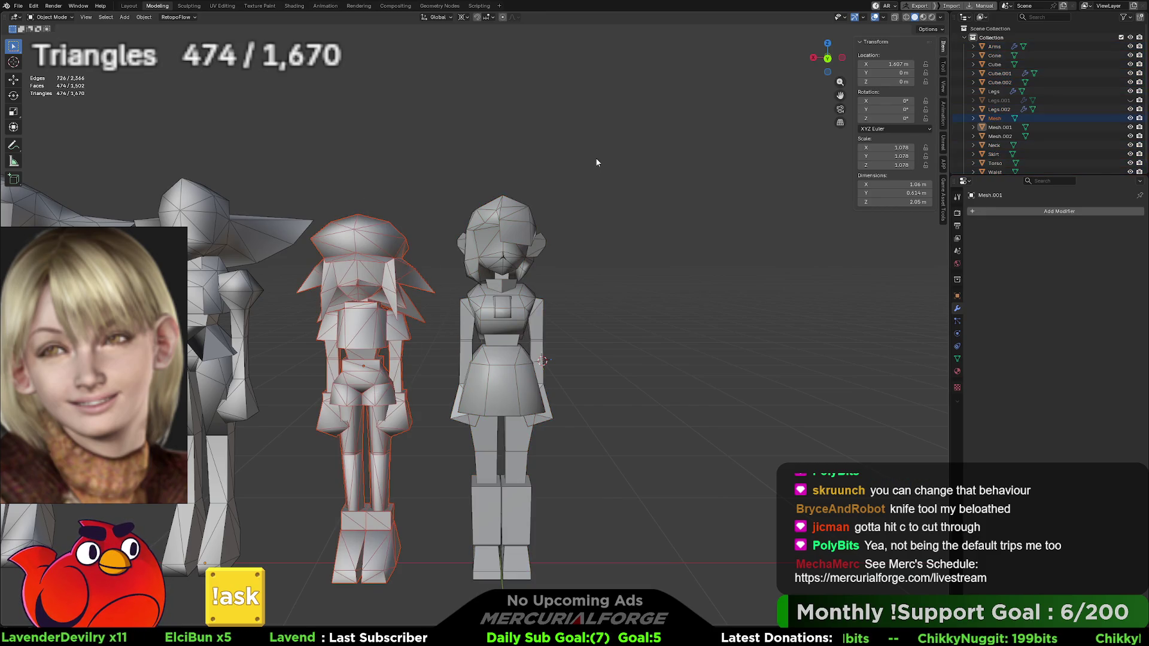
drag(596, 162, 479, 426)
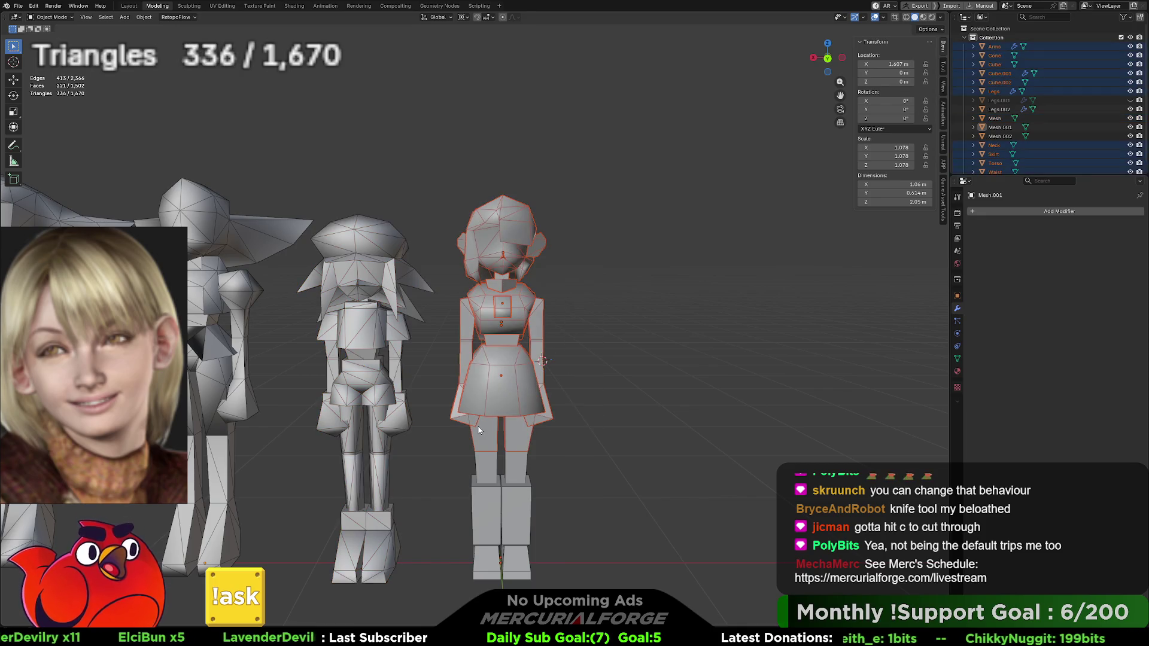
mouse_move(620, 105)
mouse_down()
mouse_move(514, 501)
mouse_move(479, 538)
mouse_up()
click(547, 510)
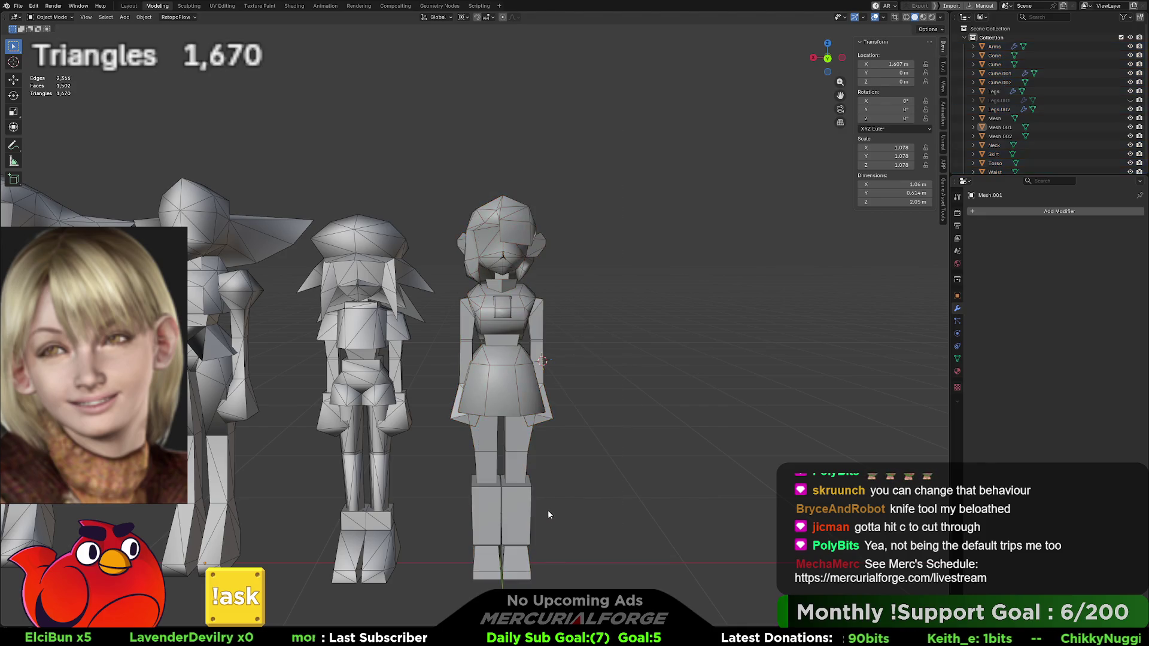
Step: Select only the female character's Legs.002 boots object and view it from the front
click(519, 508)
mouse_move(628, 188)
mouse_down()
mouse_move(441, 353)
mouse_move(437, 381)
mouse_up()
mouse_move(643, 145)
mouse_down()
mouse_move(572, 217)
mouse_move(470, 383)
mouse_move(459, 429)
mouse_move(483, 447)
mouse_up()
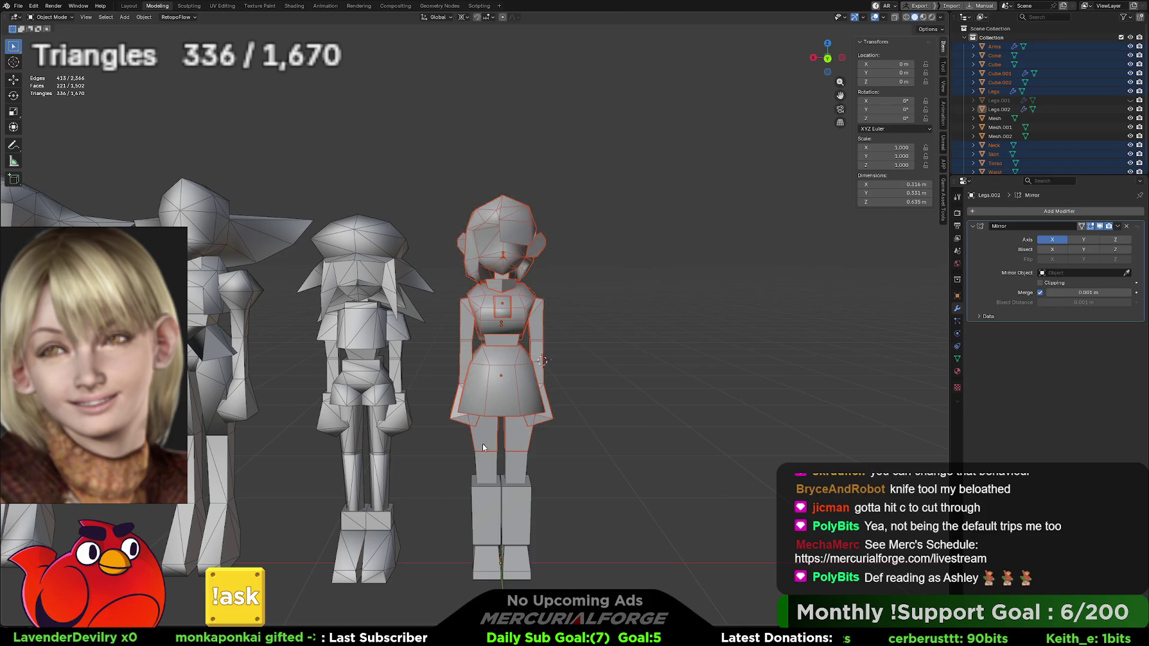
click(517, 473)
mouse_move(542, 503)
middle_down()
mouse_move(528, 353)
mouse_move(545, 374)
mouse_move(563, 368)
middle_up()
scroll(525, 382, up, 3)
scroll(562, 369, up, 3)
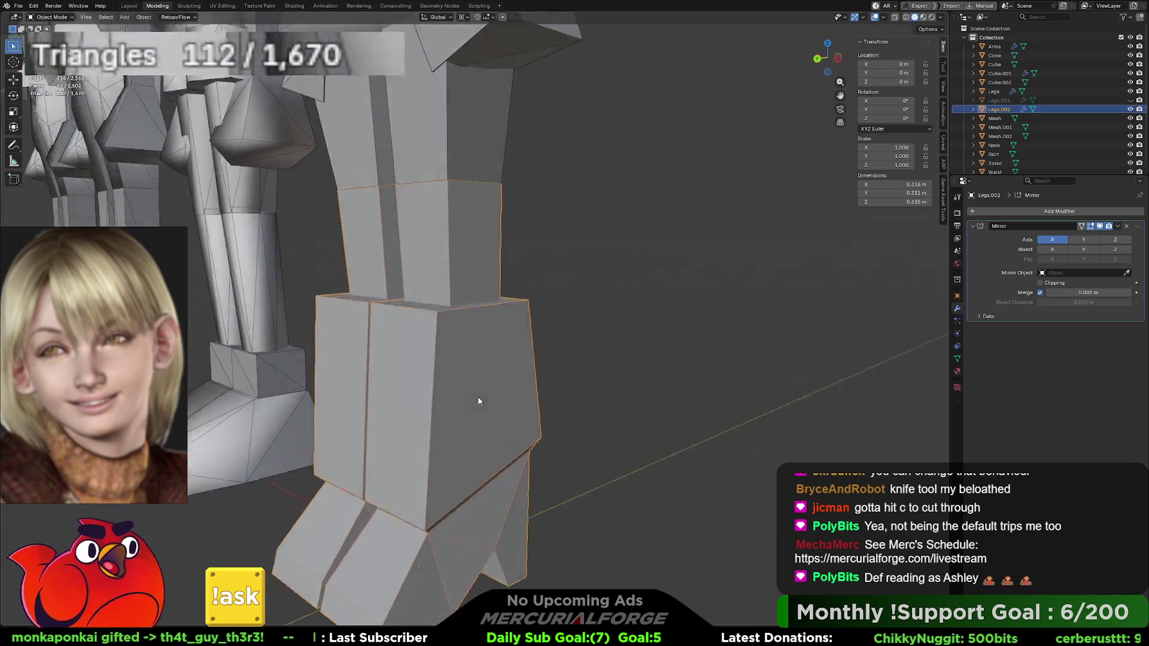
middle_drag(479, 397, 519, 394)
Step: Dismiss the Move to Collection menu and isolate Legs.002 in Local View
key(m)
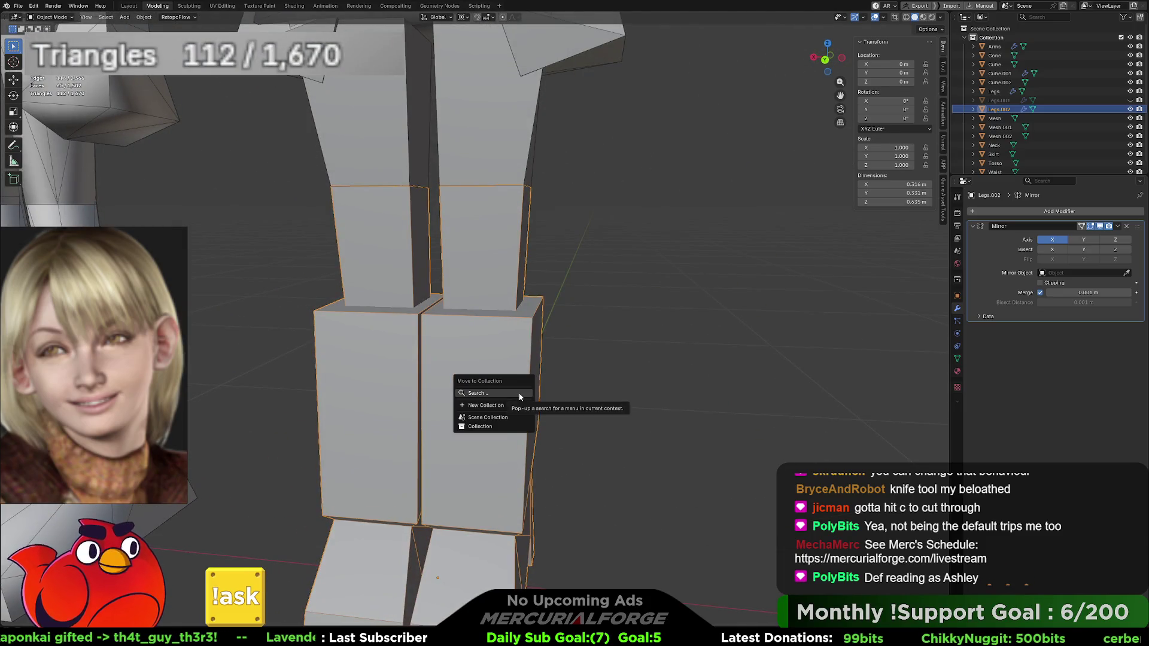
middle_drag(576, 233, 478, 314)
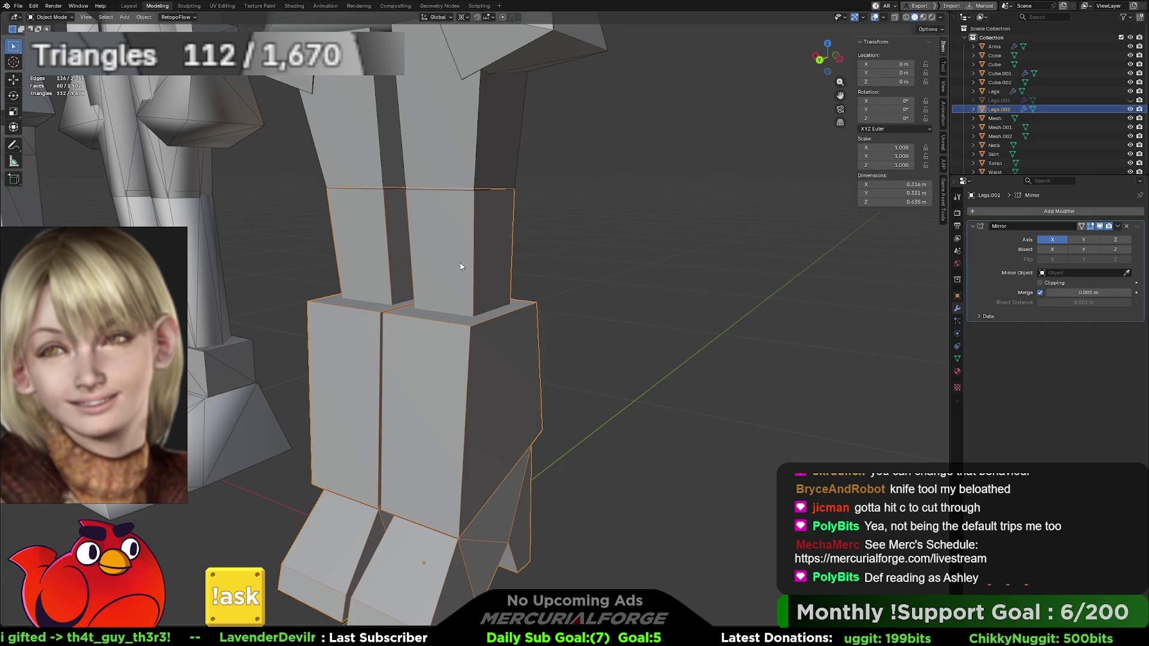
mouse_move(461, 263)
middle_down()
mouse_move(436, 257)
mouse_move(493, 261)
mouse_move(295, 261)
mouse_move(379, 298)
mouse_move(587, 282)
mouse_move(555, 255)
mouse_move(315, 246)
mouse_move(359, 222)
mouse_move(497, 217)
mouse_move(558, 222)
mouse_move(475, 220)
mouse_move(503, 220)
mouse_move(427, 237)
mouse_move(380, 234)
mouse_move(420, 226)
mouse_move(391, 221)
mouse_move(315, 223)
mouse_move(278, 261)
mouse_move(317, 240)
mouse_move(385, 153)
mouse_move(550, 202)
mouse_move(576, 238)
mouse_move(562, 260)
middle_up()
mouse_move(495, 228)
middle_down()
mouse_move(520, 254)
mouse_move(518, 333)
mouse_move(453, 350)
mouse_move(544, 306)
middle_up()
middle_drag(616, 315, 568, 341)
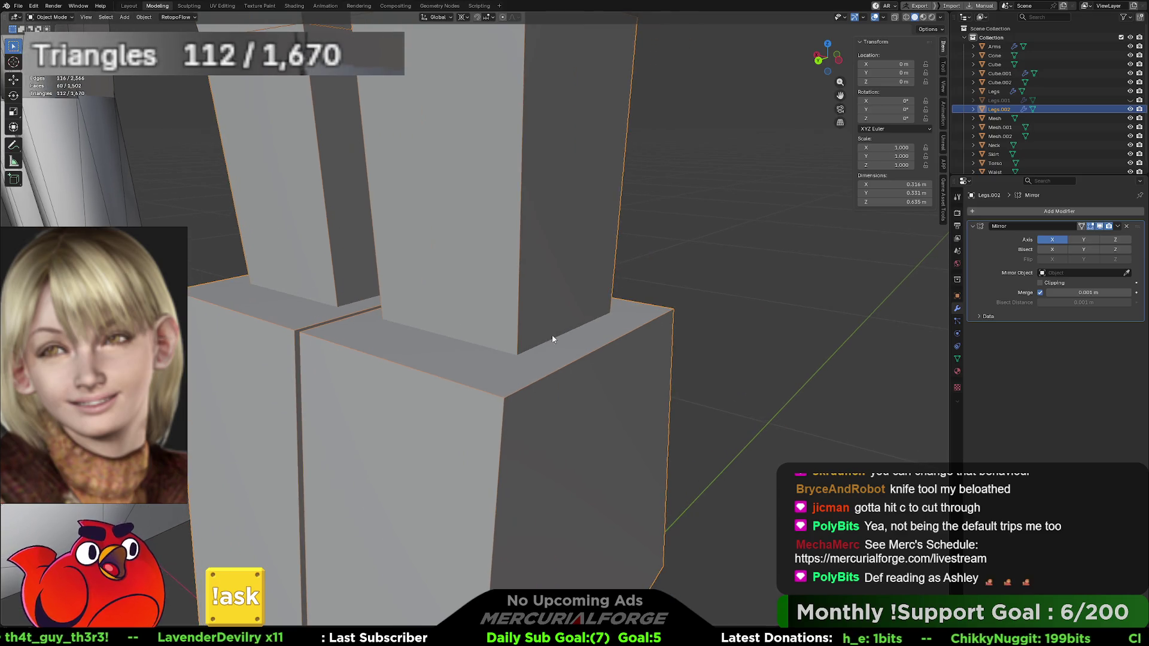
middle_drag(490, 294, 524, 282)
scroll(524, 283, down, 3)
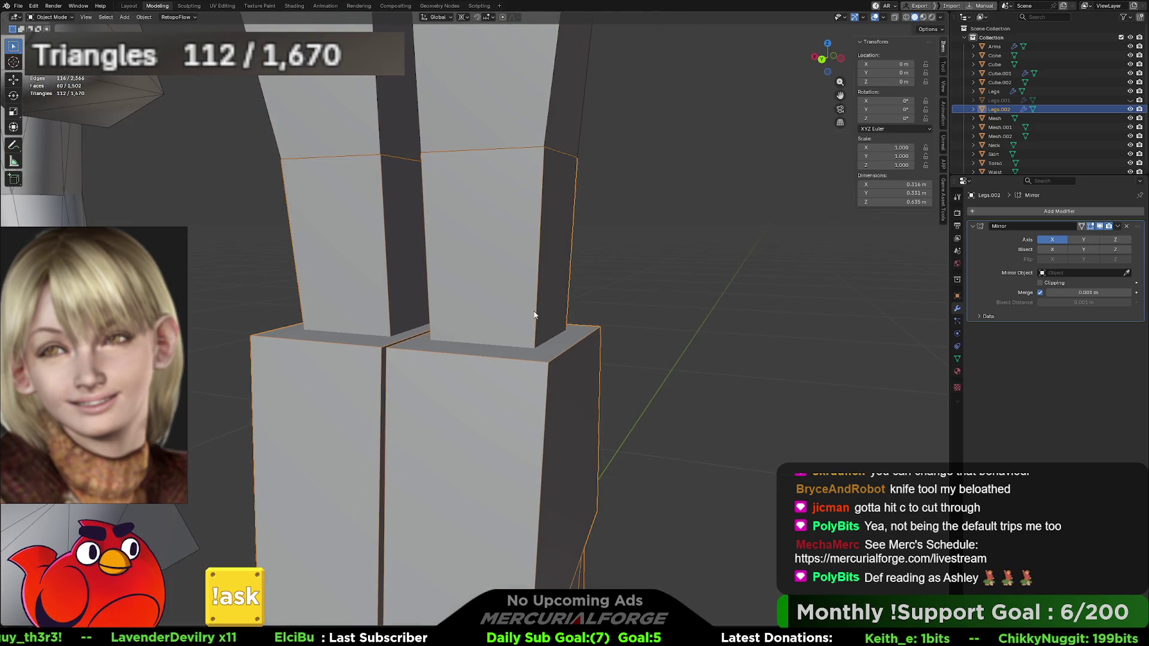
key(slash)
scroll(519, 352, up, 5)
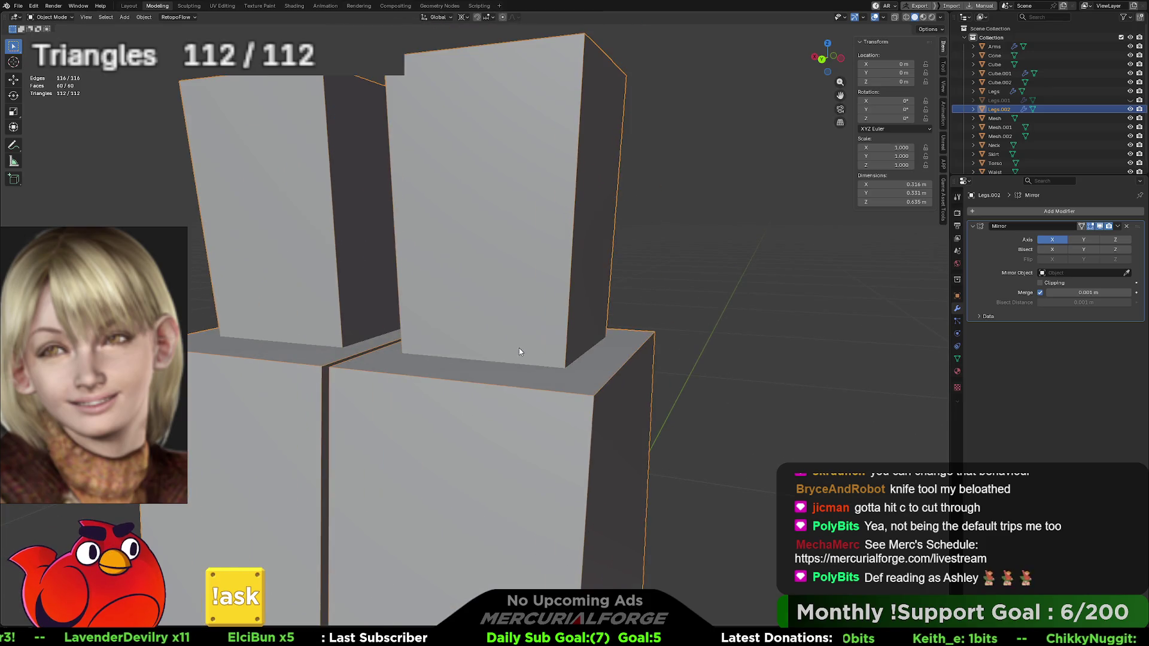
mouse_move(535, 265)
middle_down()
mouse_move(544, 272)
mouse_move(536, 380)
mouse_move(543, 286)
mouse_move(531, 324)
mouse_move(531, 303)
middle_up()
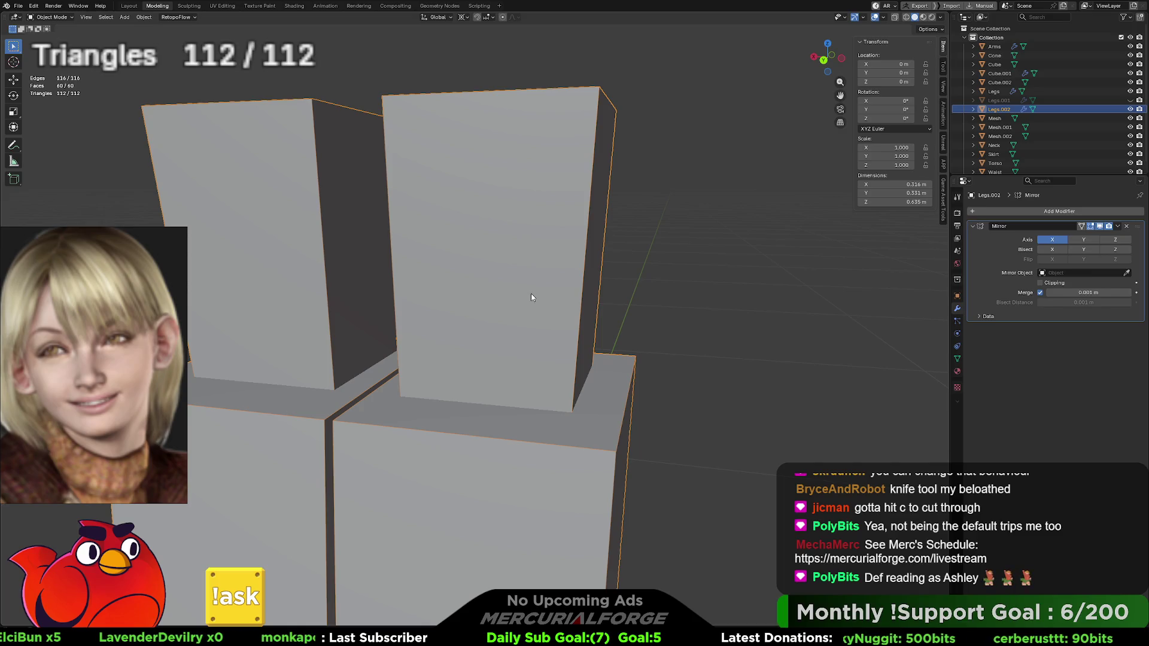
Step: In Edit Mode, select the linked upper leg box, undoing an accidental separation
key(Tab)
key(ctrl+Tab)
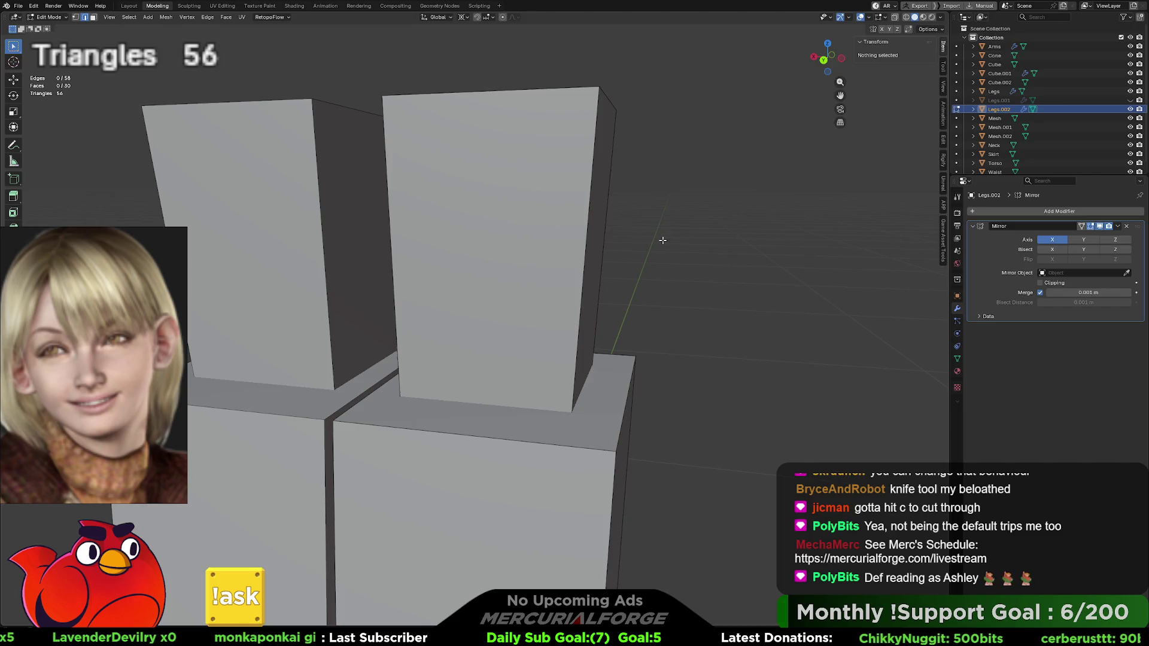
key(l)
mouse_move(538, 257)
middle_down()
mouse_move(498, 262)
mouse_move(489, 105)
middle_up()
key(l)
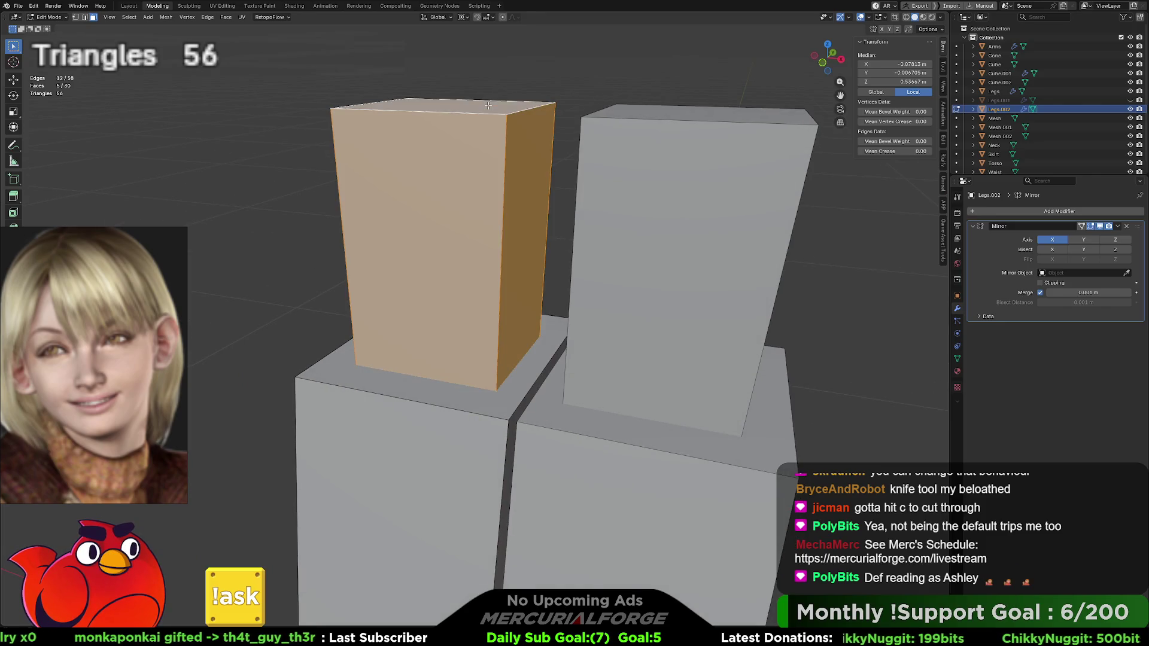
click(489, 106)
mouse_move(509, 324)
middle_down()
mouse_move(521, 354)
mouse_move(571, 355)
mouse_move(491, 308)
mouse_move(505, 354)
mouse_move(508, 322)
middle_up()
key(ctrl+z)
Step: Select several boot faces and extend the selection to the whole connected leg mesh
click(559, 359)
scroll(570, 354, down, 3)
scroll(491, 309, down, 3)
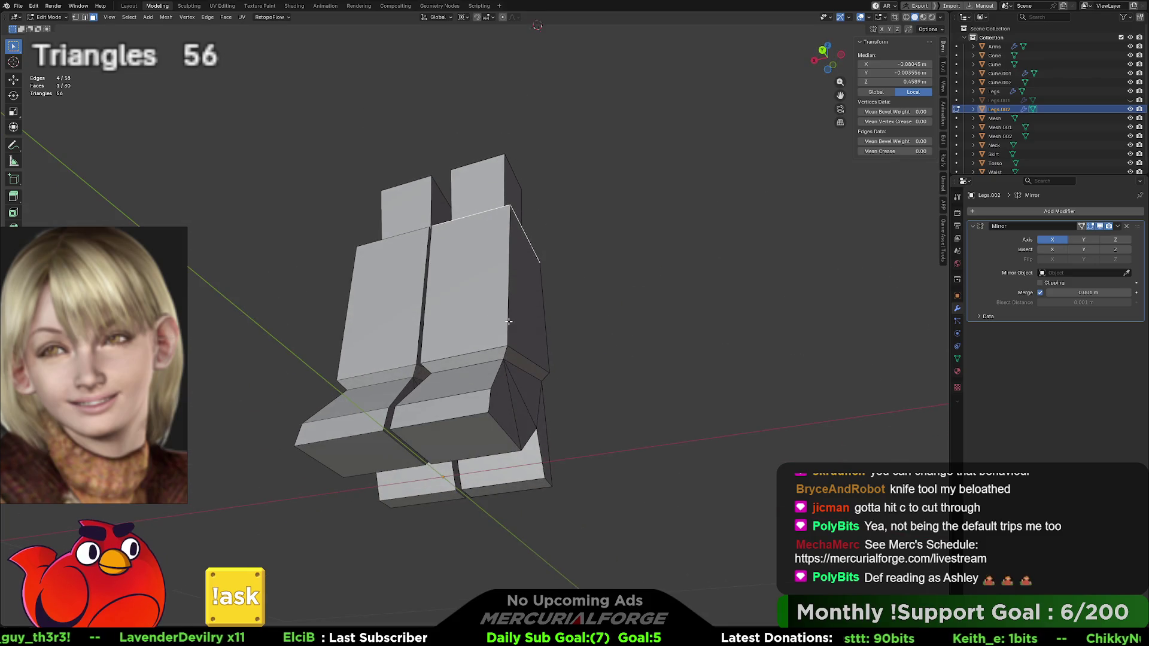
click(463, 406)
click(464, 436)
mouse_move(464, 437)
middle_down()
mouse_move(470, 456)
mouse_move(506, 198)
mouse_move(489, 419)
middle_up()
click(508, 173)
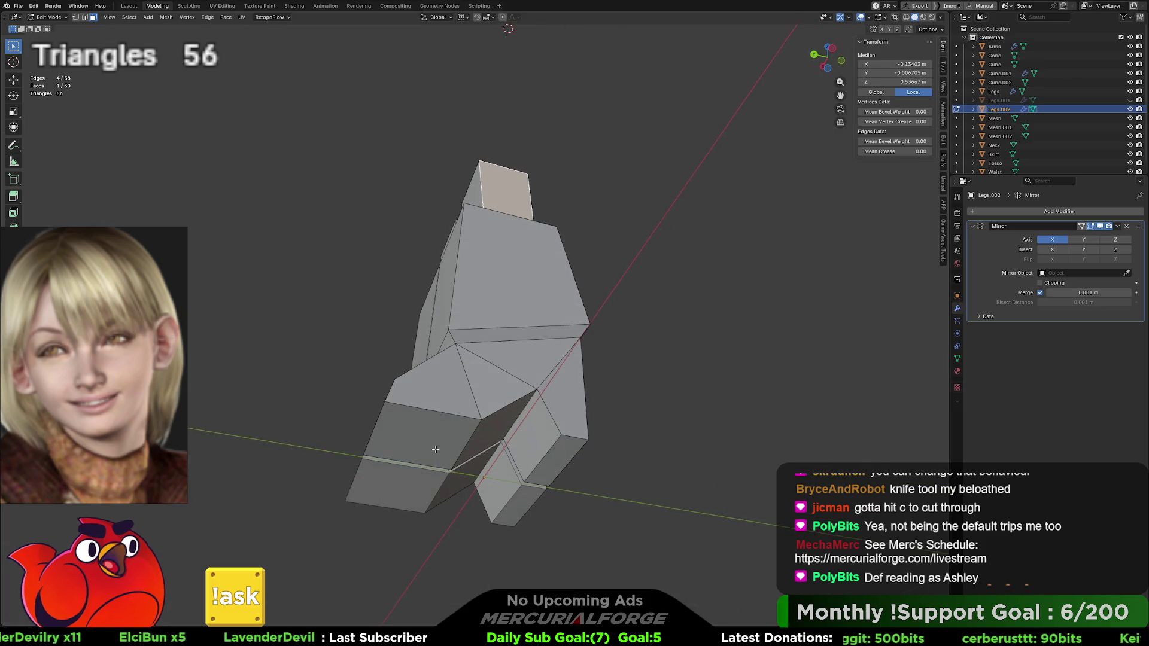
click(488, 429)
shift+click(488, 429)
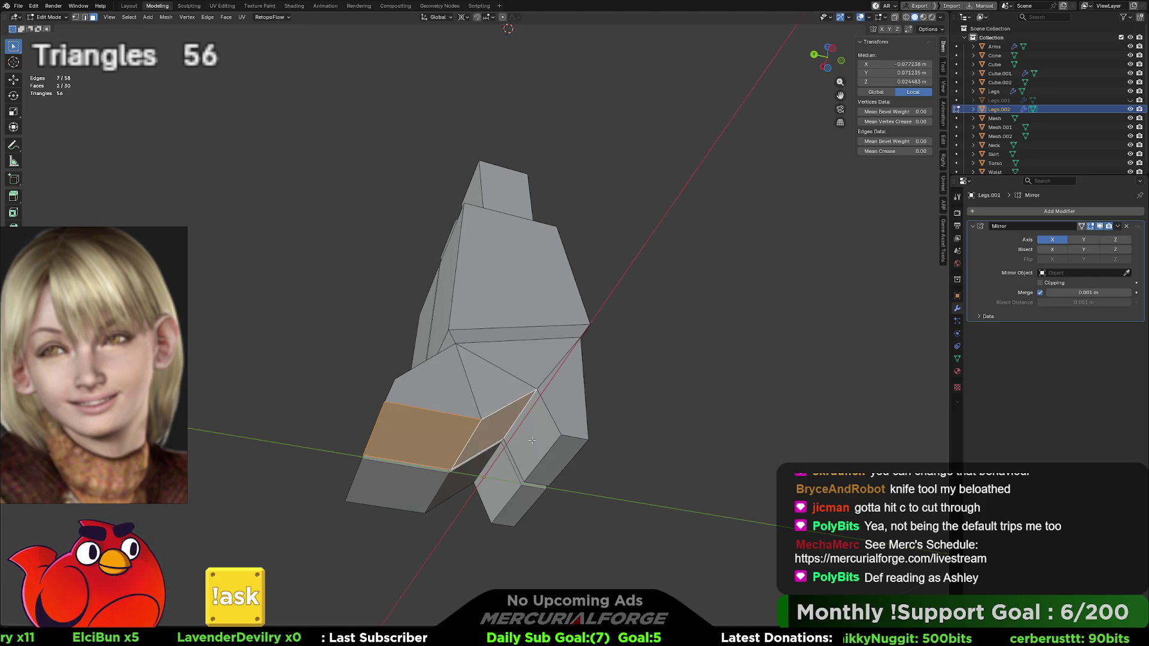
shift+click(540, 448)
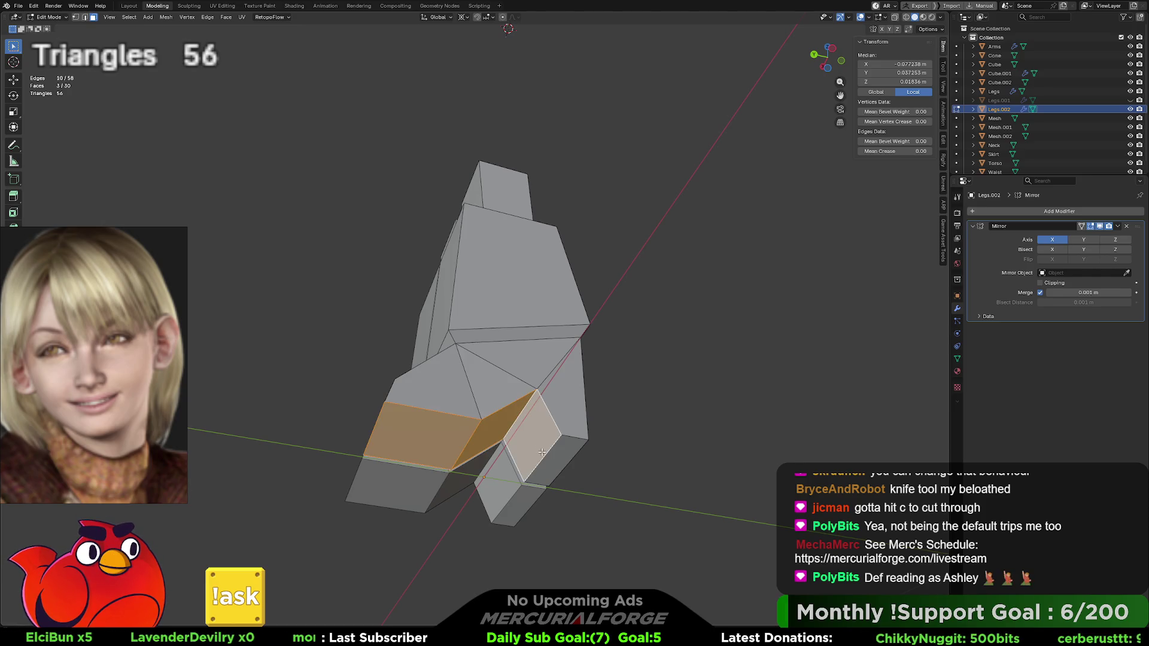
shift+click(561, 462)
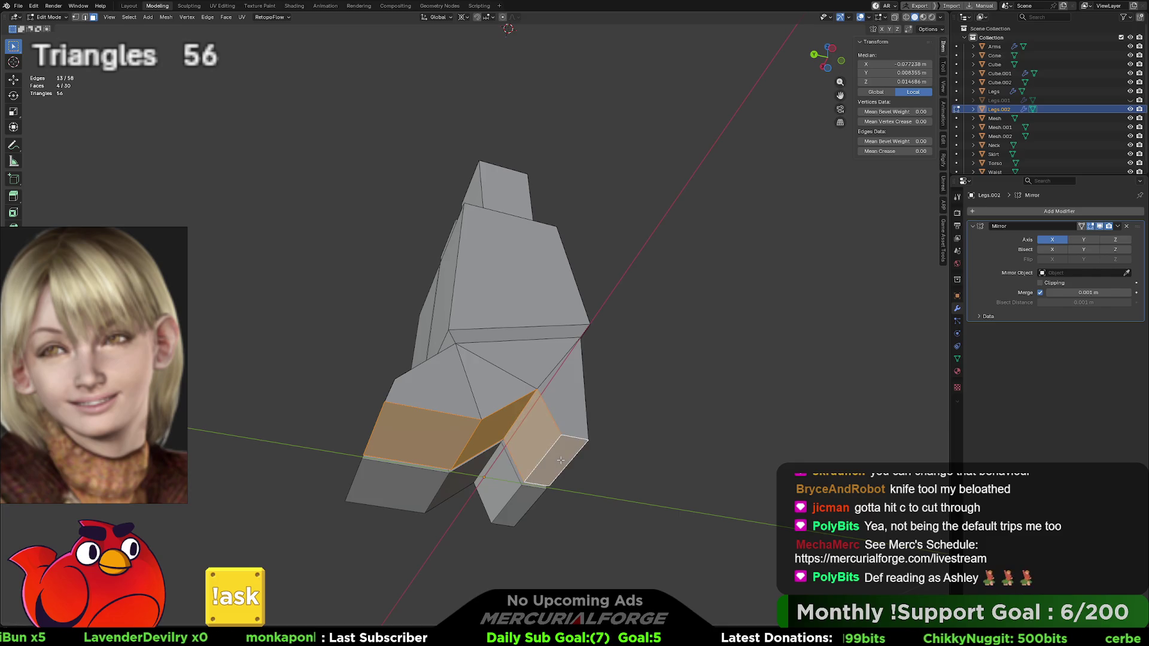
key(ctrl+l)
Step: Triangulate the leg faces, then undo it to keep the mesh as quads
key(ctrl+f)
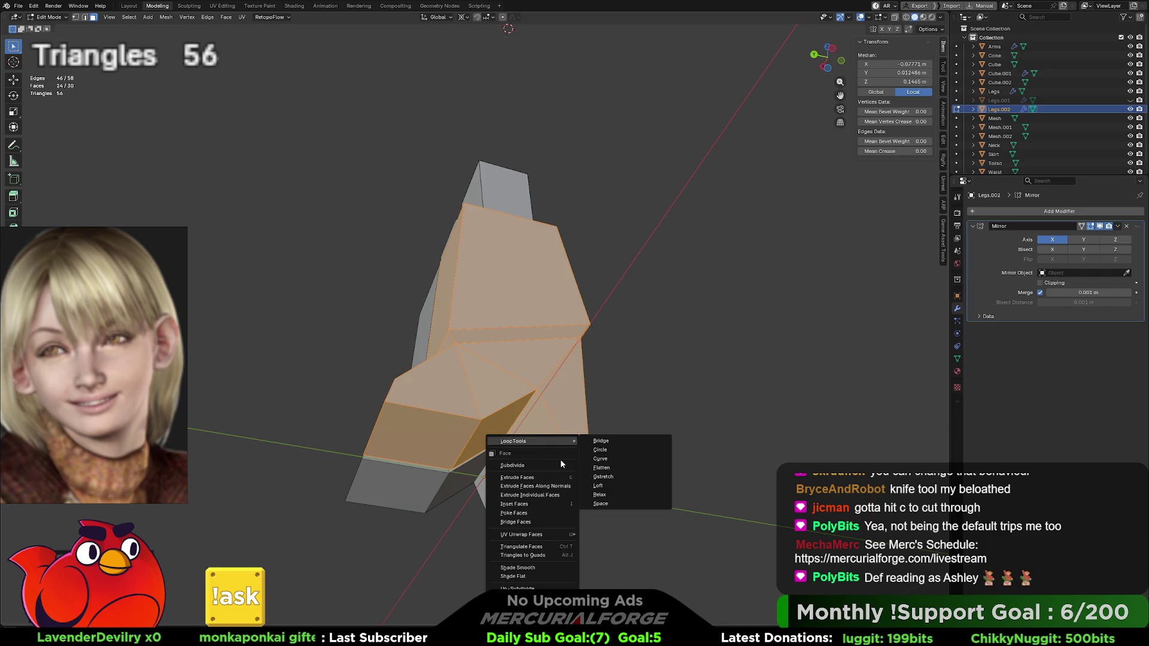
click(536, 552)
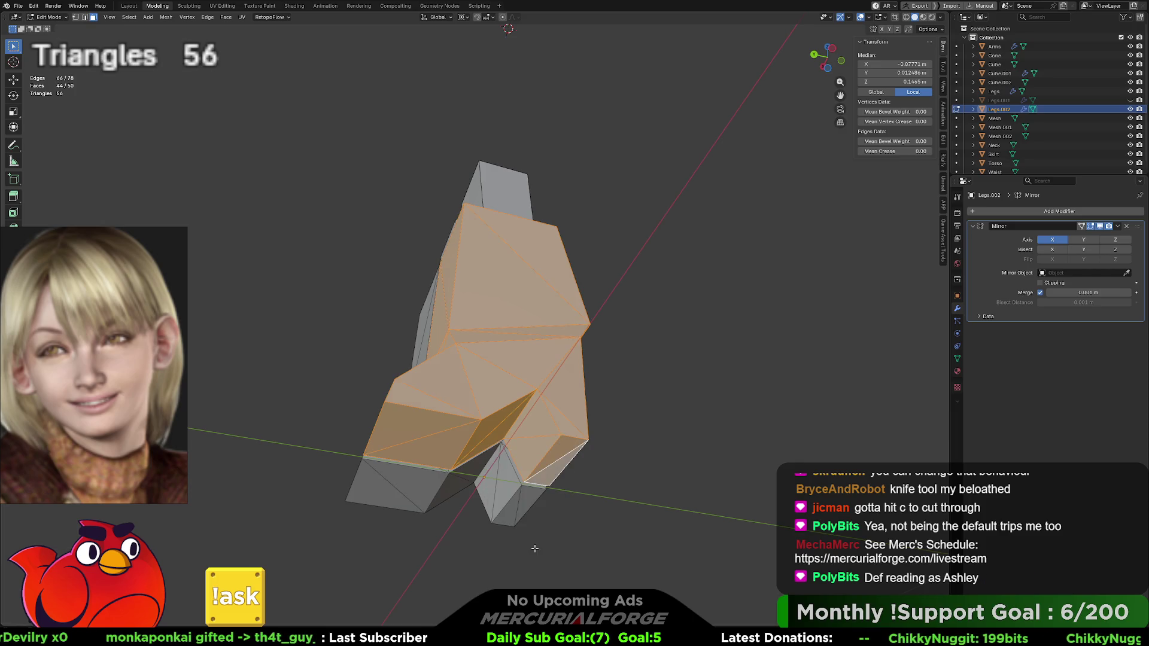
key(alt+a)
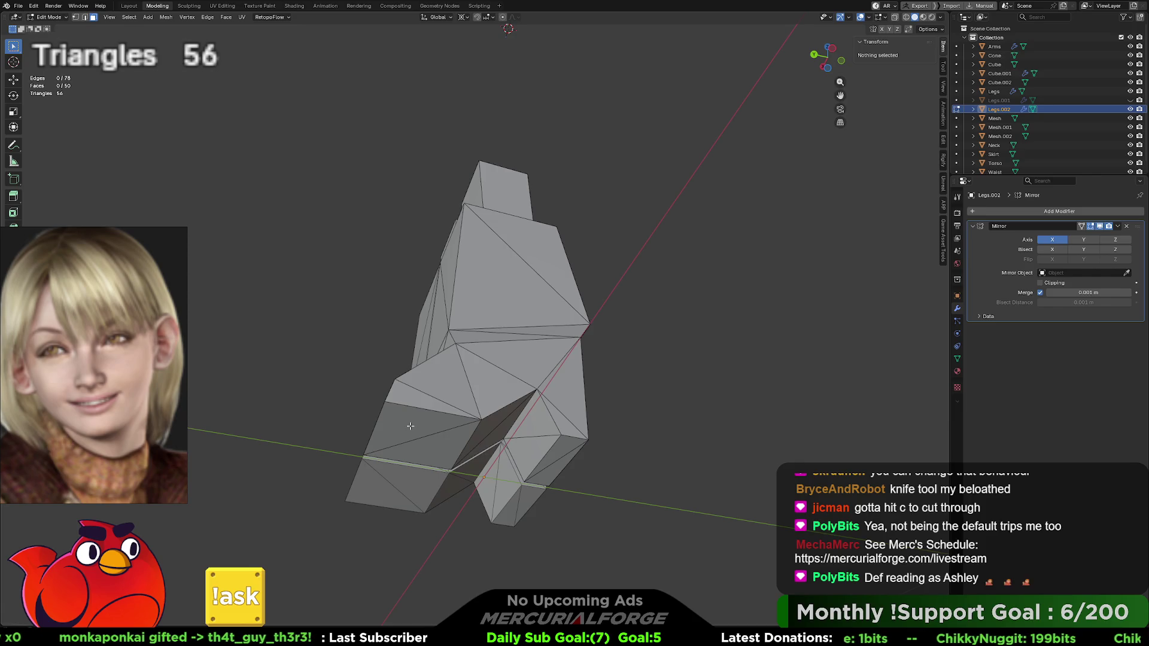
click(411, 426)
key(ctrl+z)
key(ctrl+z)
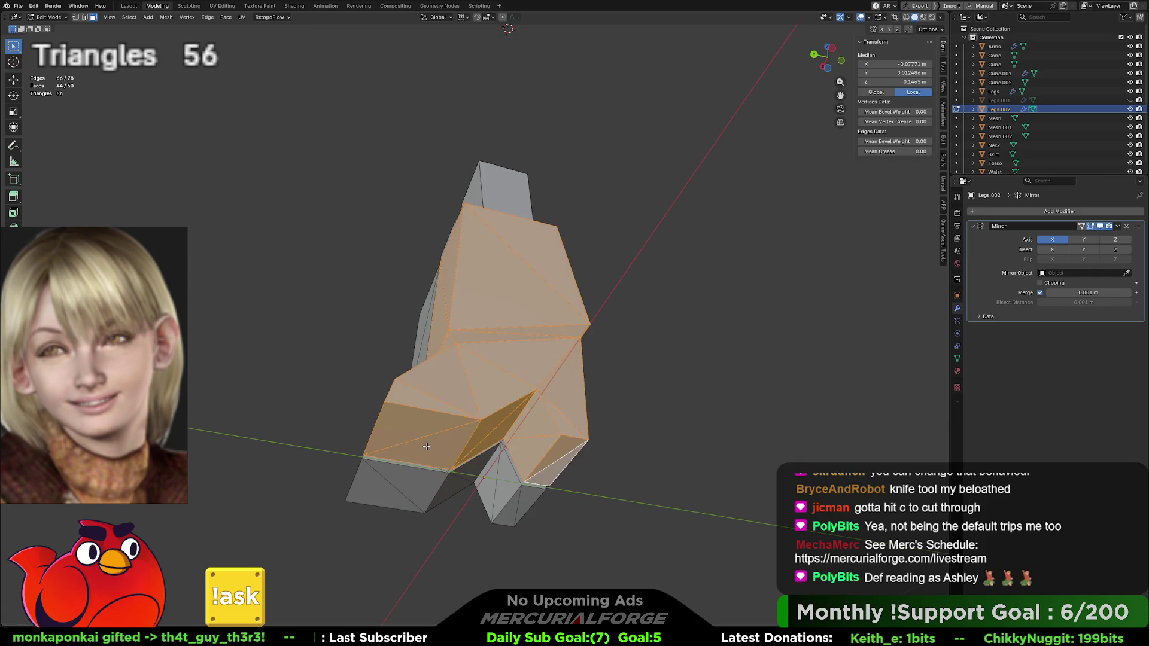
Step: Select the lower leg's front face plus the foot block's side and bottom faces
click(426, 446)
shift+click(493, 427)
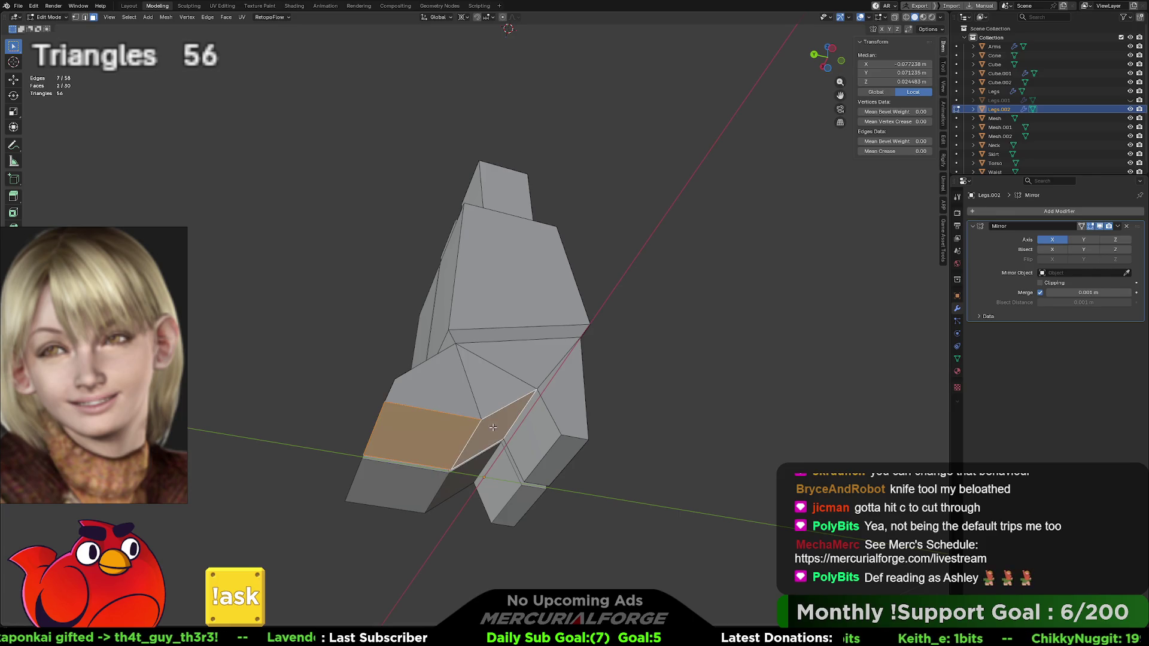
shift+click(523, 436)
shift+click(558, 459)
mouse_move(596, 436)
middle_down()
mouse_move(482, 461)
mouse_move(508, 366)
middle_up()
shift+click(508, 366)
middle_drag(516, 294, 624, 352)
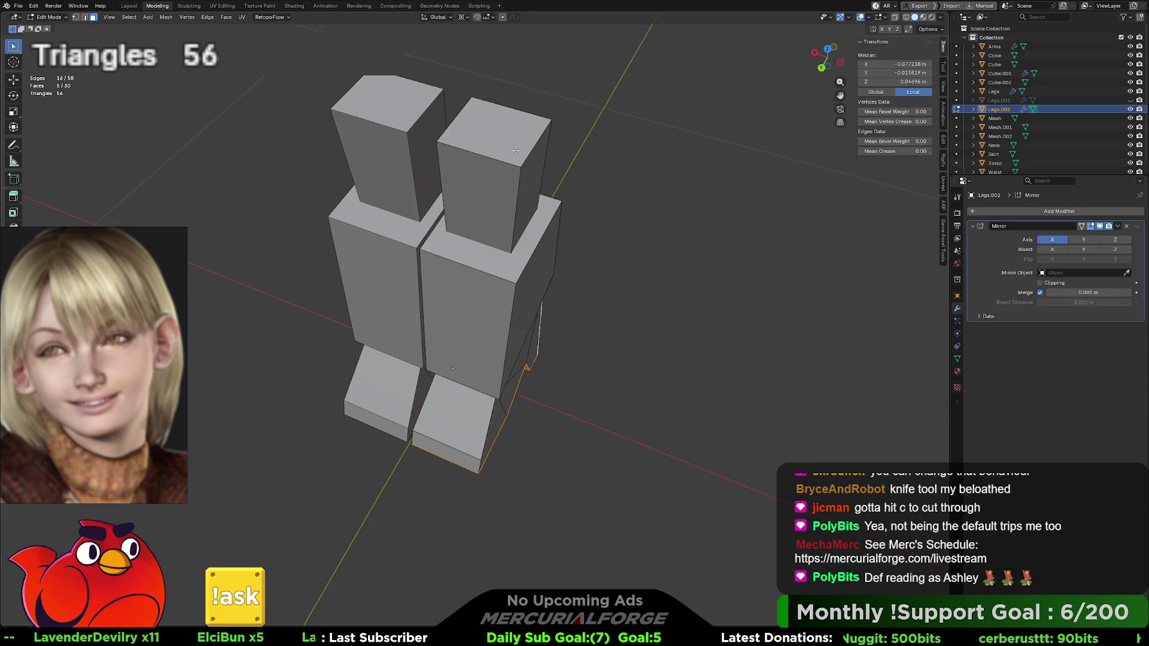
mouse_move(516, 151)
middle_down()
mouse_move(475, 219)
mouse_move(504, 200)
middle_up()
middle_drag(562, 281, 466, 279)
middle_drag(474, 322, 494, 250)
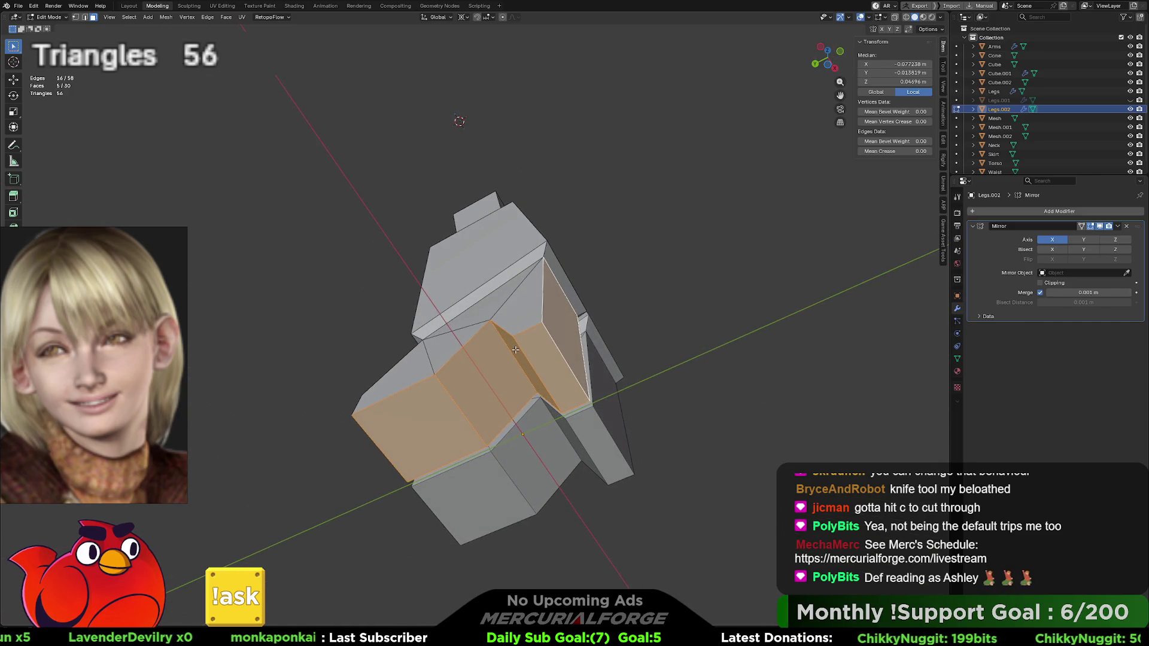
mouse_move(424, 390)
middle_down()
mouse_move(516, 410)
mouse_move(545, 431)
mouse_move(539, 443)
middle_up()
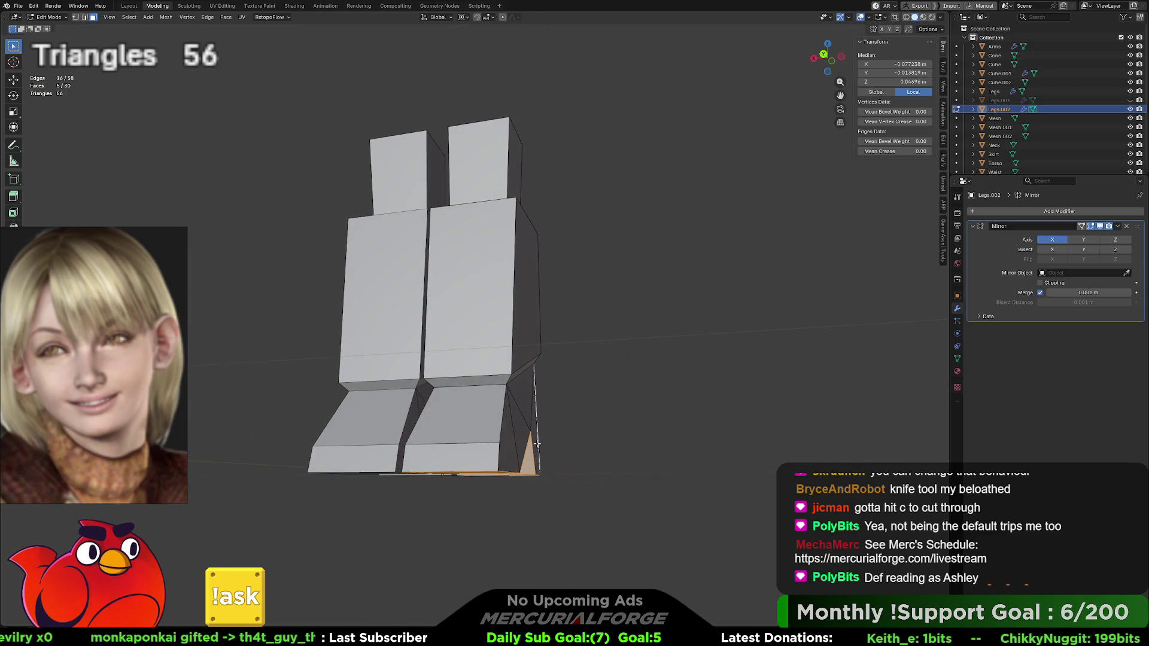
click(472, 447)
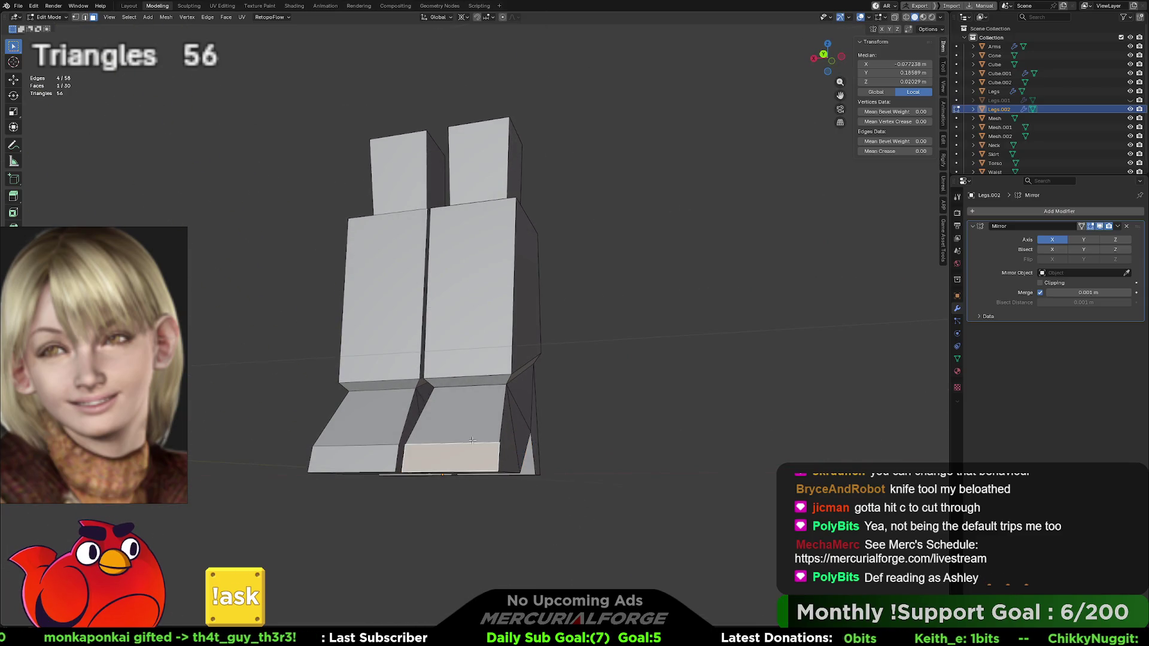
mouse_move(473, 425)
middle_down()
mouse_move(311, 418)
mouse_move(531, 429)
middle_up()
key(Tab)
Step: Reselect the Legs.002 mesh and orbit to view the legs from higher up
click(562, 339)
click(506, 309)
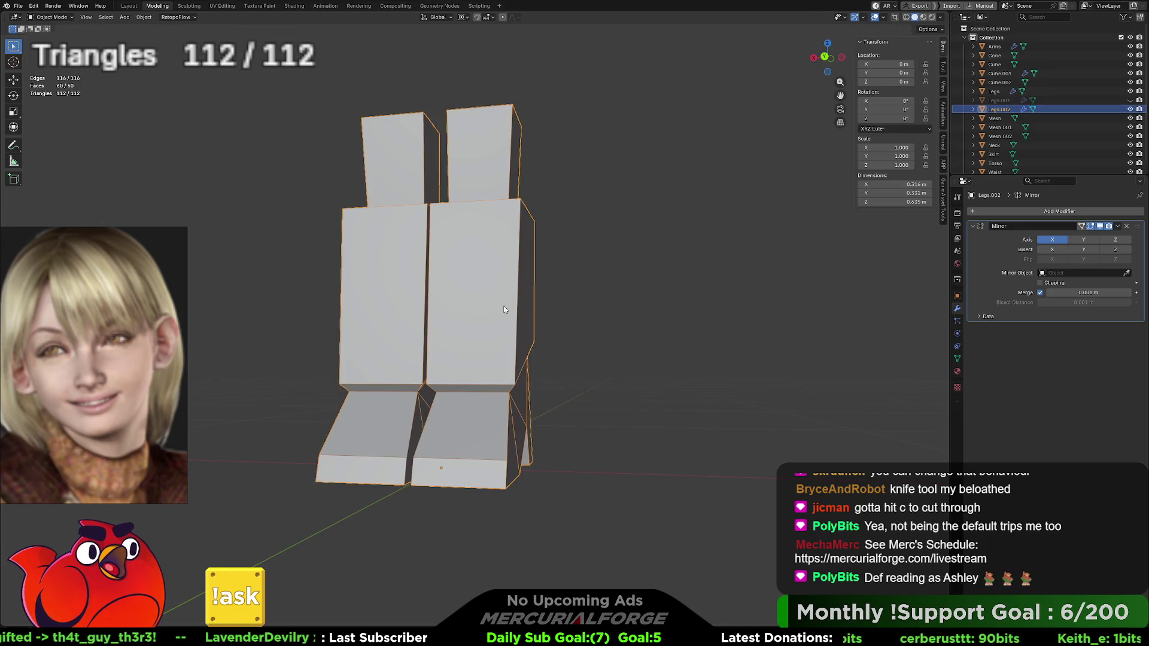
mouse_move(537, 293)
middle_down()
mouse_move(507, 380)
mouse_move(355, 351)
mouse_move(514, 351)
mouse_move(489, 330)
mouse_move(508, 400)
middle_up()
scroll(517, 350, down, 2)
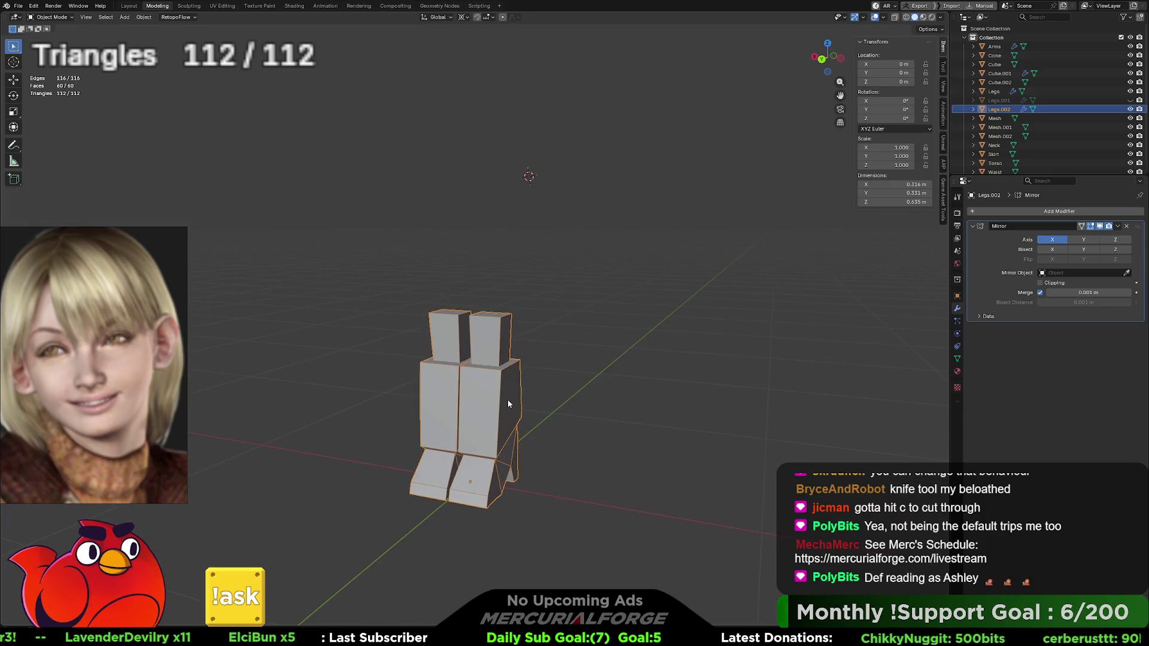
scroll(507, 400, up, 5)
scroll(507, 400, down, 8)
Step: Select the Legs, Skirt, Waist and Torso objects in turn to review each part
click(494, 352)
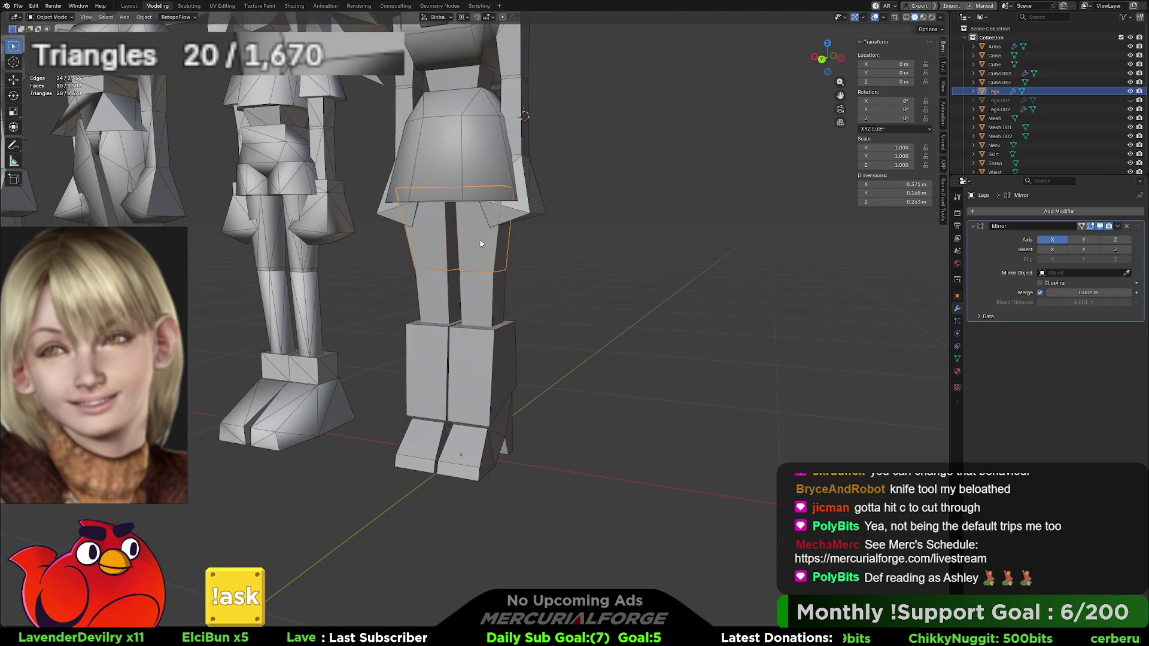
scroll(494, 352, up, 3)
click(494, 301)
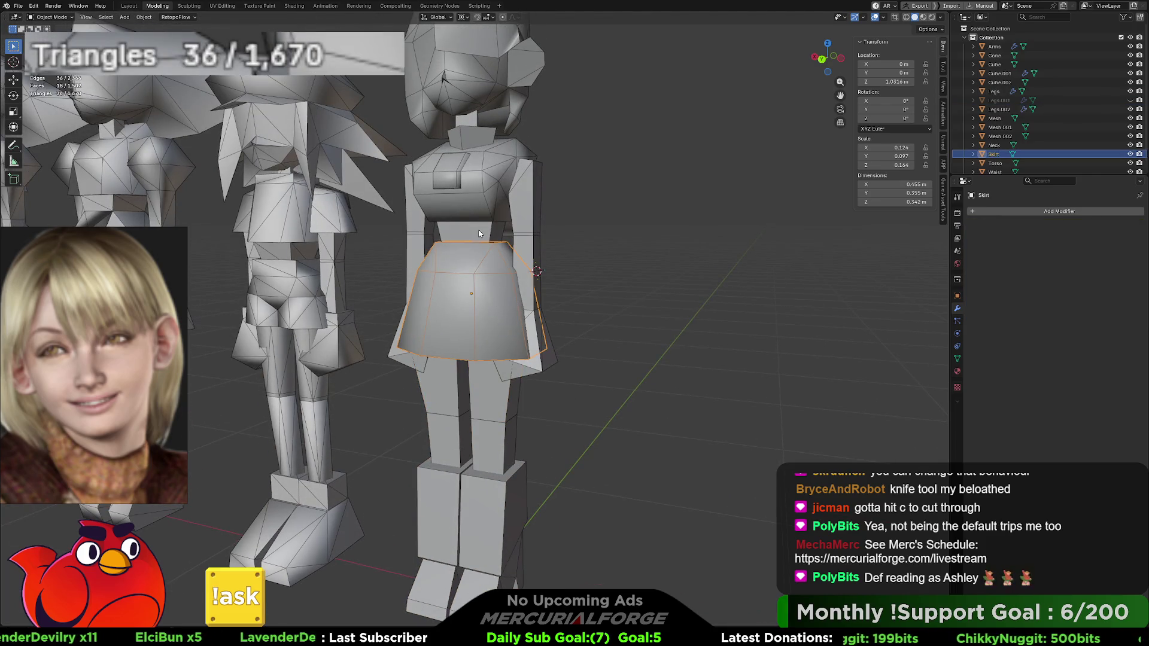
click(479, 224)
click(479, 195)
scroll(479, 195, down, 4)
scroll(483, 226, up, 2)
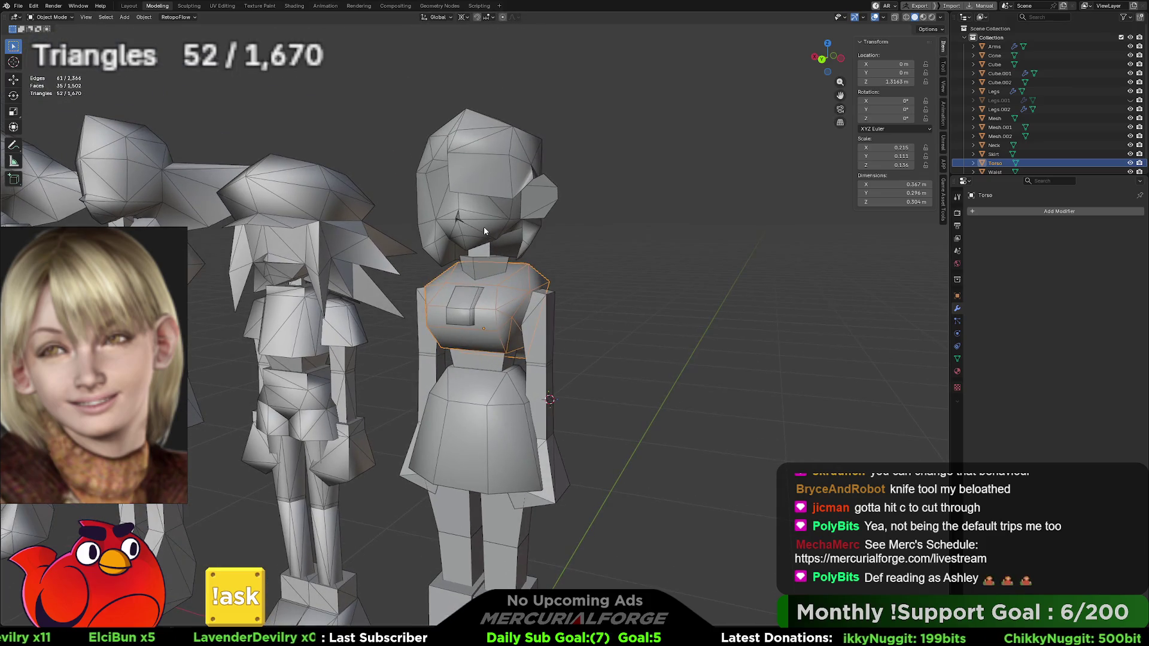
Step: Check the head and torso, zoom out to the full lineup, deselect, and switch to Material Preview shading
click(484, 226)
click(497, 309)
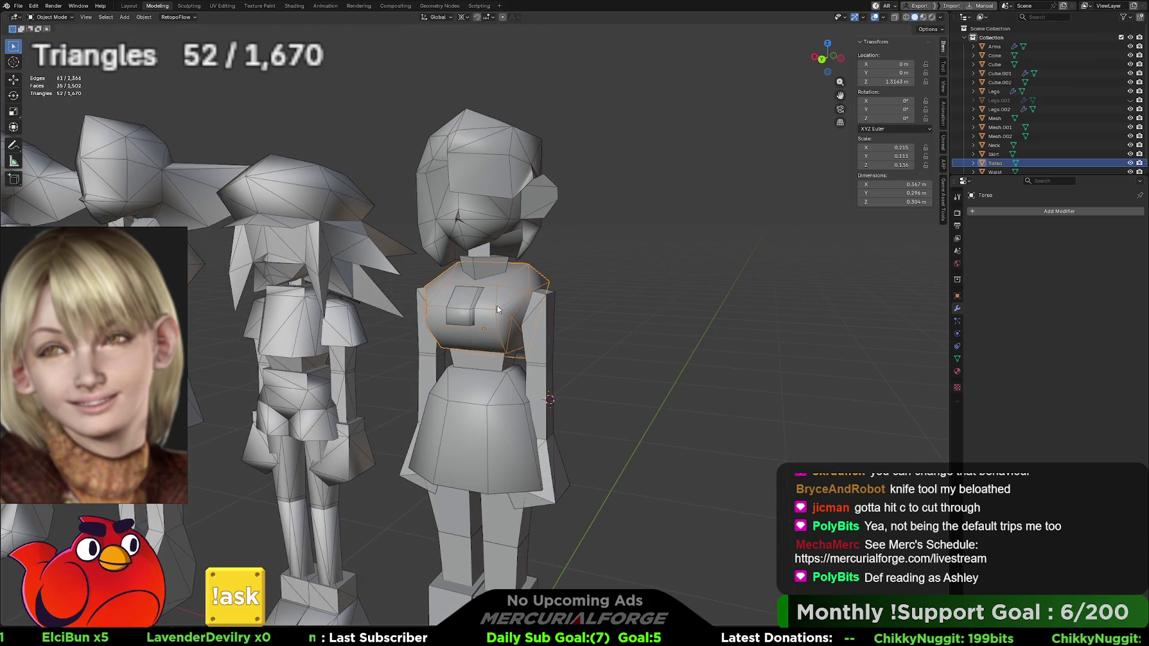
click(493, 210)
mouse_move(493, 210)
middle_down()
mouse_move(486, 257)
mouse_move(506, 249)
middle_up()
scroll(505, 249, down, 3)
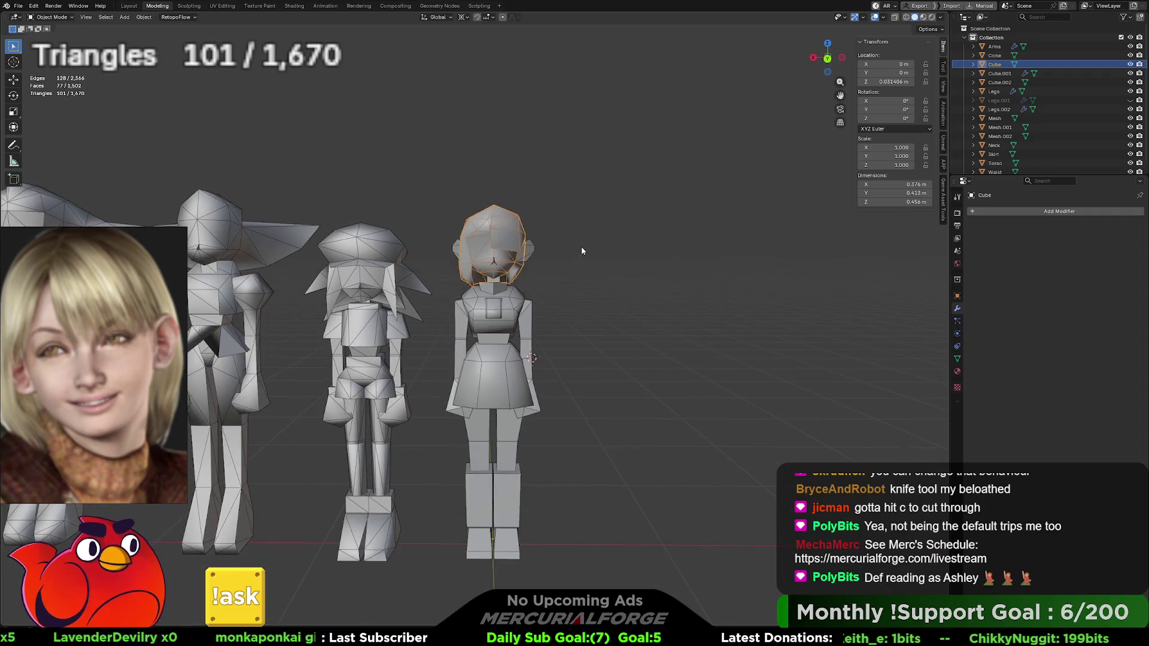
click(594, 320)
click(923, 18)
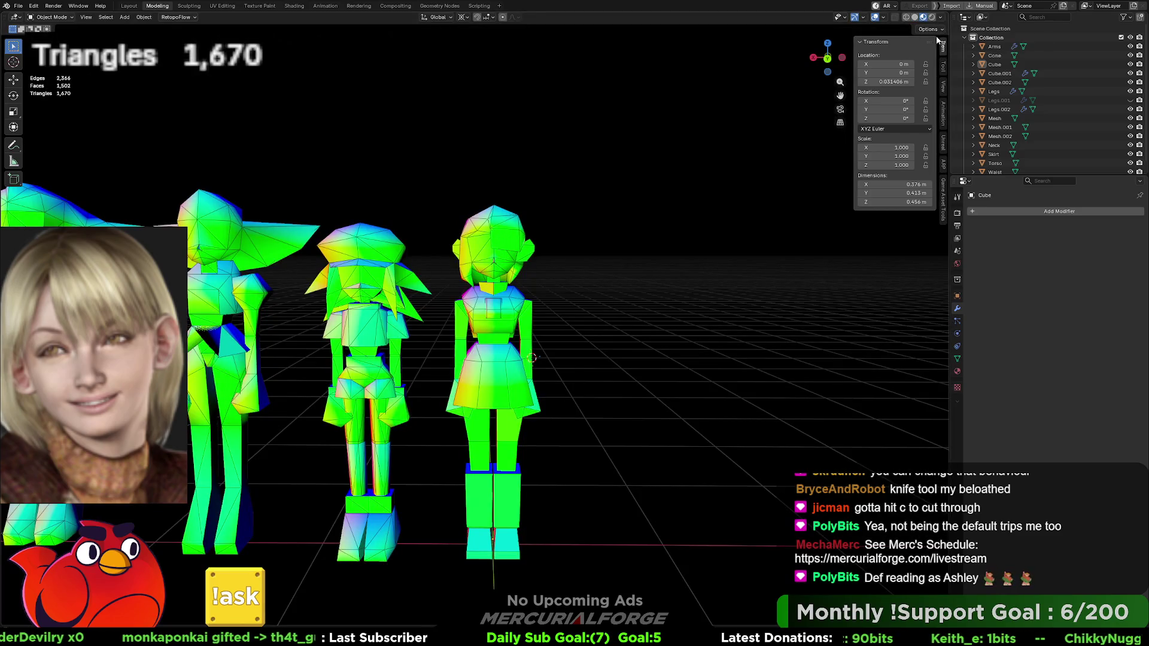
Step: Set the viewport shading render pass to Mist for black silhouettes on white
click(940, 18)
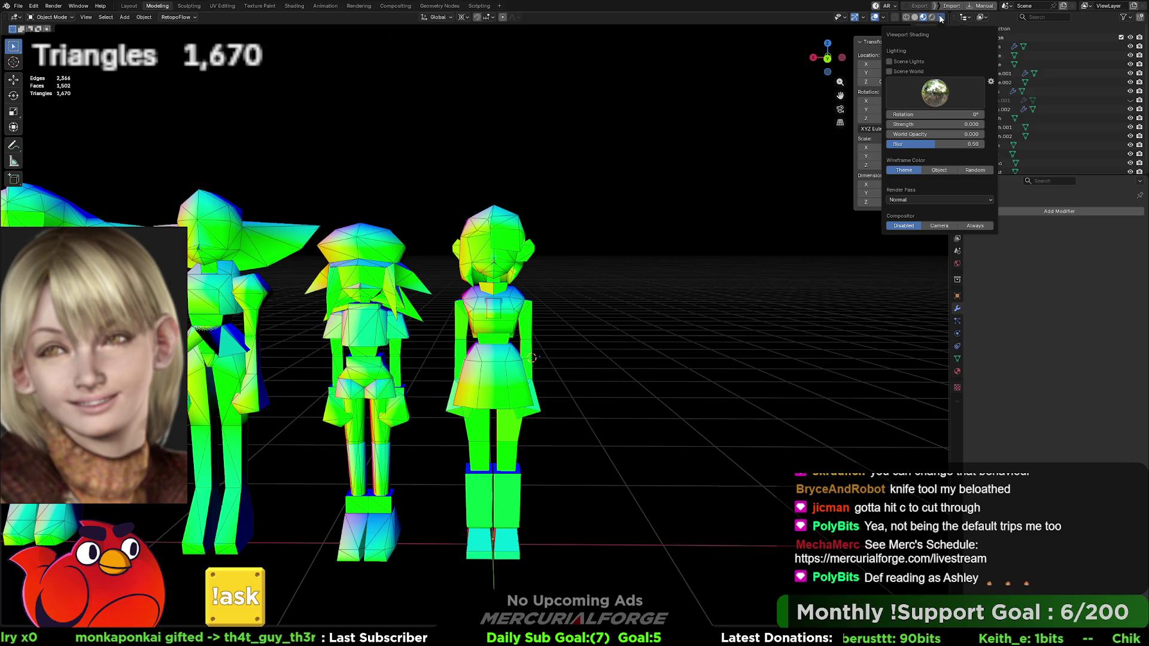
click(936, 200)
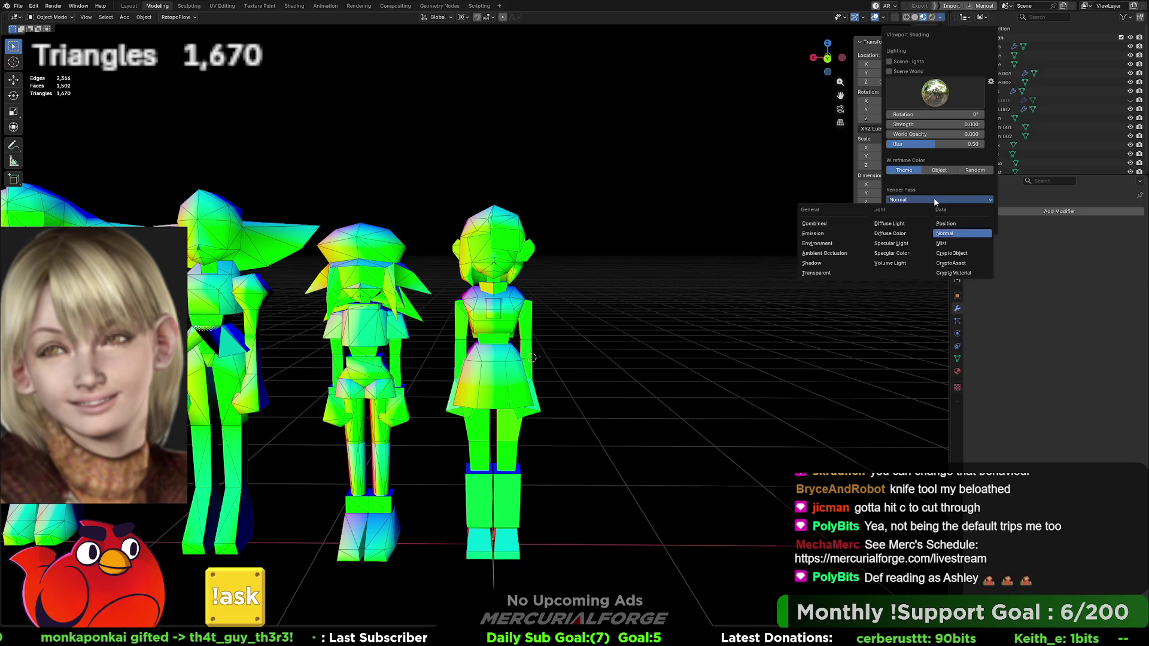
click(949, 244)
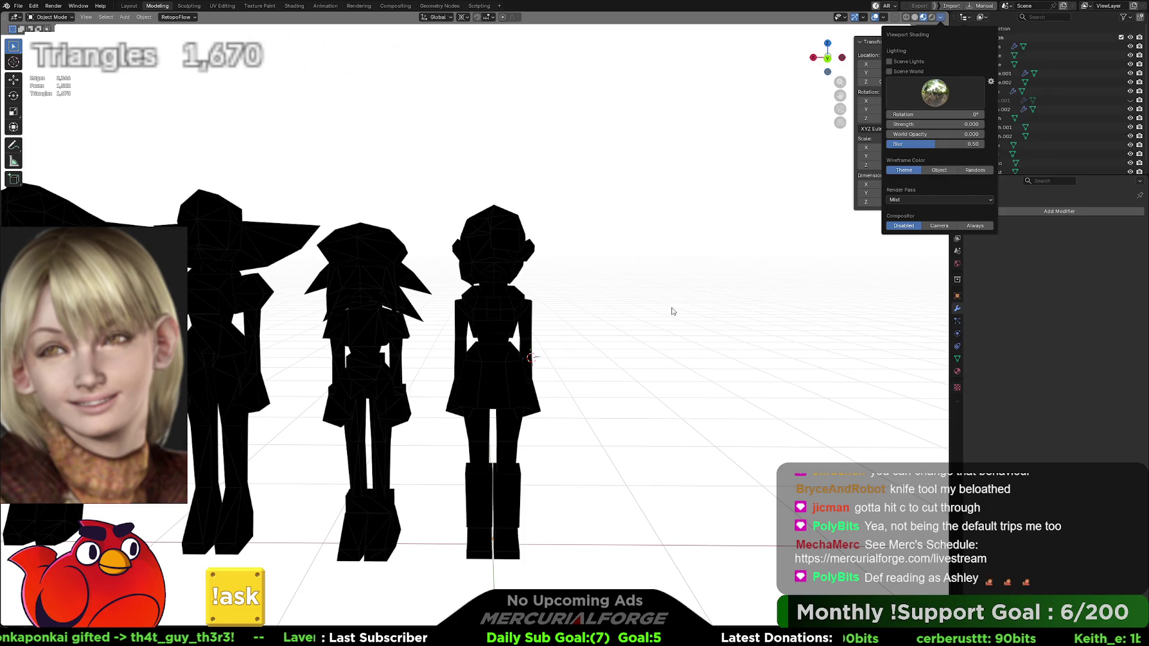
scroll(665, 313, down, 4)
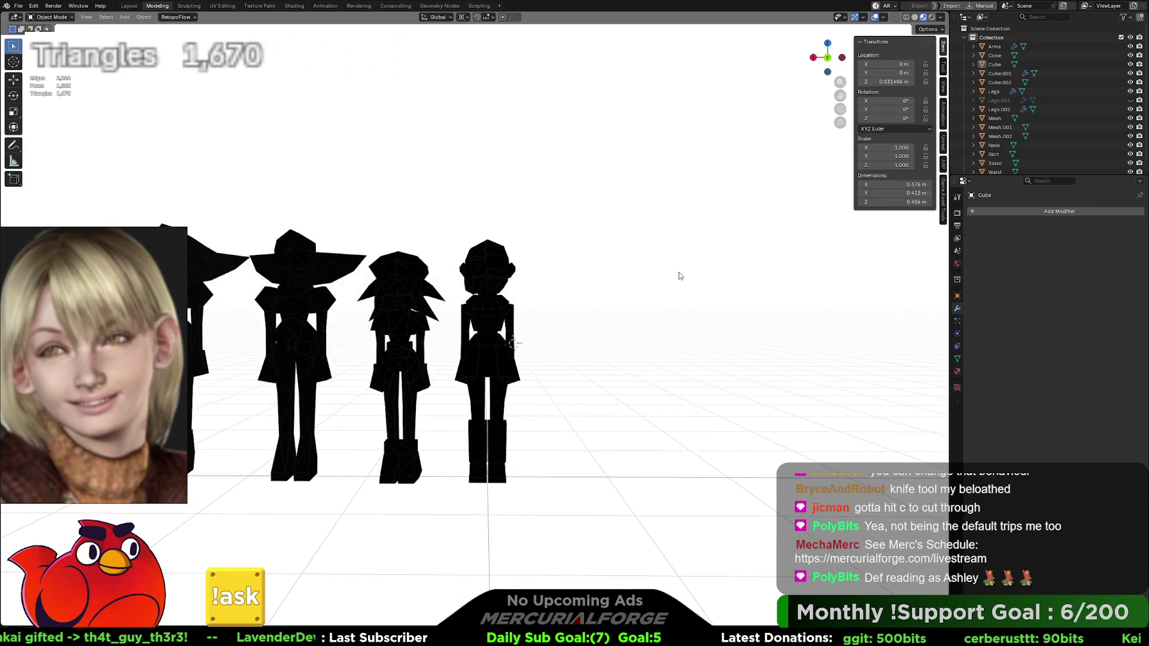
Step: Frame all four silhouettes in an orthographic front view, centred and zoomed in
key(KP_5)
key(ctrl+KP_1)
key(KP_1)
shift+middle_drag(603, 314, 699, 281)
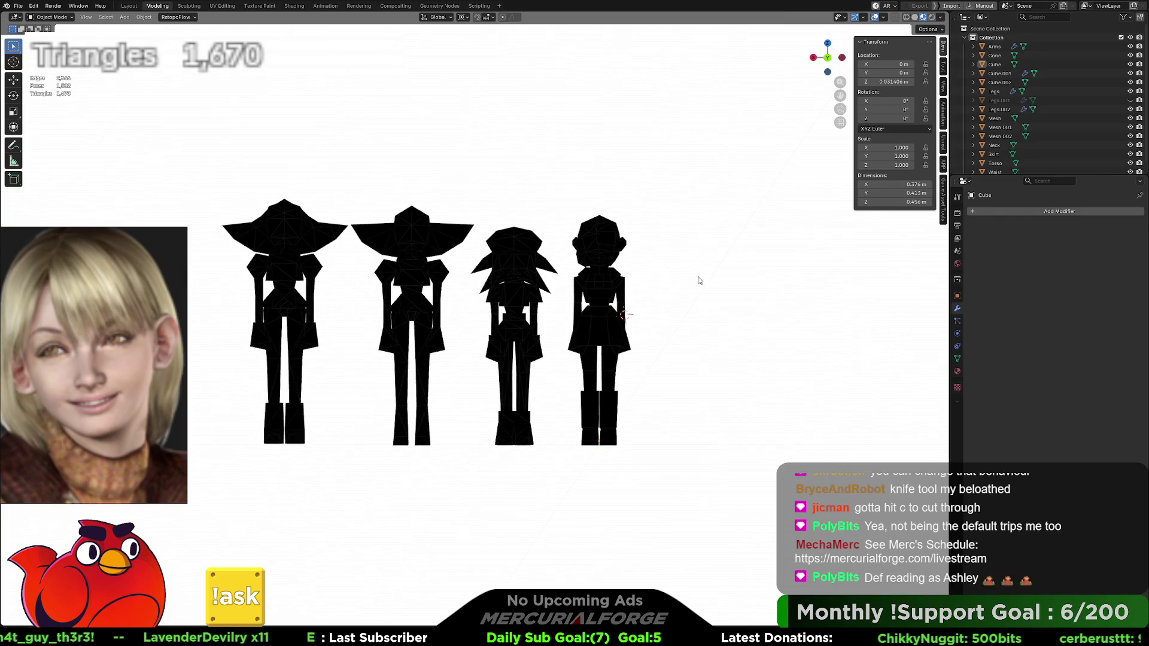
key(ctrl+KP_1)
key(KP_1)
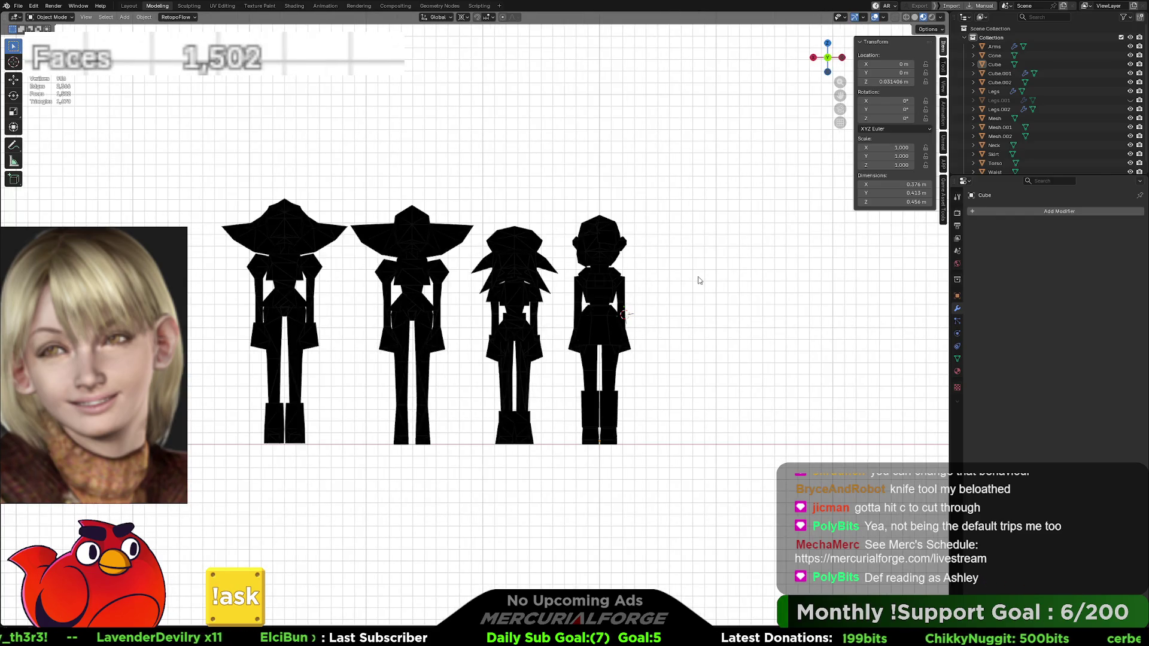
scroll(699, 281, up, 2)
scroll(707, 290, up, 3)
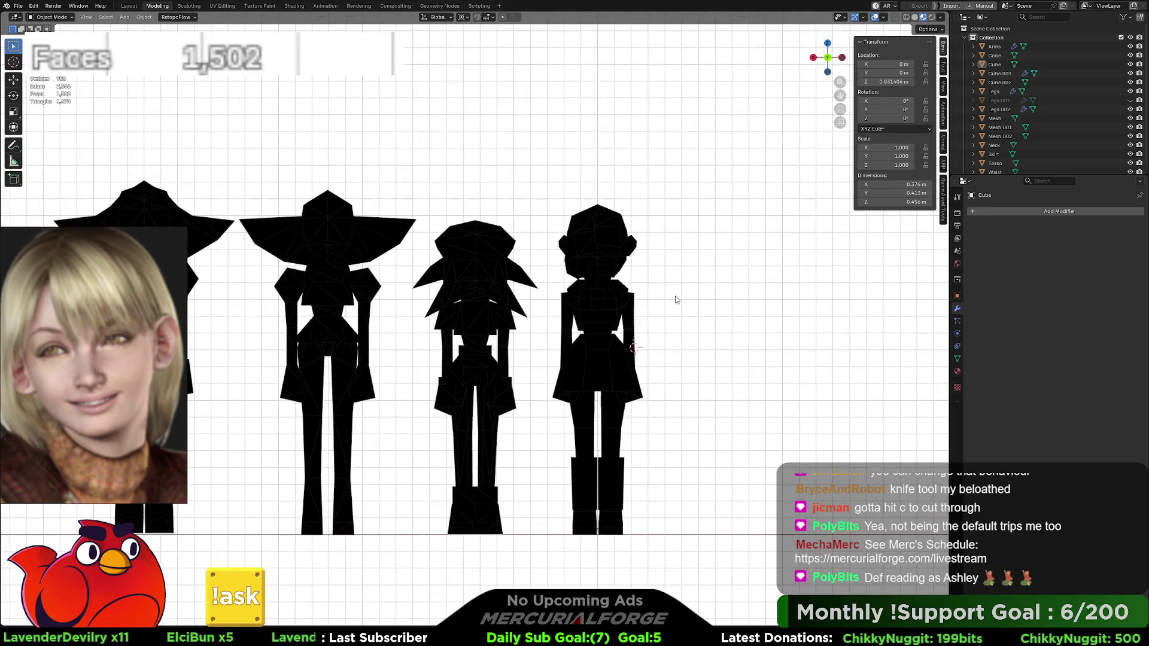
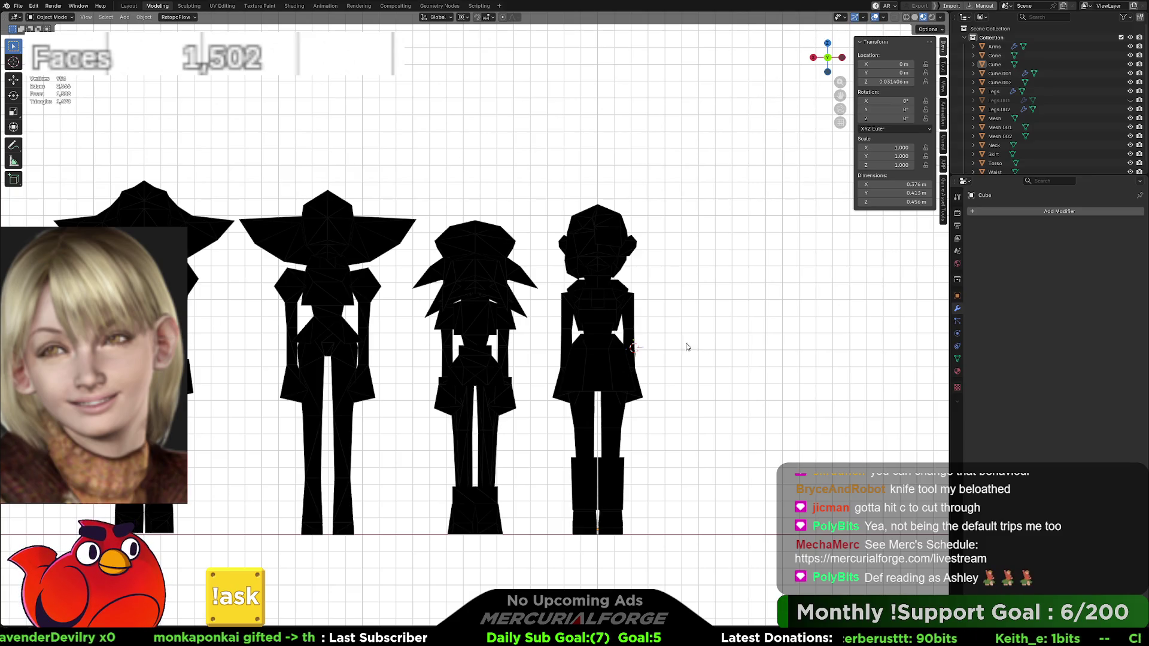
Step: Zoom in on the fourth character, select its Torso piece, and switch to wireframe shading
shift+middle_drag(618, 346, 525, 347)
scroll(525, 346, up, 5)
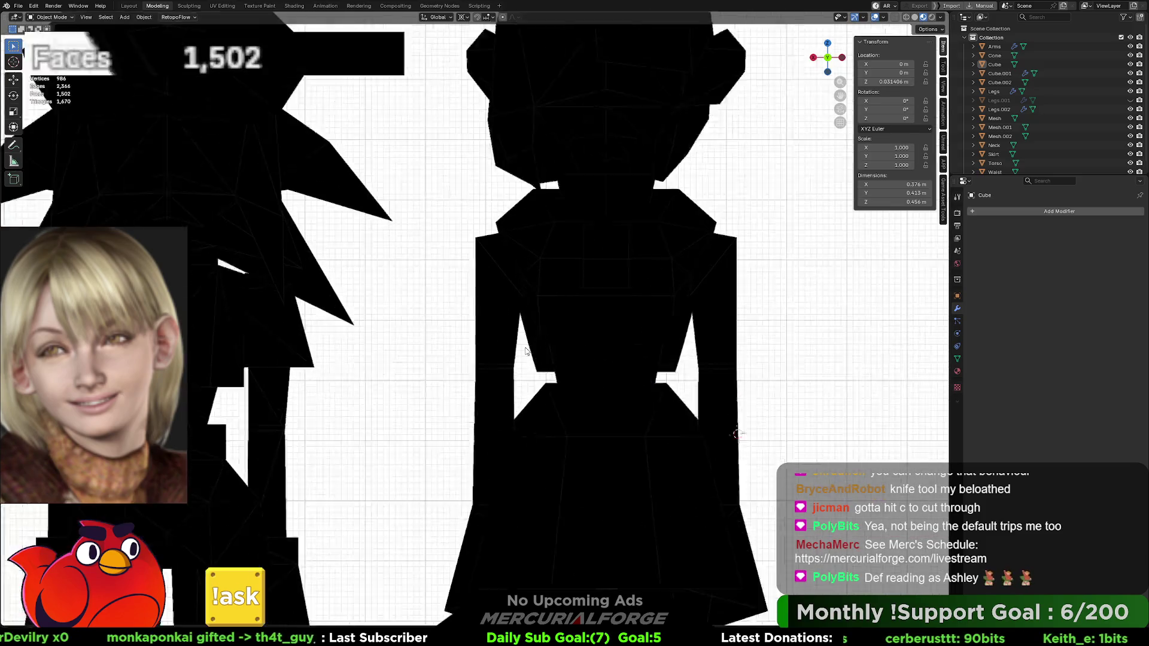
scroll(498, 340, down, 1)
click(592, 323)
scroll(554, 332, down, 3)
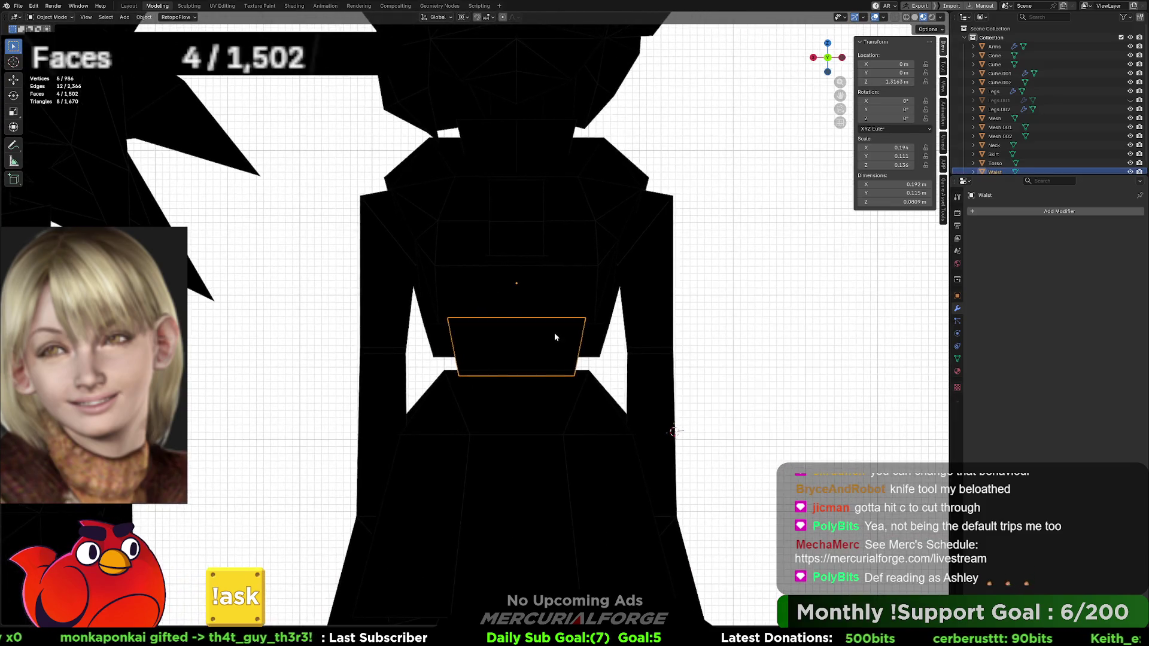
click(554, 334)
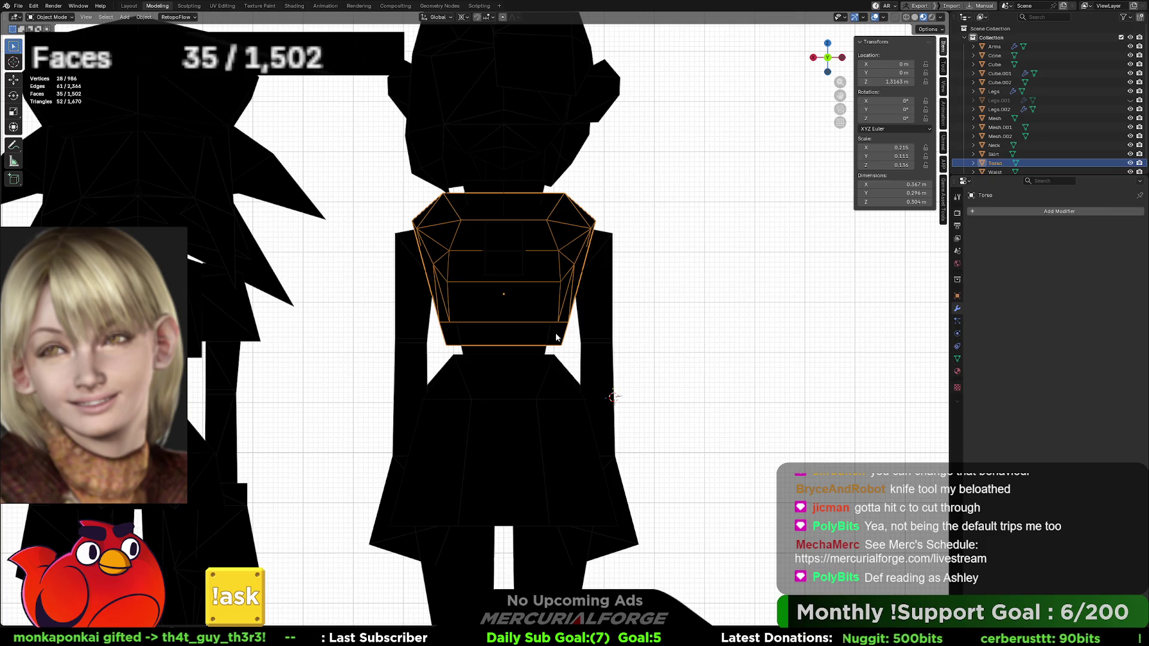
key(shift+z)
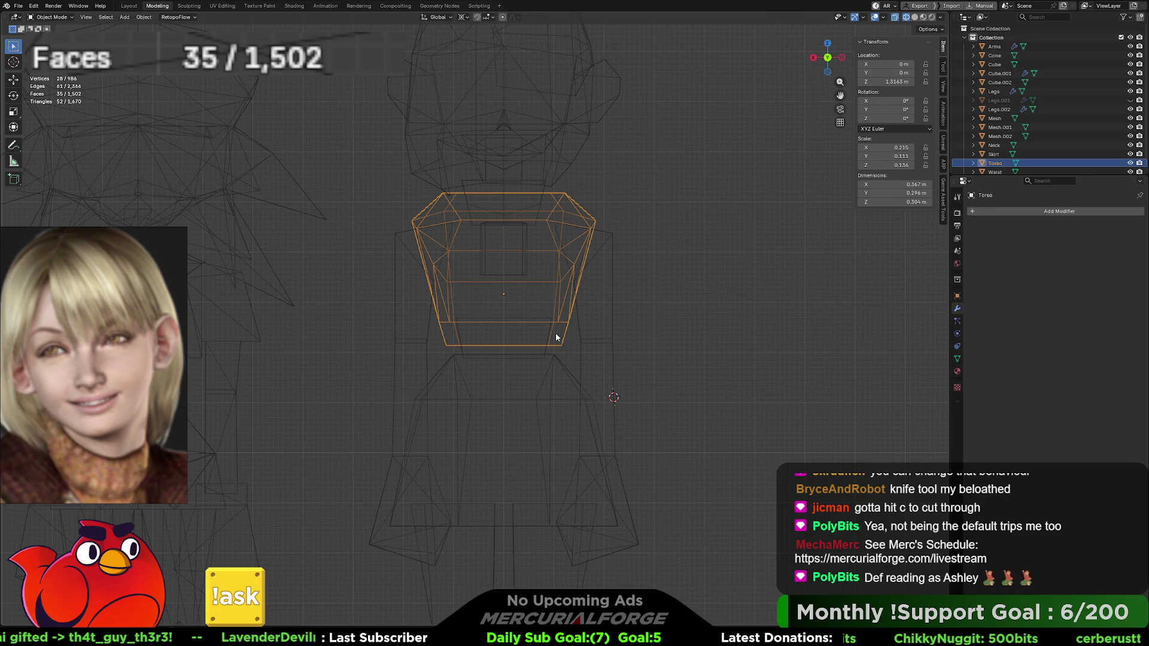
Step: In Edit Mode on the Torso, select the waist-band faces, try a Z move, then cancel and deselect
key(Tab)
drag(578, 332, 425, 352)
mouse_move(665, 314)
mouse_down()
mouse_move(502, 349)
mouse_move(420, 350)
mouse_up()
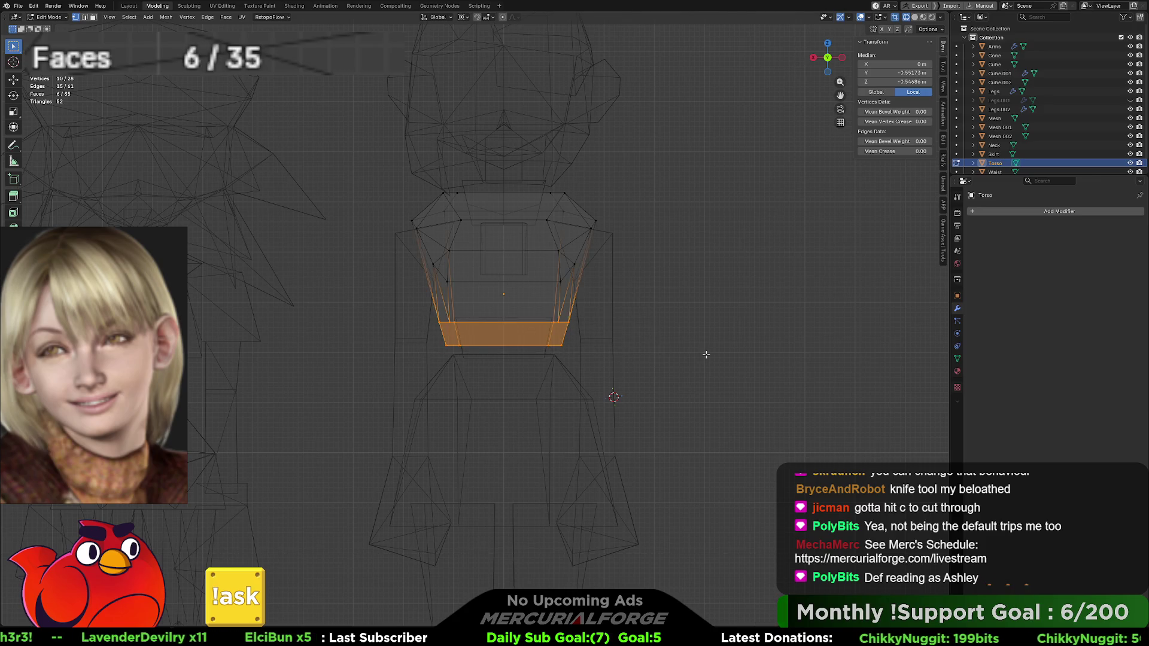
key(g)
key(z)
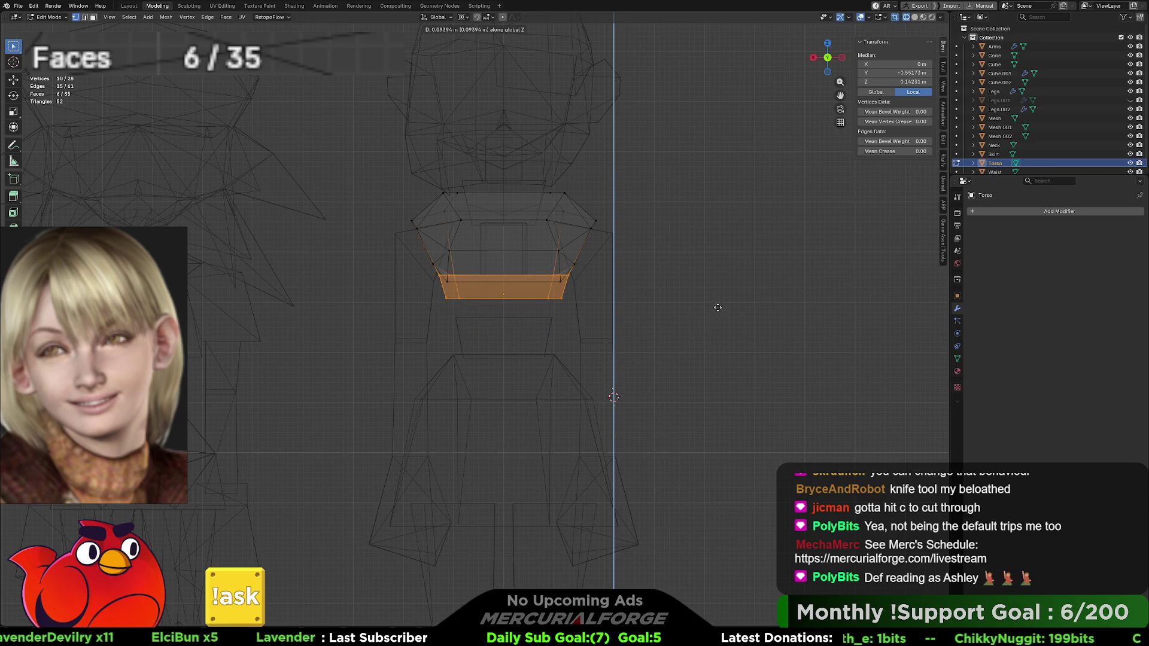
right_click(717, 331)
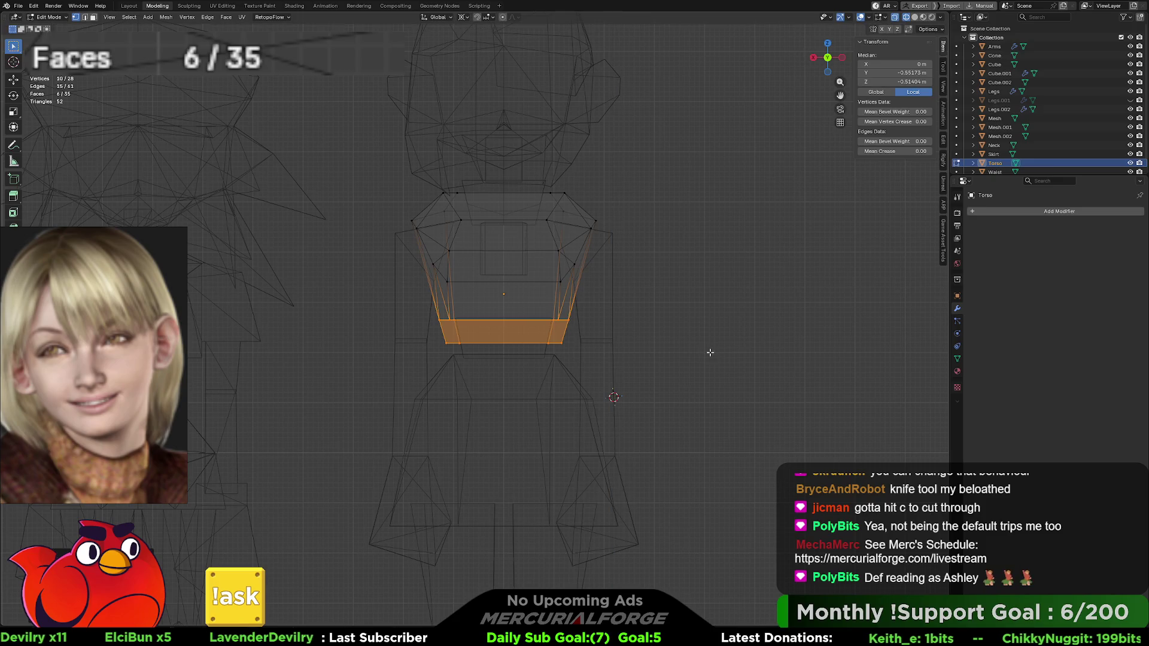
key(alt+a)
key(ctrl+z)
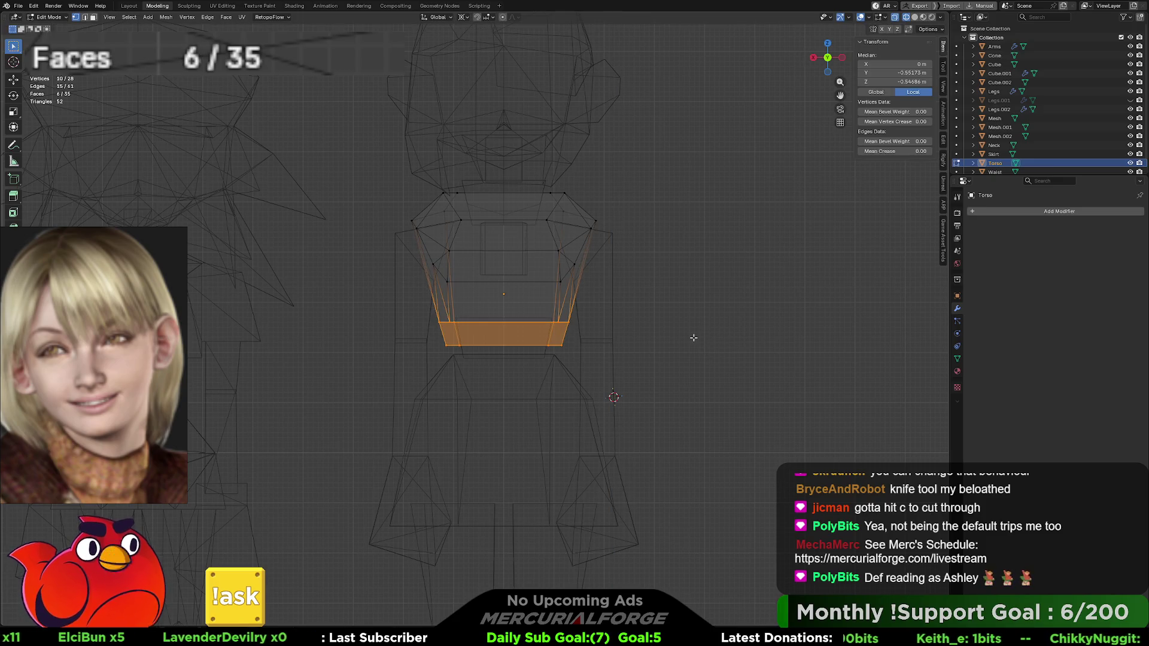
key(alt+a)
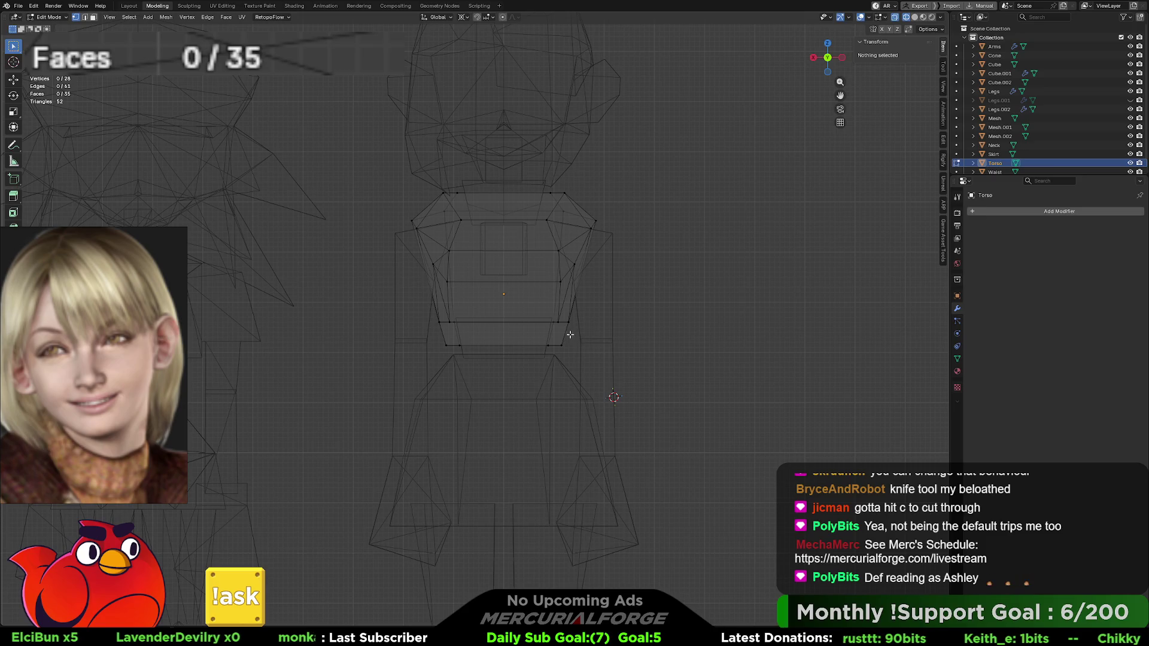
Step: Re-frame the torso in front view and return to Object Mode
mouse_move(562, 335)
shift+middle_down()
mouse_move(748, 329)
mouse_move(790, 311)
mouse_move(816, 325)
mouse_move(624, 291)
shift+middle_up()
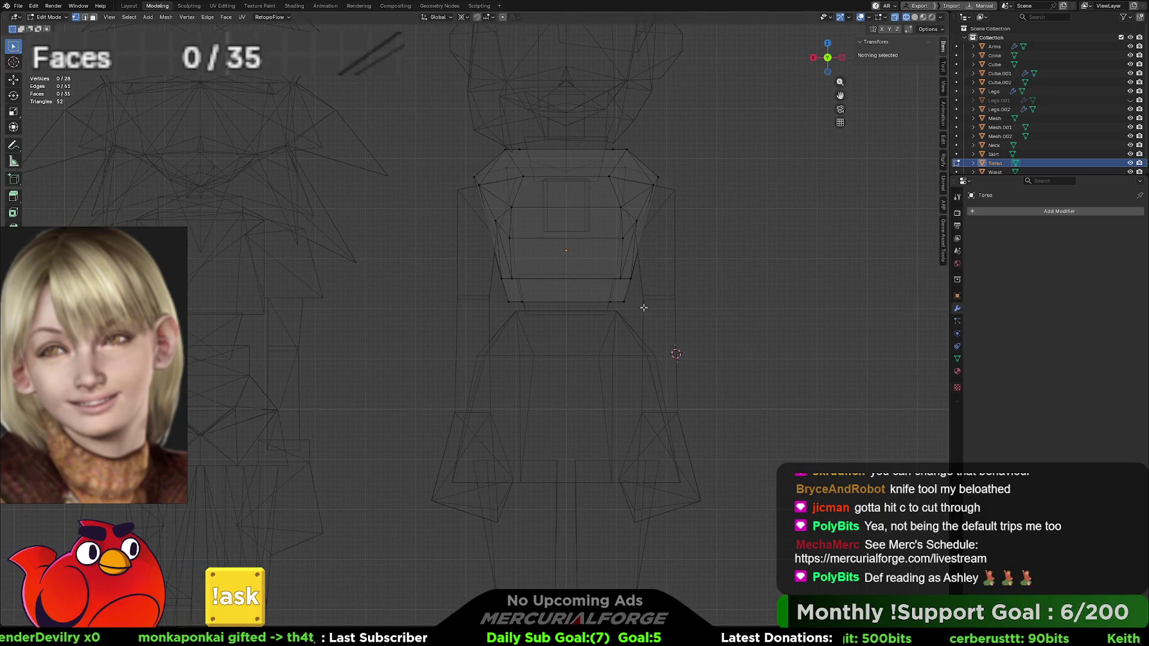
key(ctrl+KP_1)
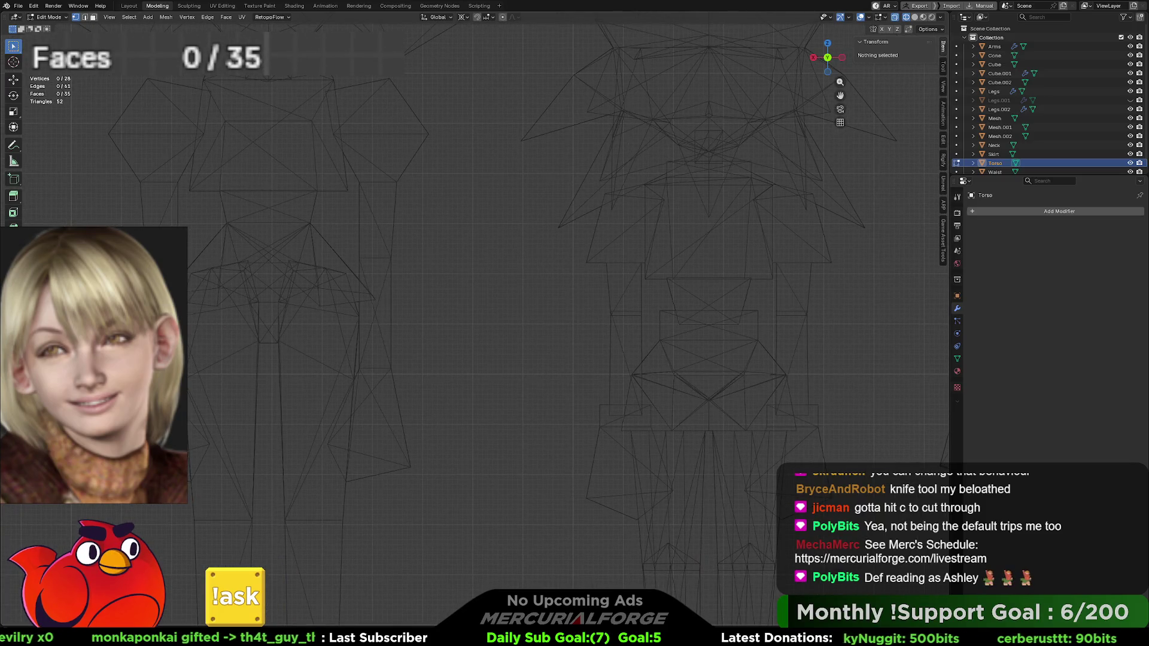
key(KP_1)
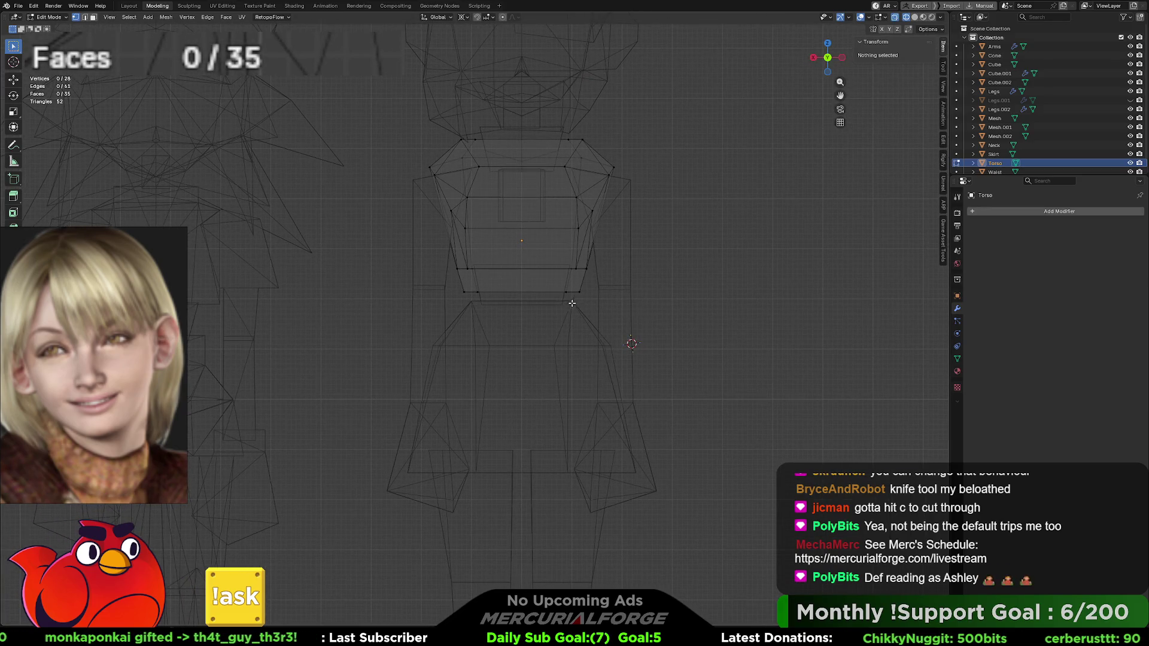
shift+middle_drag(580, 299, 564, 305)
drag(571, 305, 443, 312)
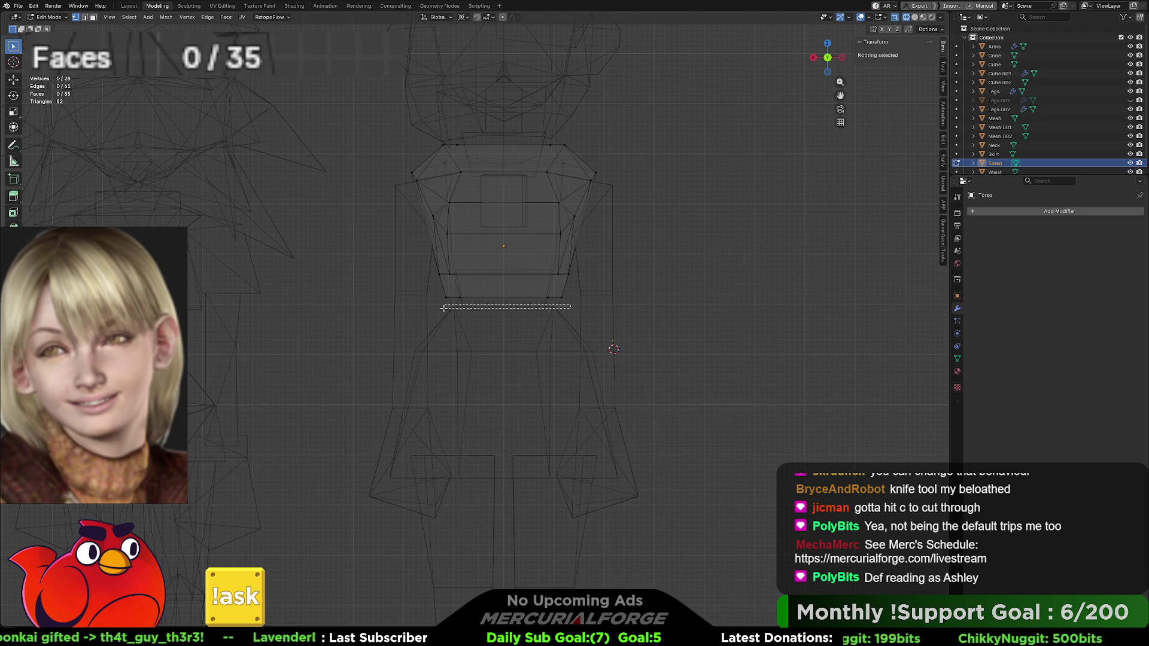
key(Tab)
Step: On the Skirt, try scaling its top face along Z, cancel, and check the Pivot Point options
click(561, 325)
key(Tab)
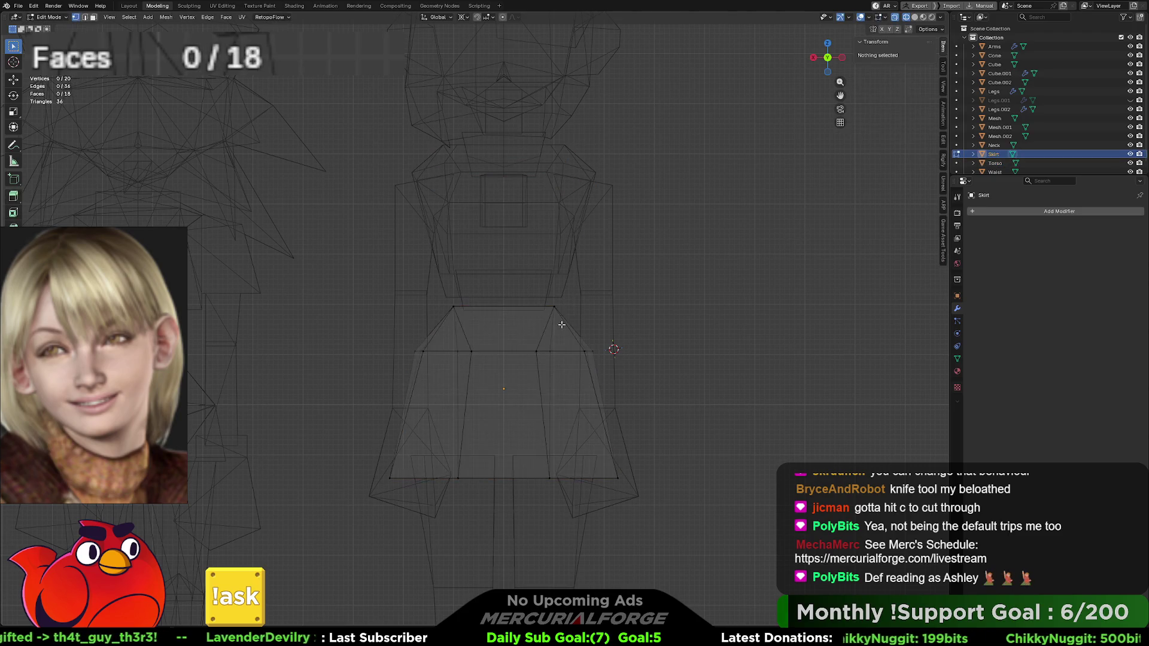
drag(512, 303, 431, 316)
key(s)
key(z)
key(Escape)
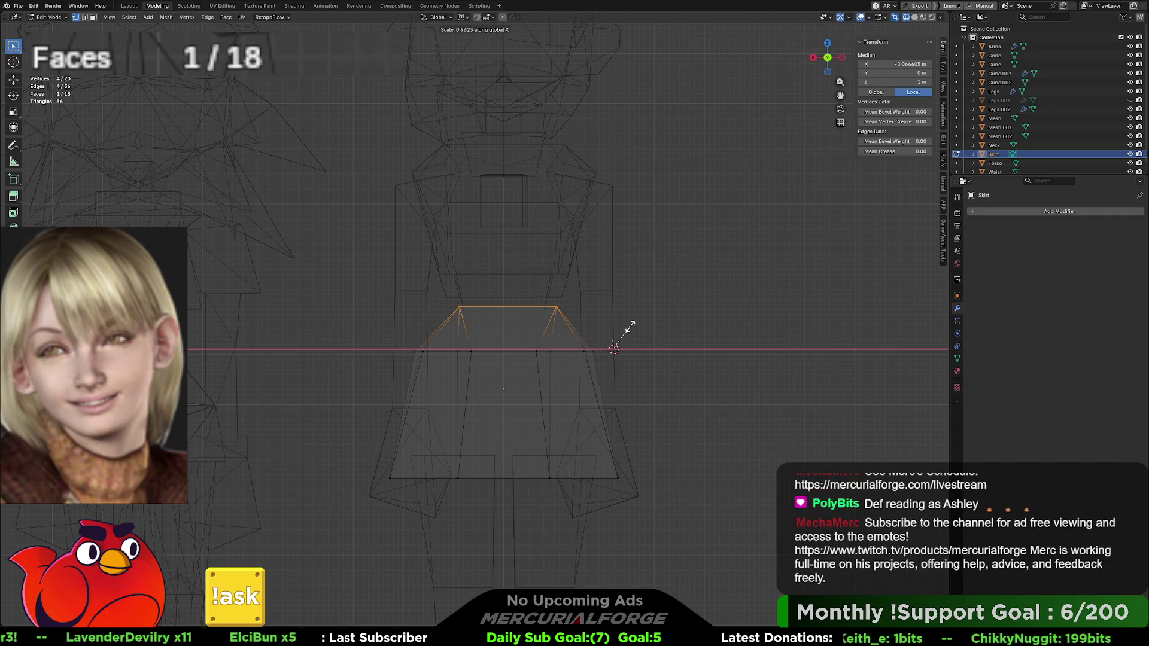
click(461, 17)
click(482, 49)
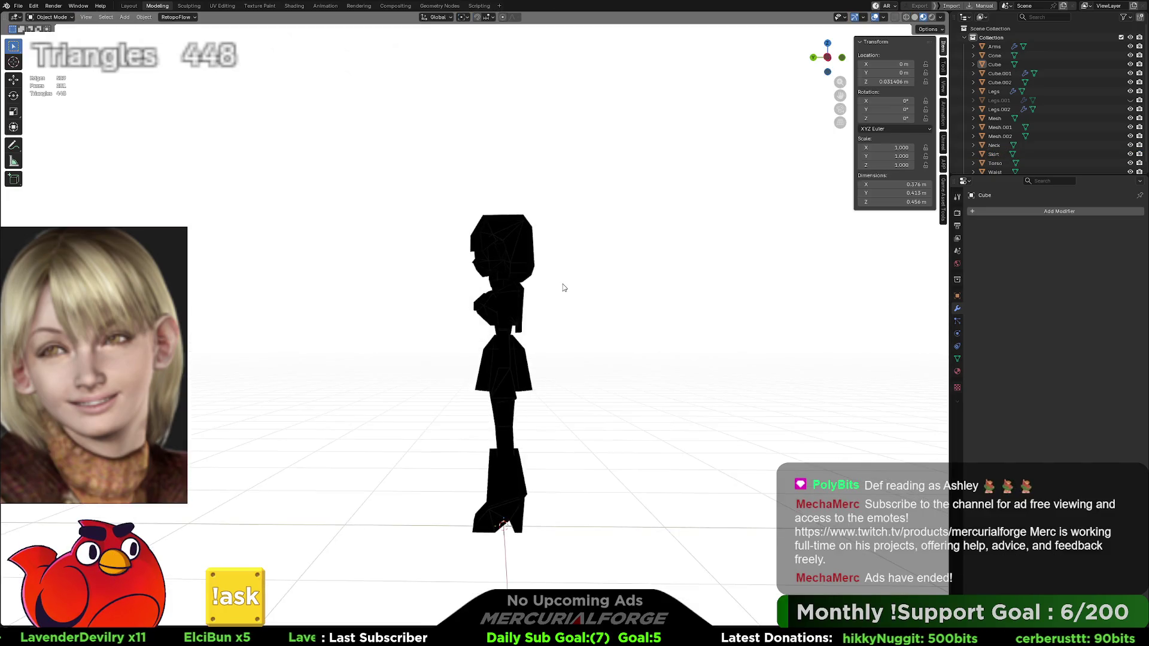
Step: Exit local view on the rightmost character so all figures show again
mouse_move(563, 289)
middle_down()
mouse_move(609, 289)
mouse_move(554, 290)
mouse_move(565, 293)
mouse_move(559, 278)
middle_up()
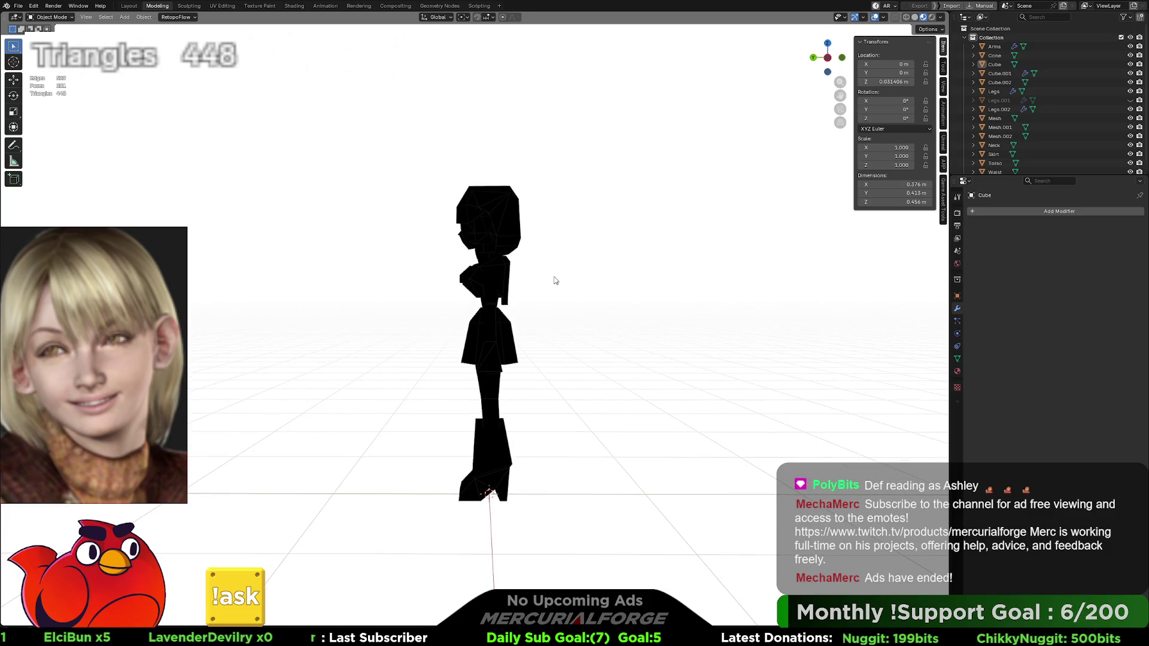
drag(577, 211, 347, 513)
key(KP_Divide)
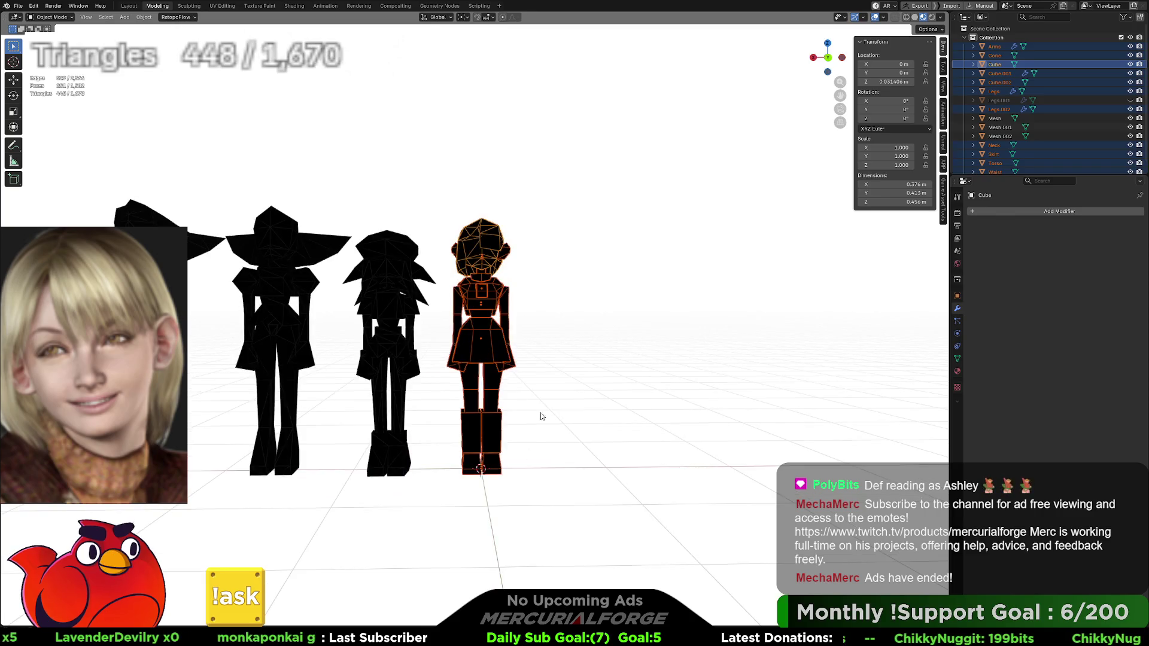
key(alt+a)
Step: Isolate the spiky-haired middle character in local view and orbit to its side profile
mouse_move(445, 234)
mouse_down()
mouse_move(361, 501)
mouse_move(366, 529)
mouse_up()
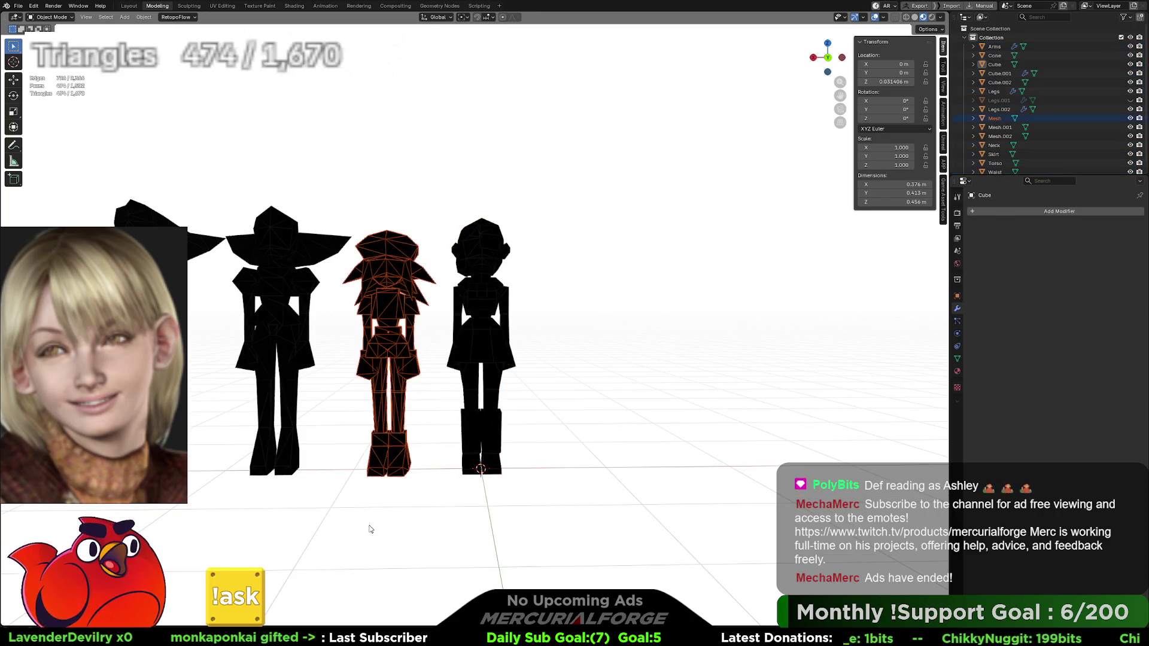
key(KP_Divide)
middle_drag(639, 383, 536, 385)
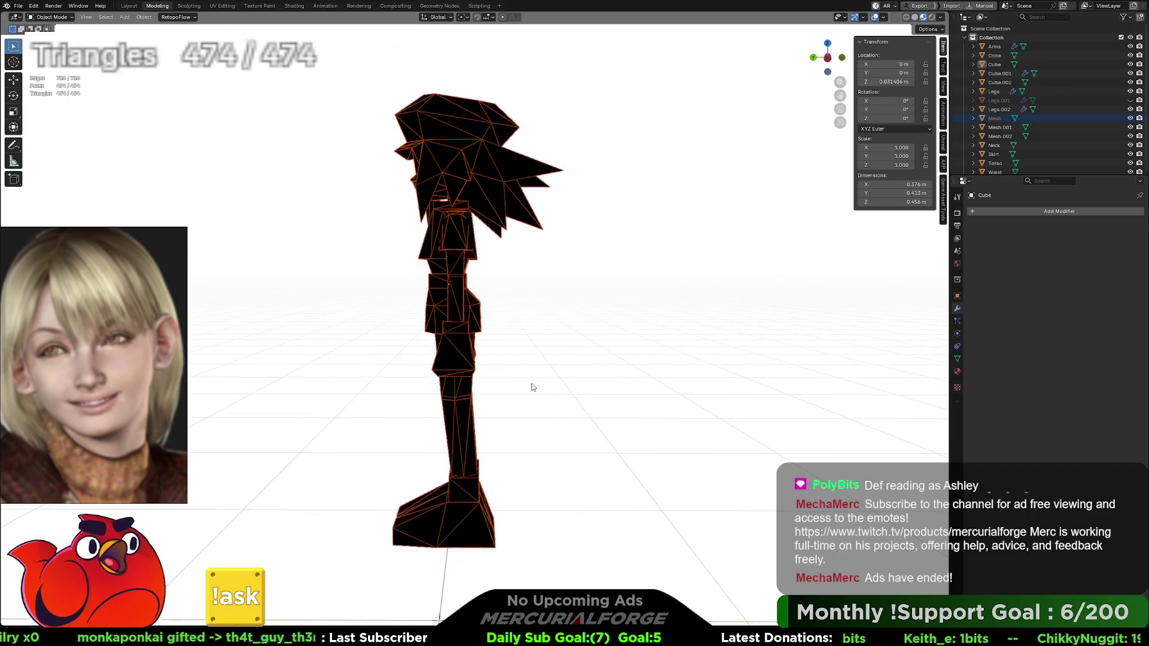
key(alt+a)
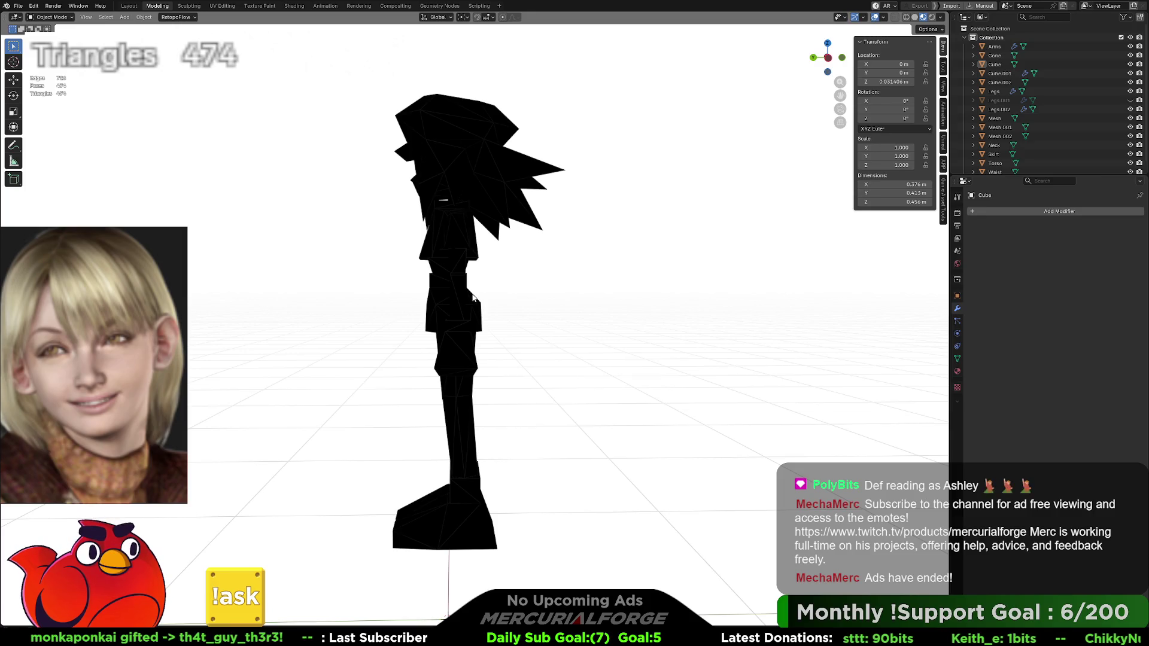
mouse_move(473, 295)
middle_down()
mouse_move(495, 317)
mouse_move(513, 325)
mouse_move(505, 313)
mouse_move(515, 315)
middle_up()
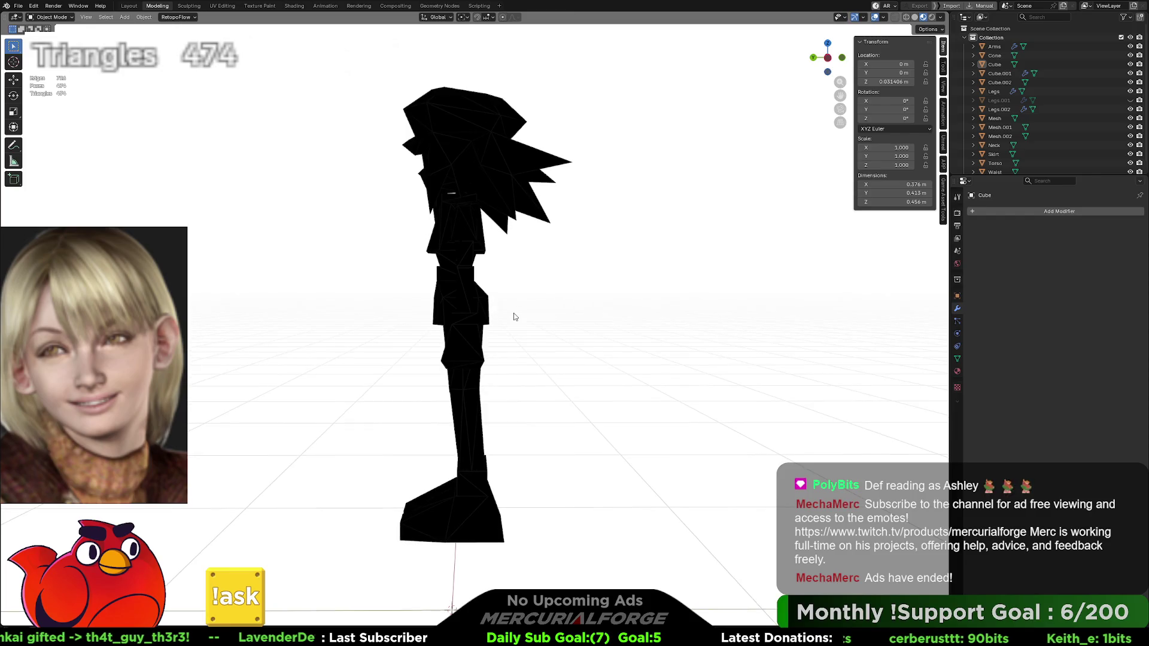
scroll(516, 316, down, 3)
scroll(516, 316, down, 2)
Step: Move the middle character sideways, then isolate it with the rightmost character in side view
drag(510, 234, 395, 520)
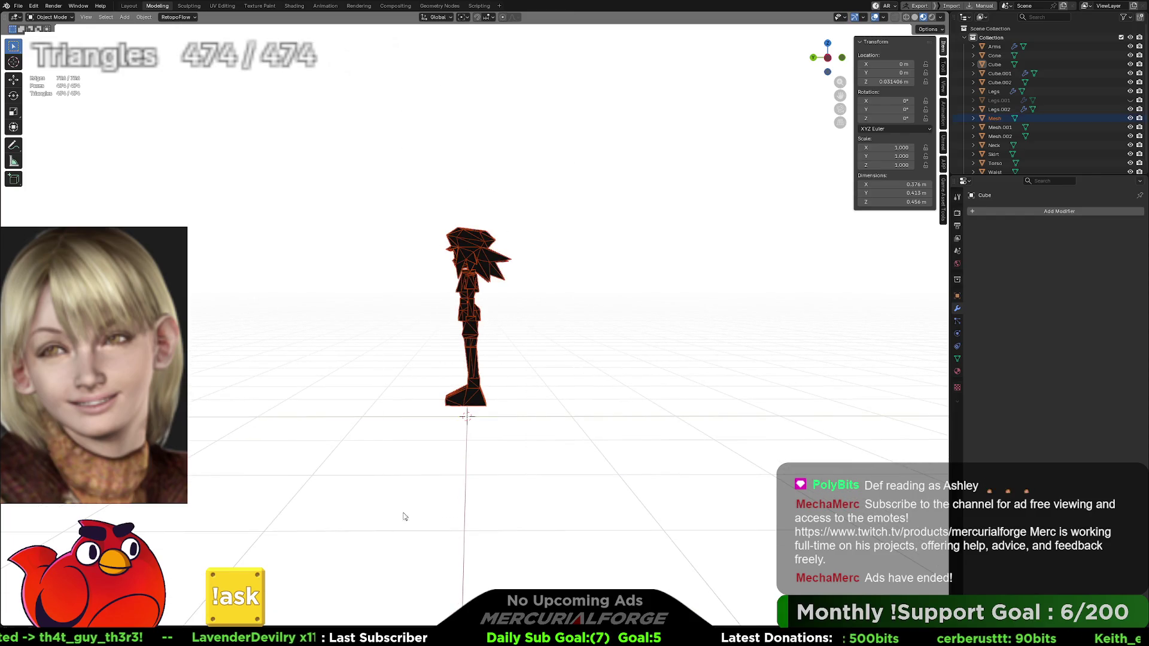
key(g)
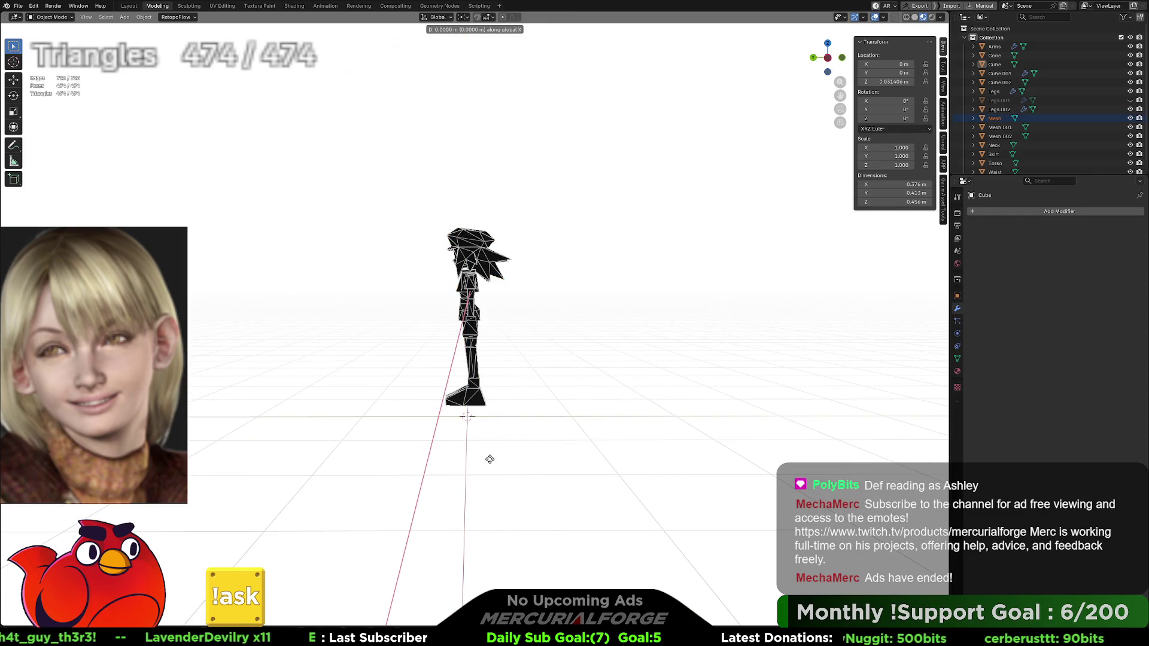
click(435, 460)
key(KP_Divide)
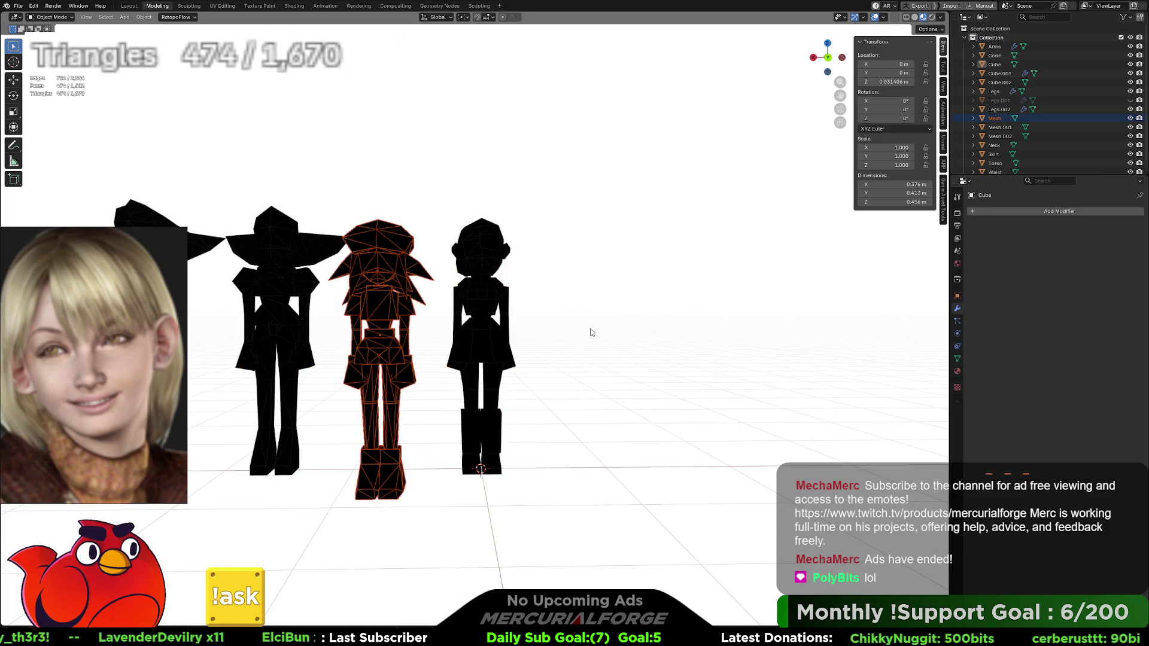
click(595, 192)
drag(598, 130, 391, 563)
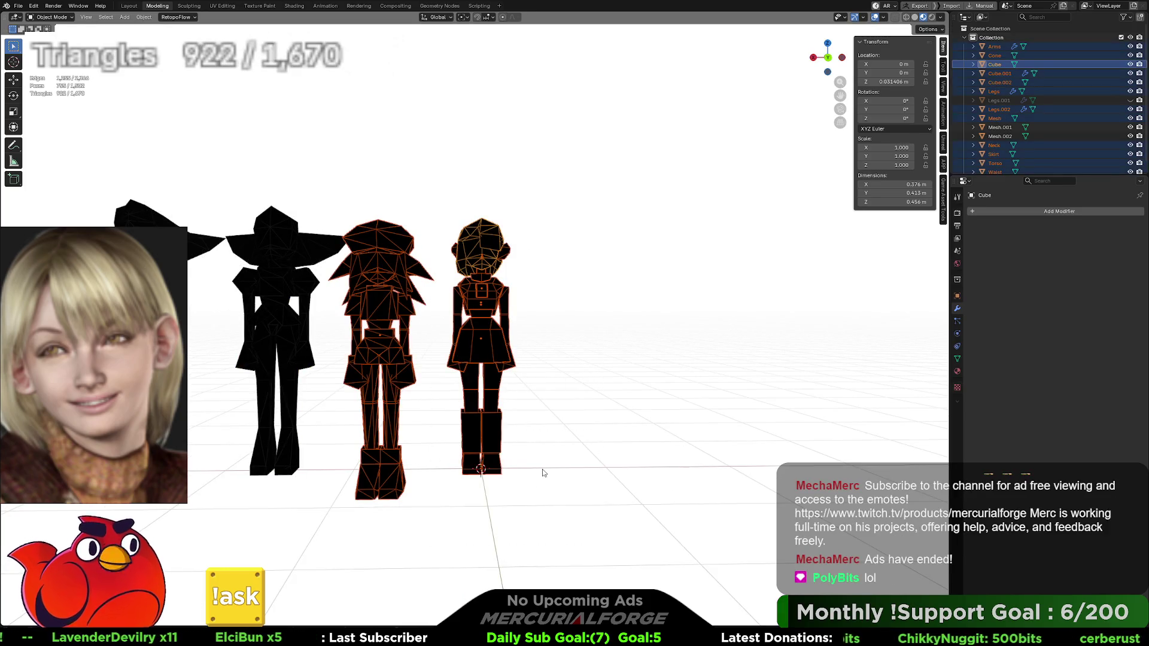
key(KP_Divide)
middle_drag(729, 381, 629, 384)
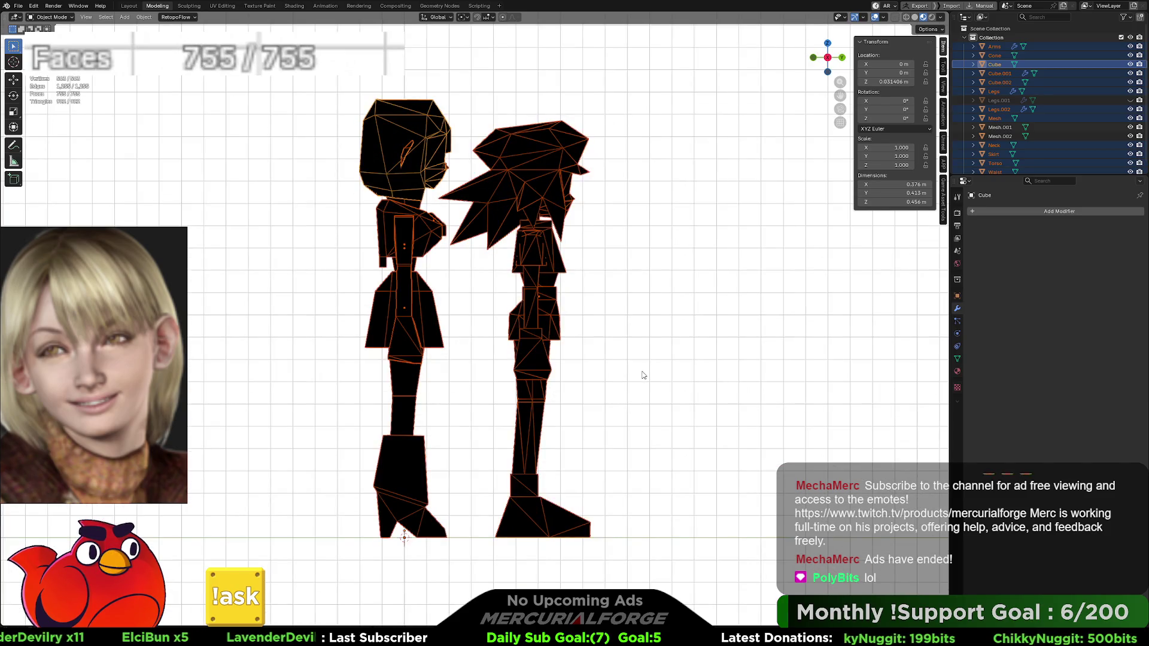
Step: Flip to the opposite side view, switch to wireframe, and select the bob-haired character's skirt
key(ctrl+KP_3)
key(alt+a)
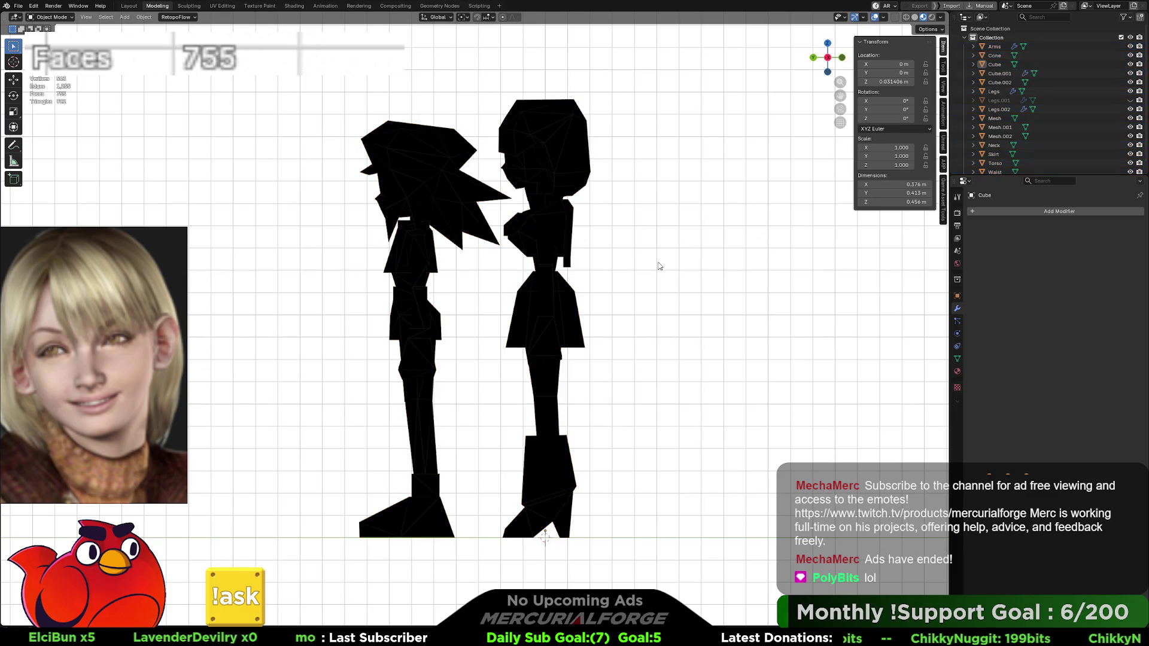
scroll(611, 285, up, 3)
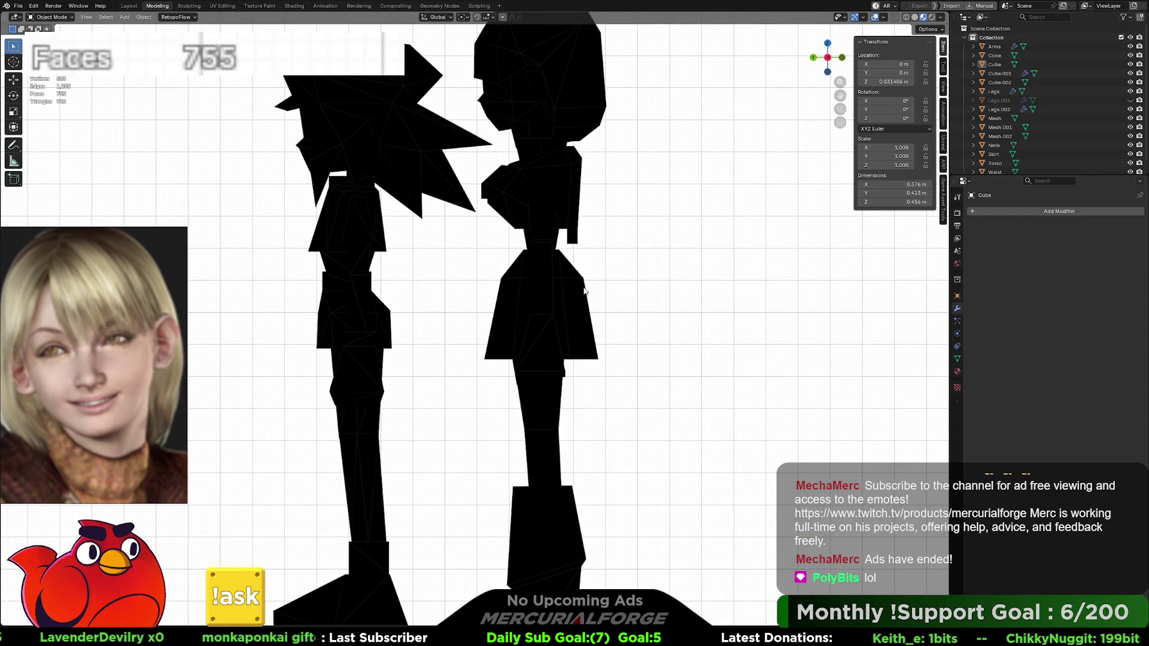
click(539, 278)
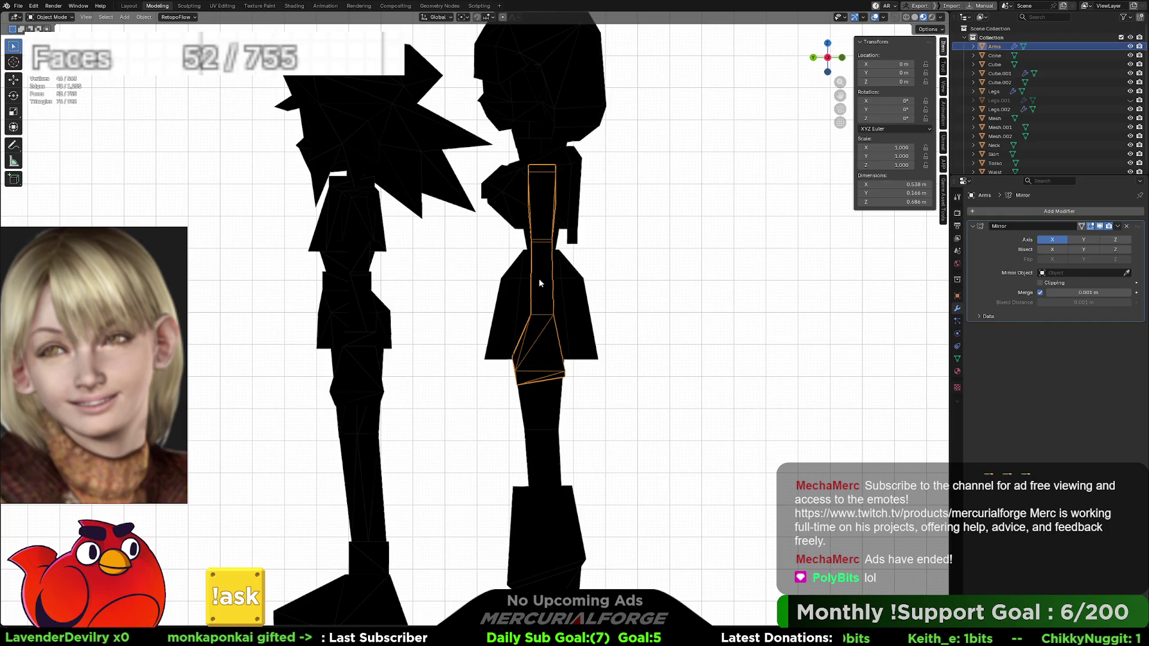
click(571, 281)
shift+middle_drag(577, 282, 559, 289)
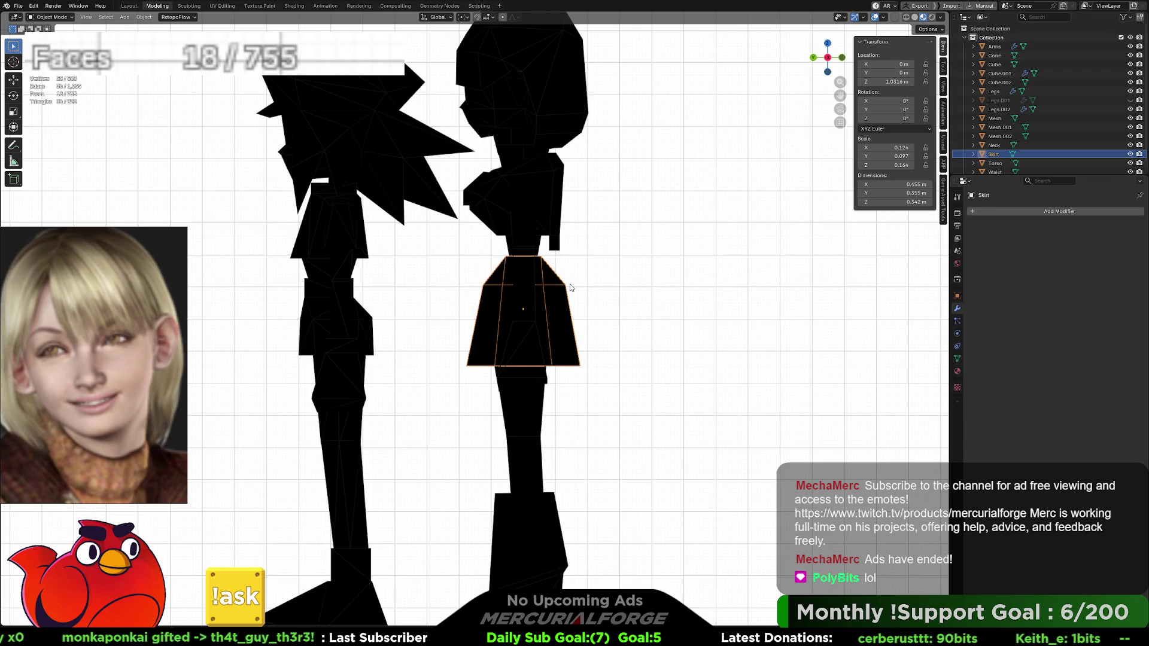
key(shift+z)
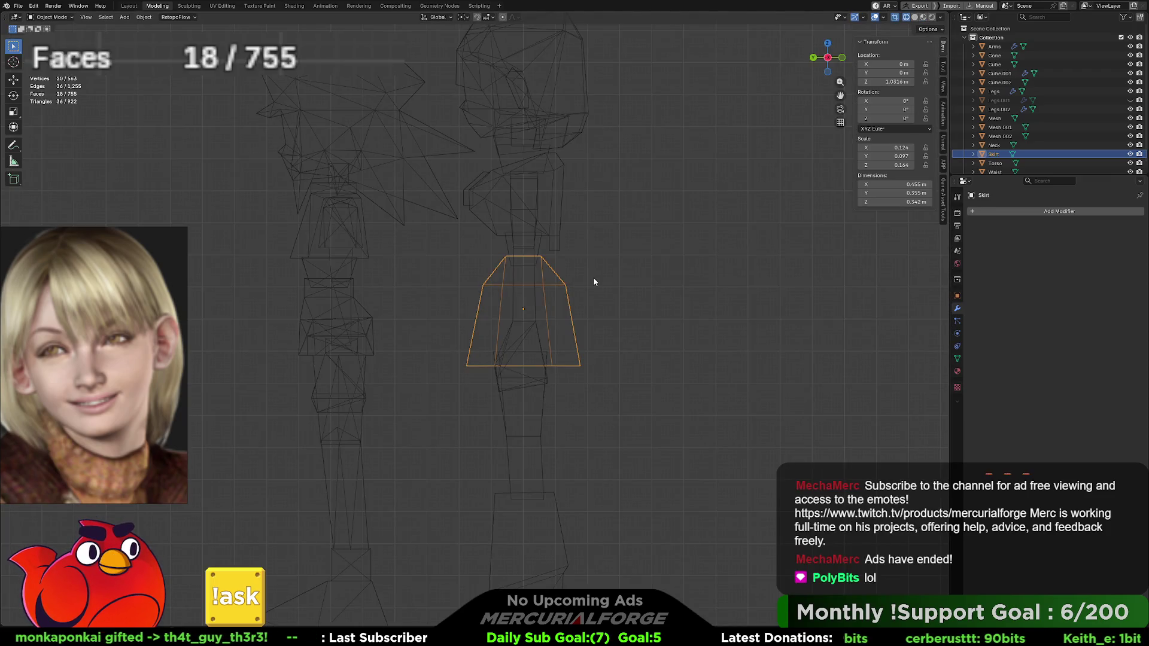
mouse_move(604, 354)
mouse_down()
mouse_move(562, 386)
mouse_move(577, 379)
mouse_up()
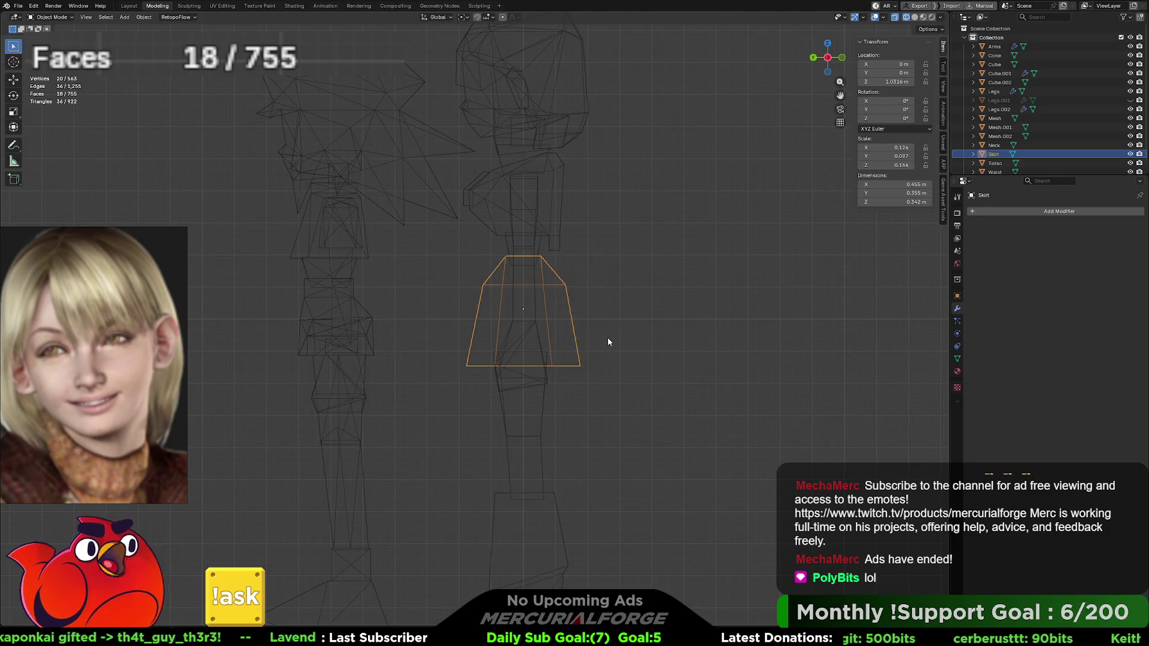
Step: In Edit Mode, push the skirt's left and right side faces outward along Y
key(Tab)
drag(639, 261, 557, 411)
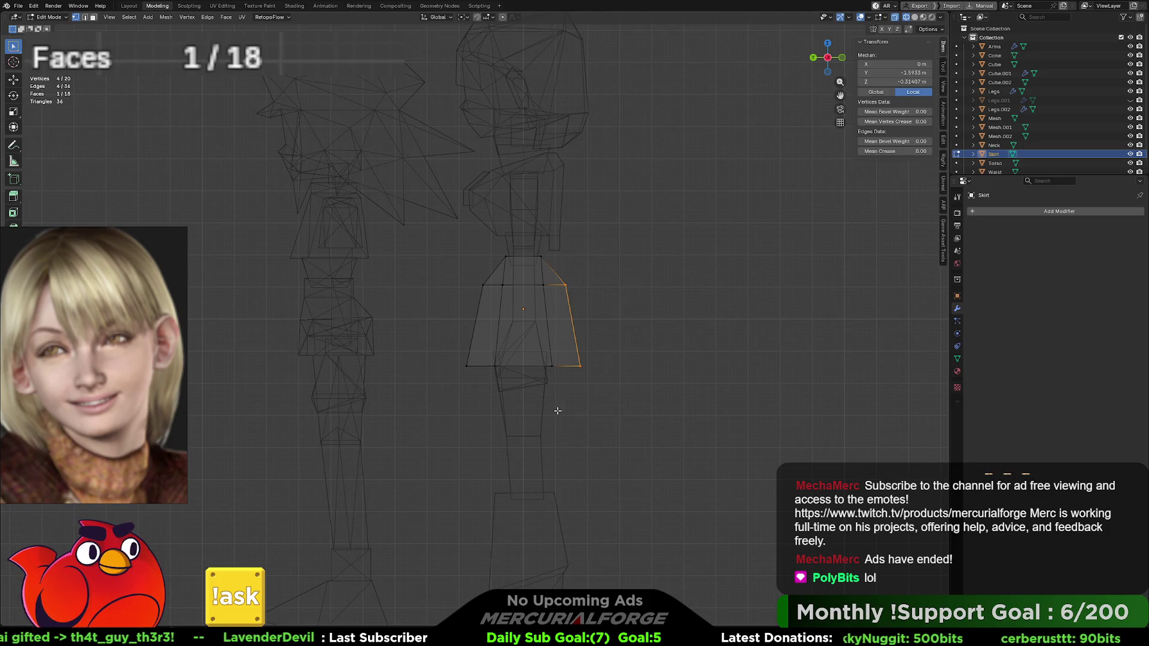
mouse_move(451, 270)
mouse_down()
mouse_move(490, 384)
mouse_move(593, 400)
mouse_up()
key(g)
key(y)
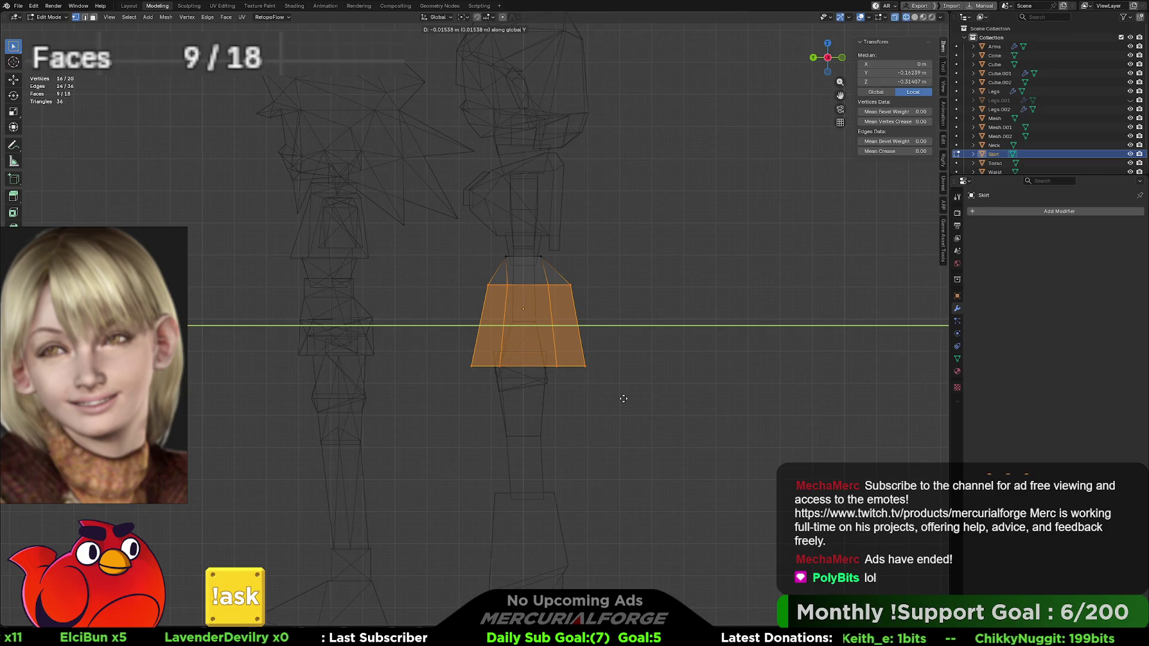
key(Escape)
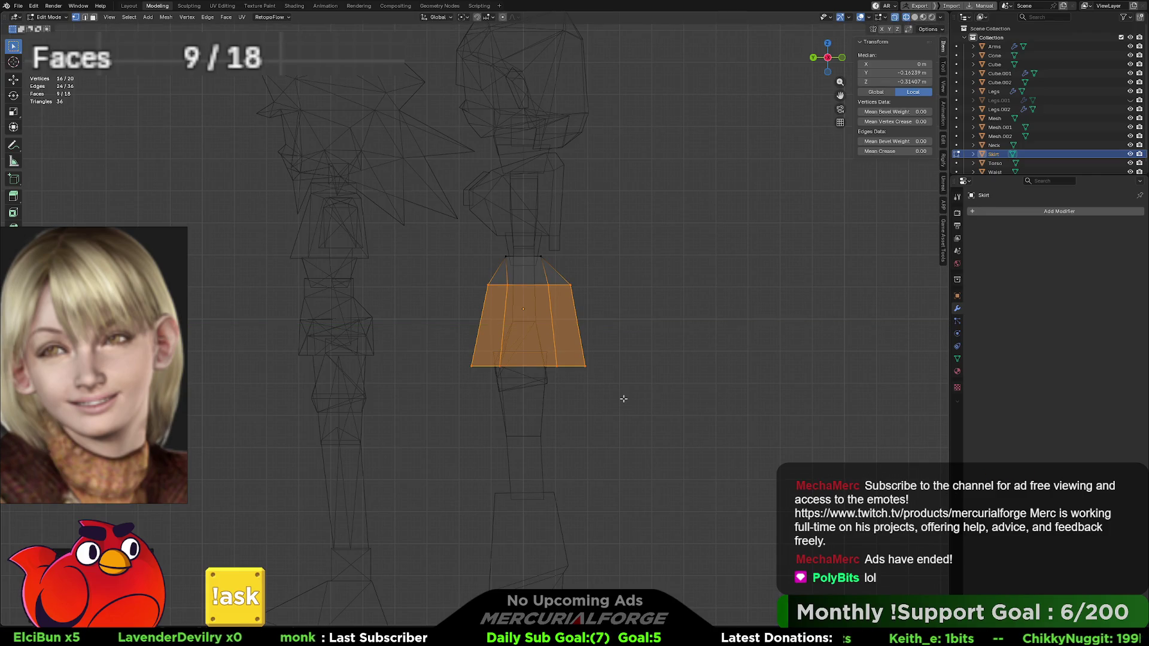
drag(608, 257, 560, 423)
shift+drag(488, 422, 451, 249)
key(g)
key(y)
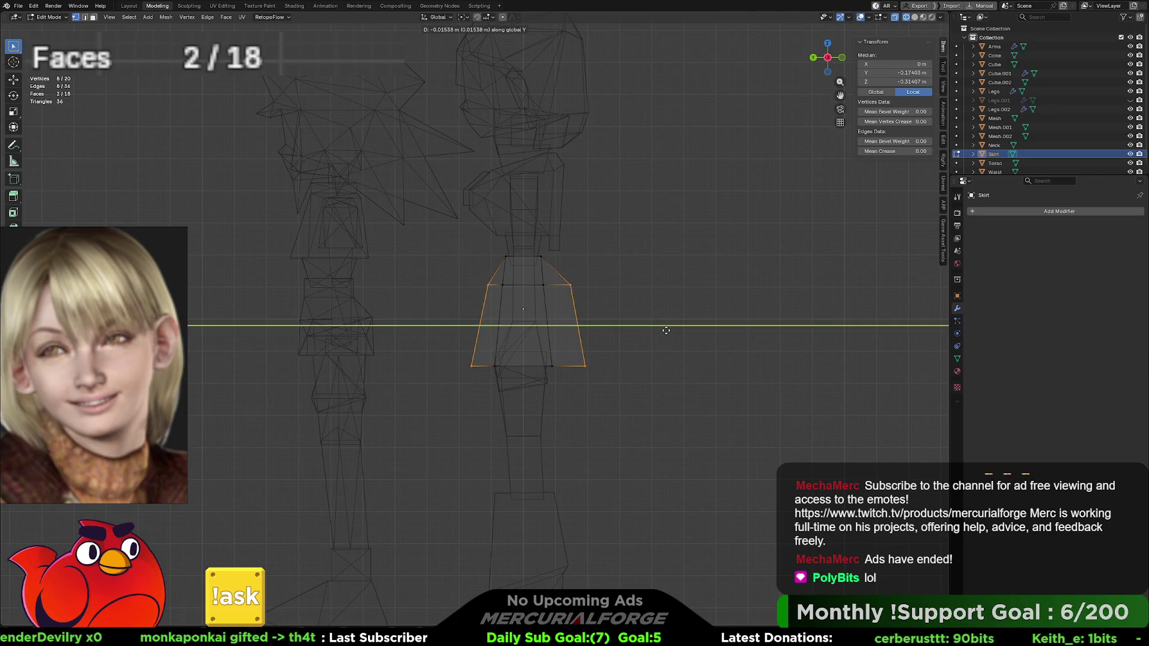
click(664, 330)
click(659, 351)
Step: Narrow the skirt's top face by scaling it along Y, then leave Edit Mode
shift+middle_drag(587, 251, 587, 316)
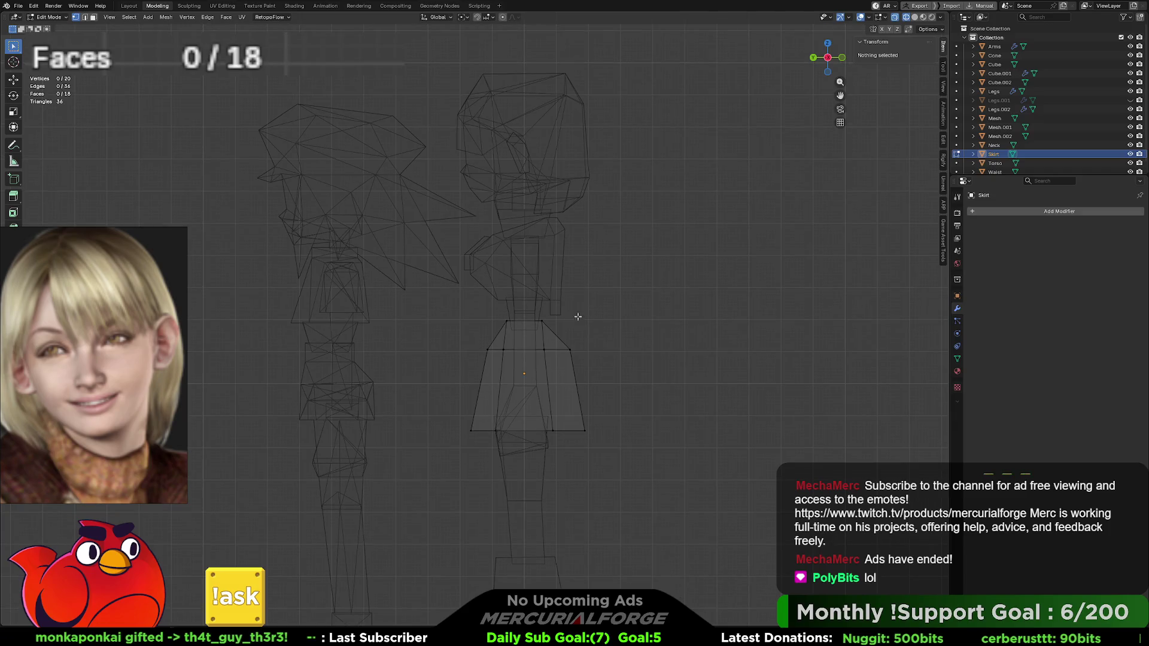
click(547, 321)
key(s)
key(y)
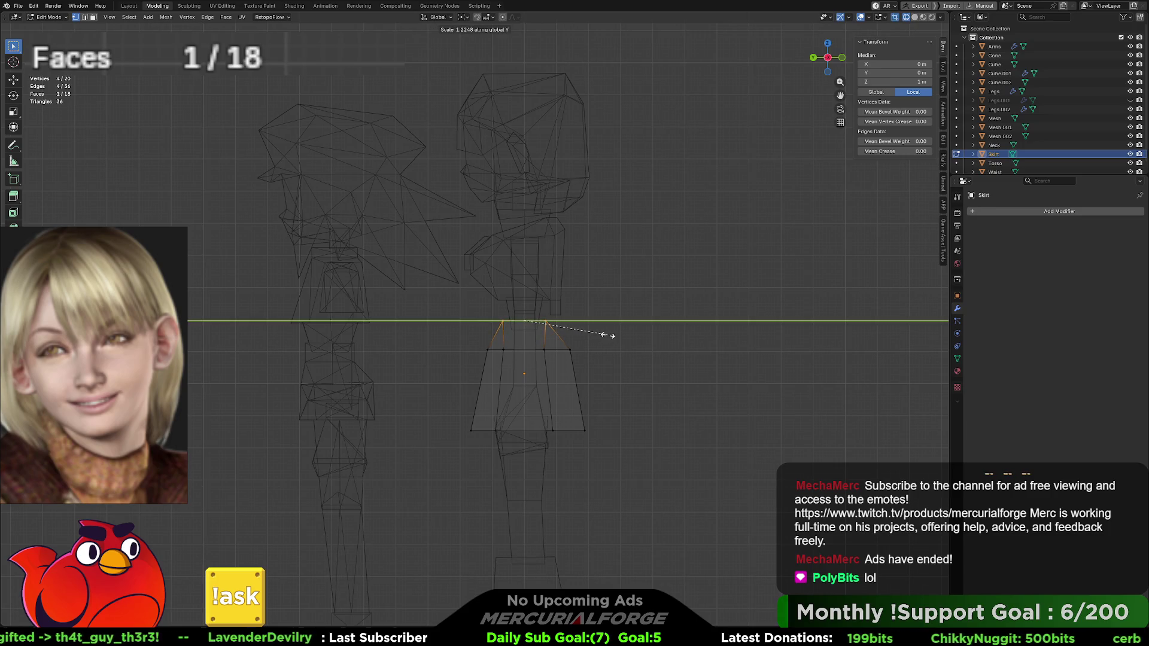
click(605, 335)
key(Tab)
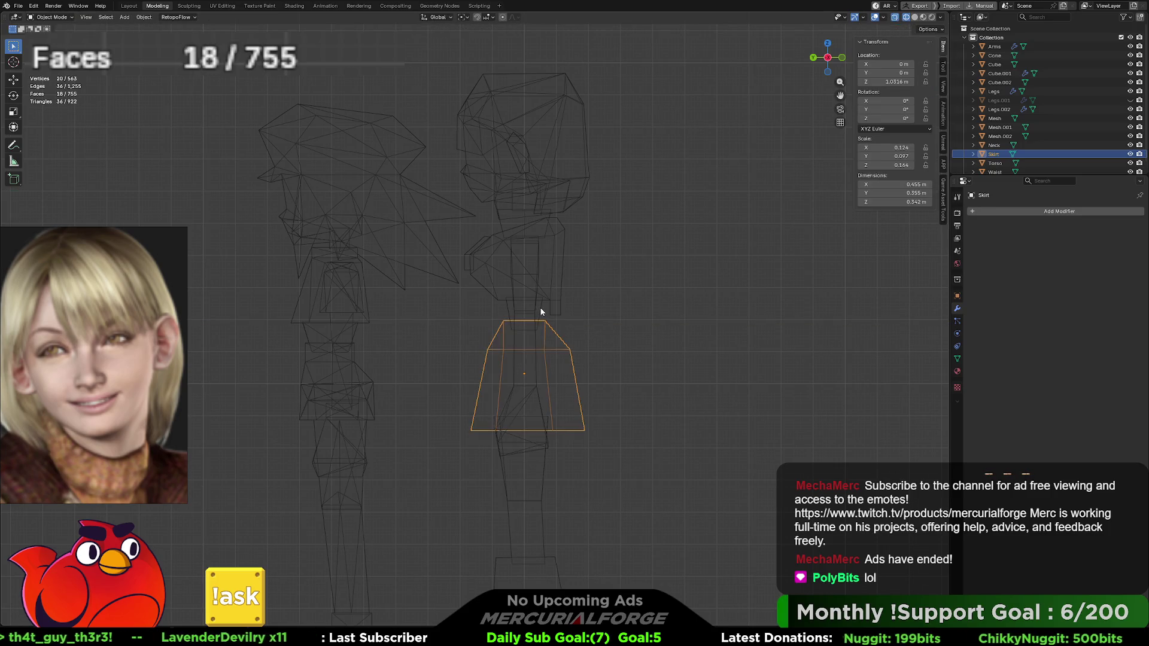
Step: Widen the Waist piece with a Y scale and shift it slightly along Y
click(540, 311)
key(s)
key(z)
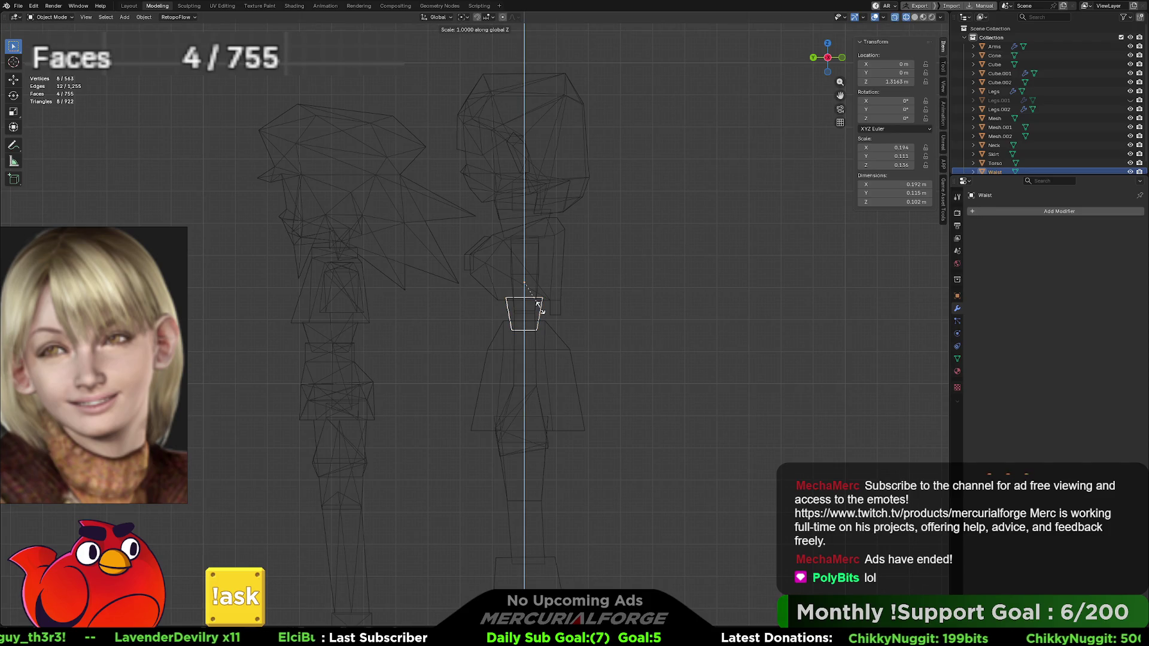
key(y)
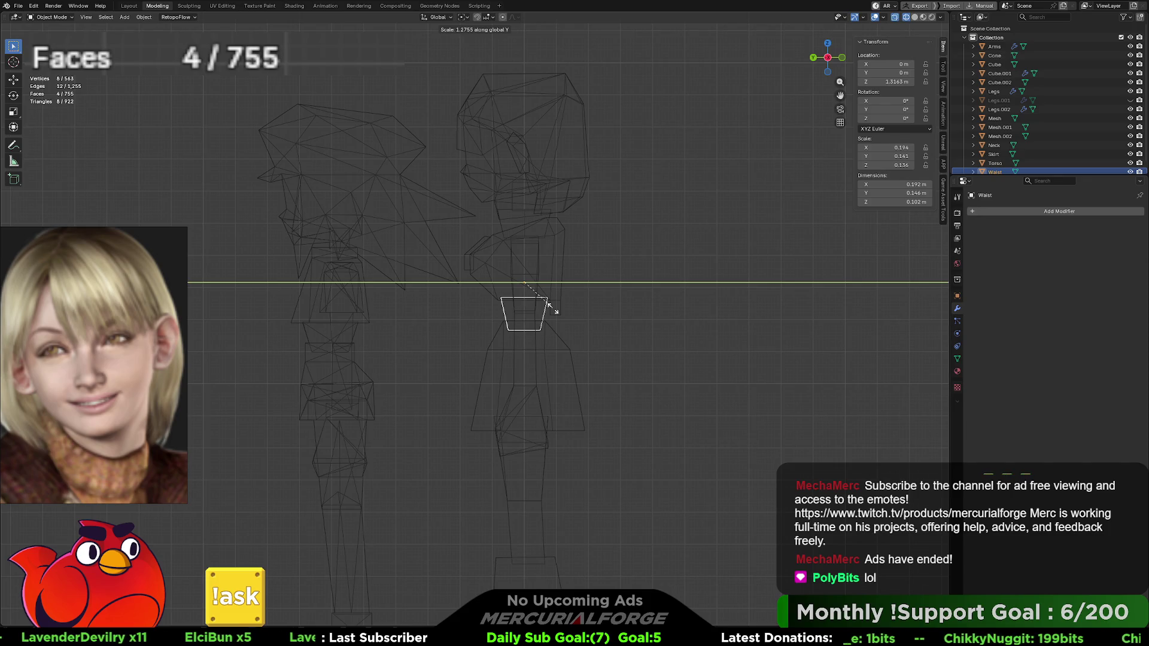
key(Escape)
key(g)
key(z)
key(x)
key(y)
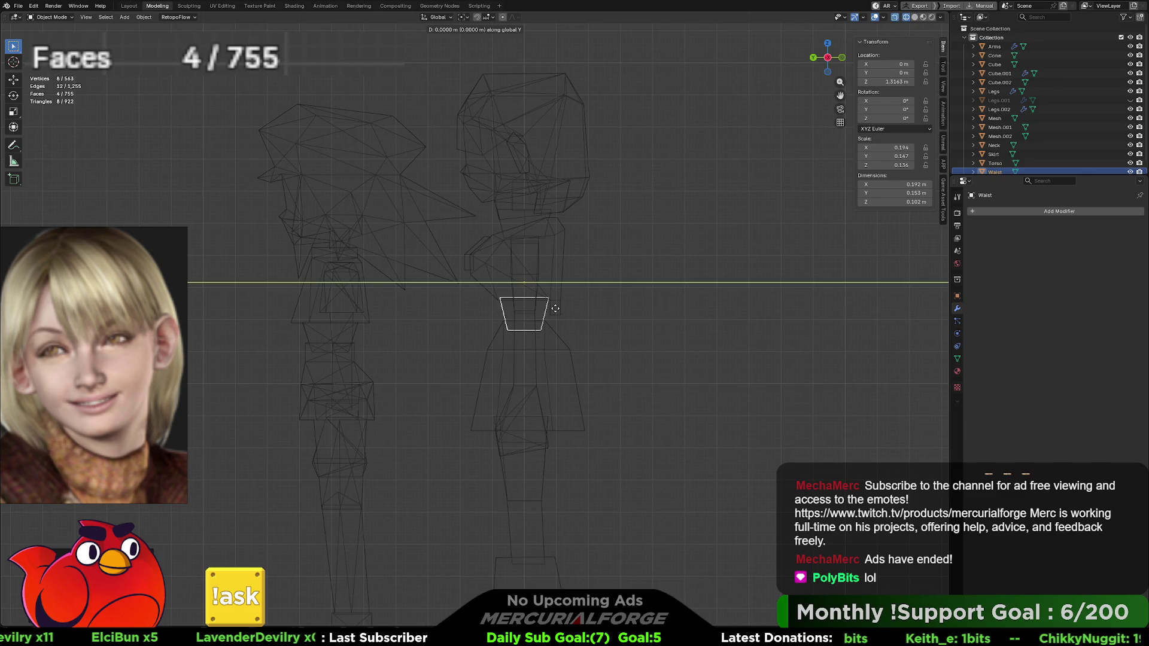
click(556, 308)
click(670, 344)
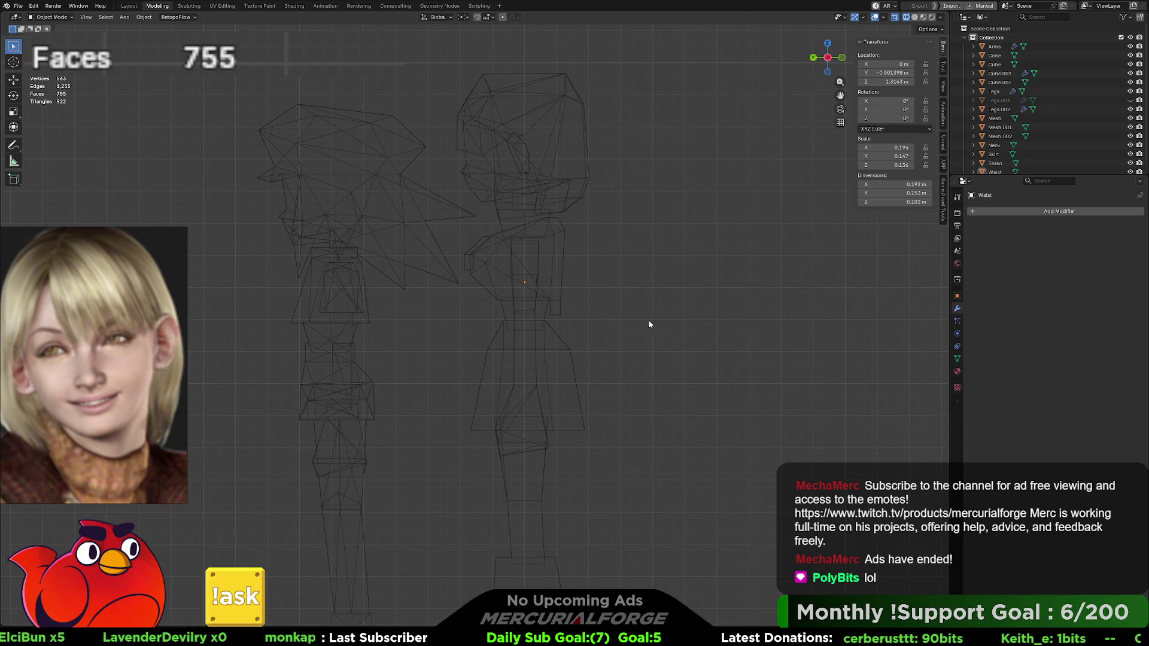
Step: Zoom in on the girl's head and select her Neck piece
shift+middle_drag(646, 312, 637, 386)
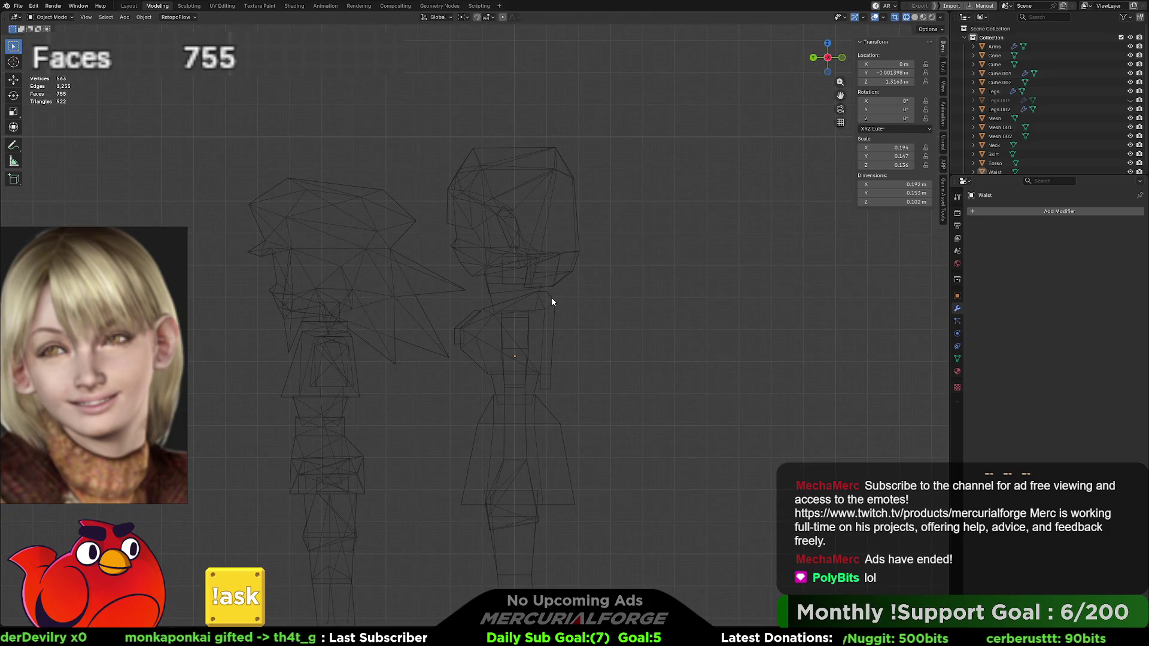
mouse_move(534, 295)
ctrl+middle_down()
mouse_move(516, 277)
mouse_move(559, 243)
ctrl+middle_up()
click(560, 242)
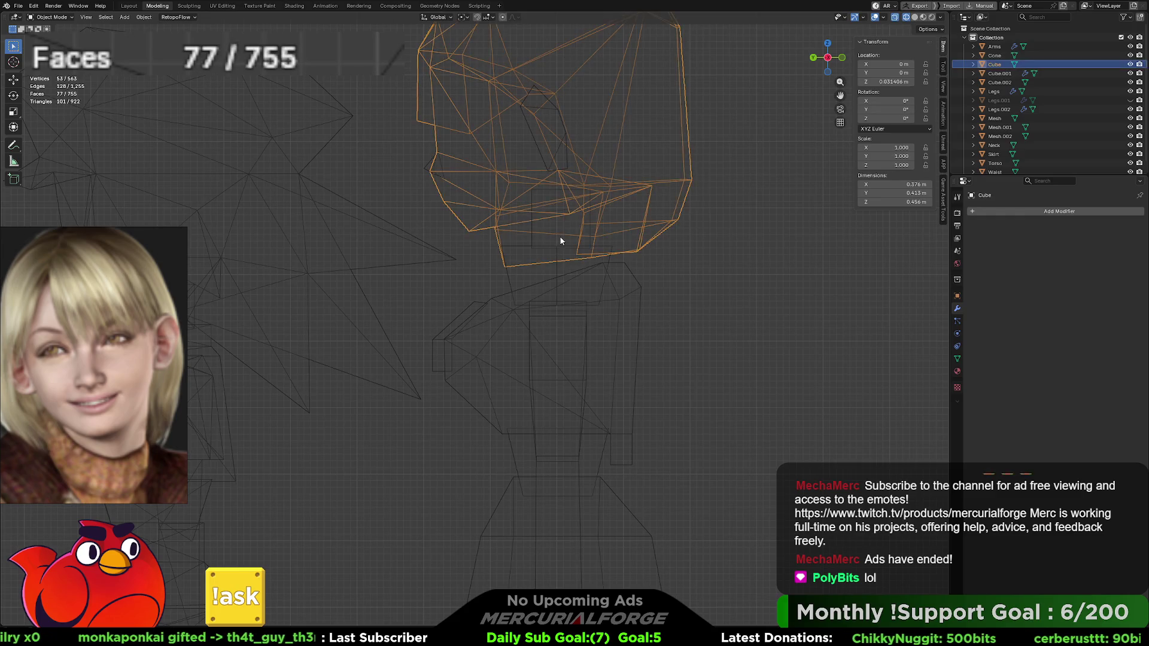
click(554, 263)
scroll(554, 267, down, 4)
scroll(568, 285, down, 3)
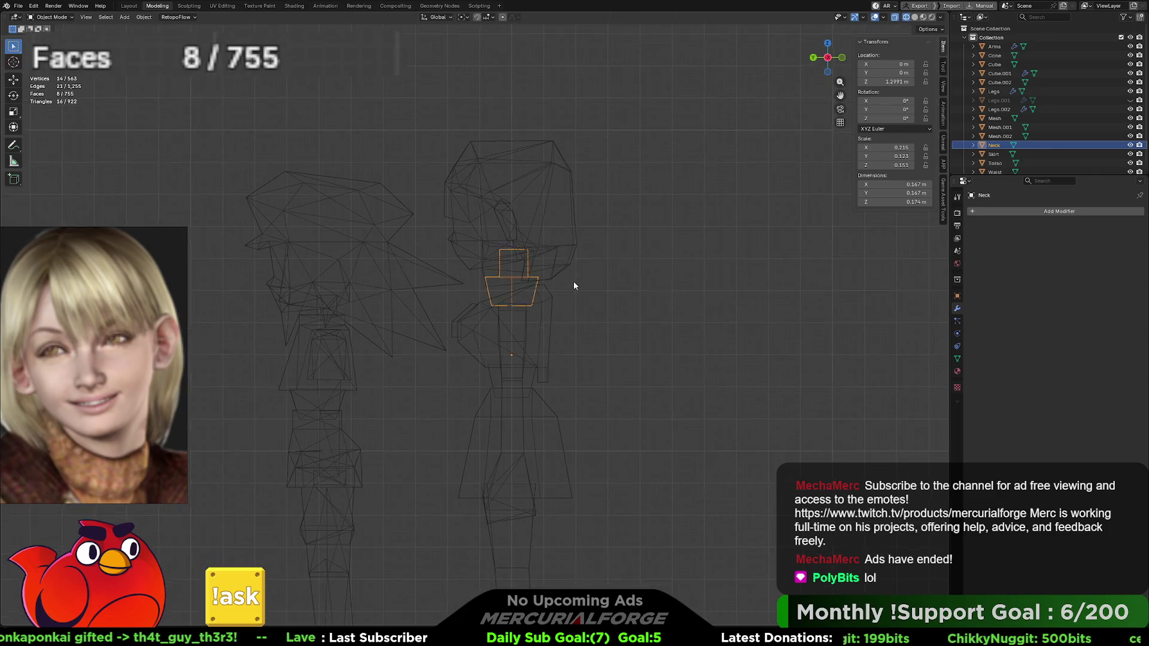
scroll(577, 255, up, 3)
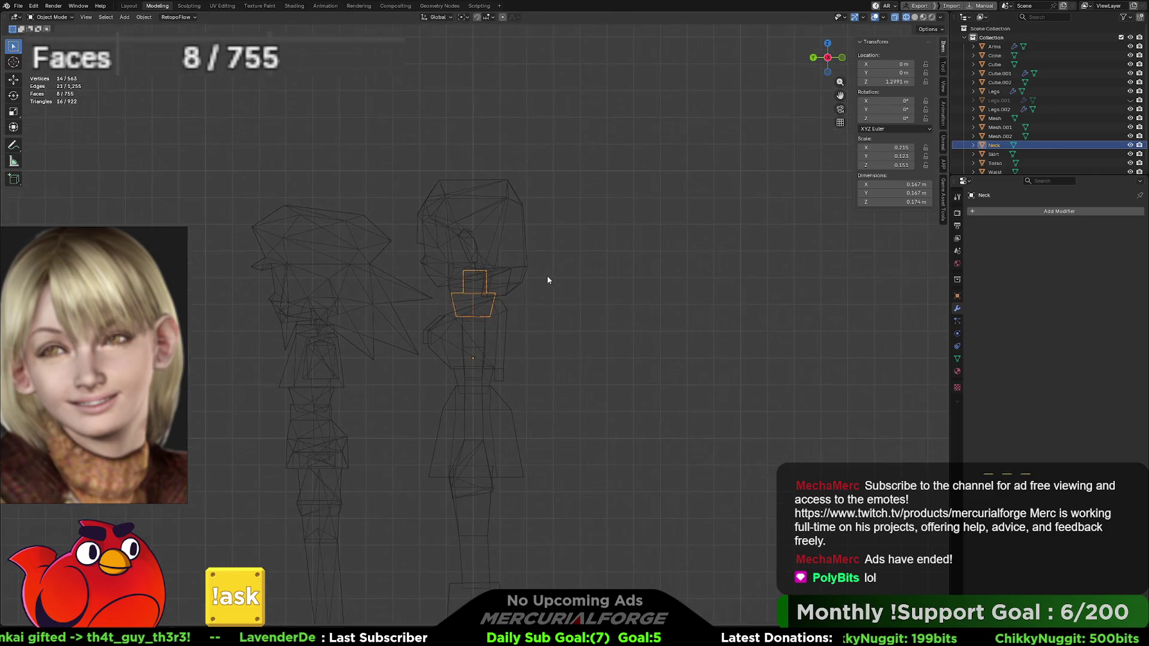
Step: Switch the view to solid silhouettes and frame both full figures
click(526, 275)
key(Tab)
key(Tab)
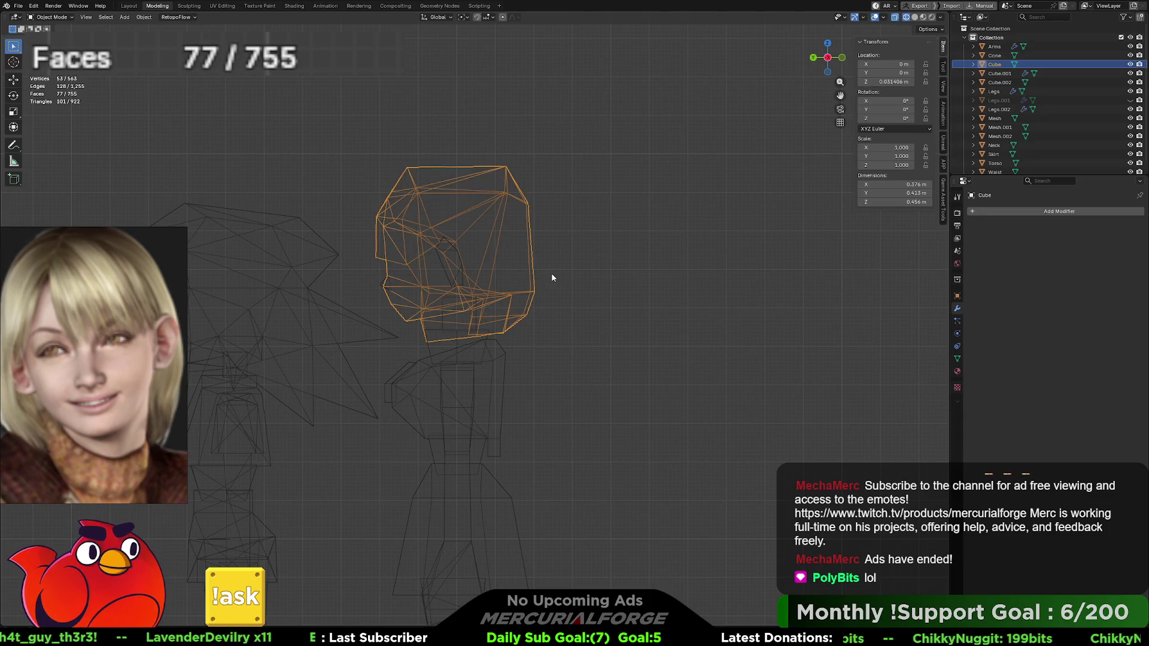
key(shift+z)
scroll(550, 282, down, 2)
click(574, 318)
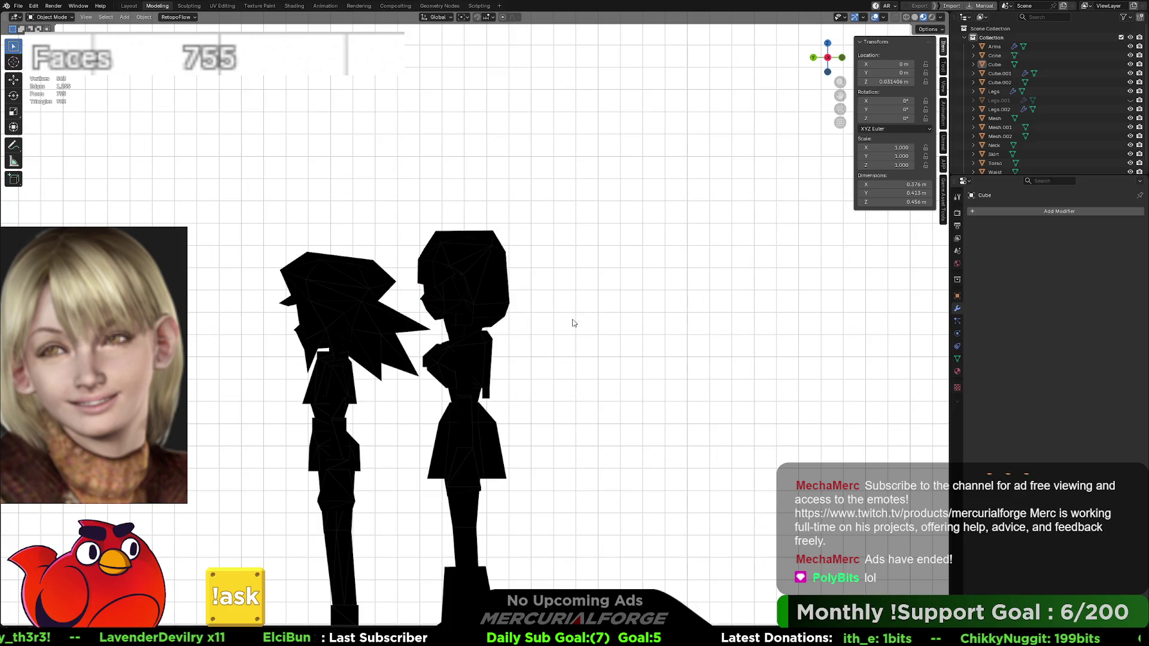
mouse_move(560, 290)
shift+middle_down()
mouse_move(577, 231)
mouse_move(573, 258)
shift+middle_up()
scroll(575, 234, down, 2)
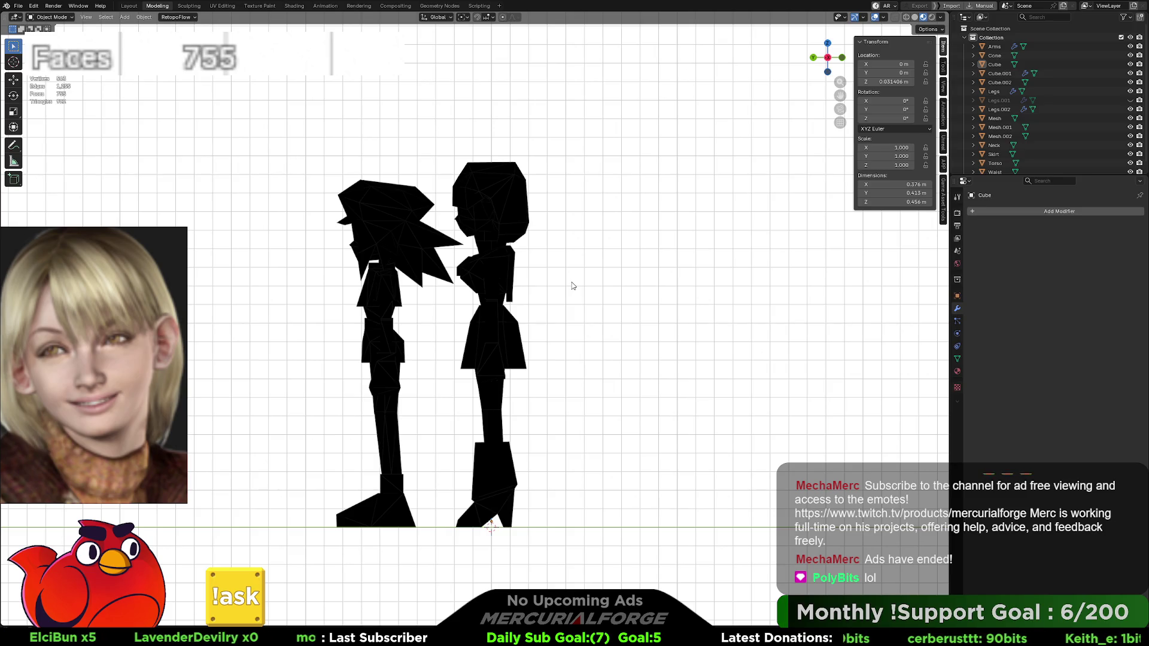
Step: Shift the girl's head pieces slightly along Y to about -0.024 m
click(522, 199)
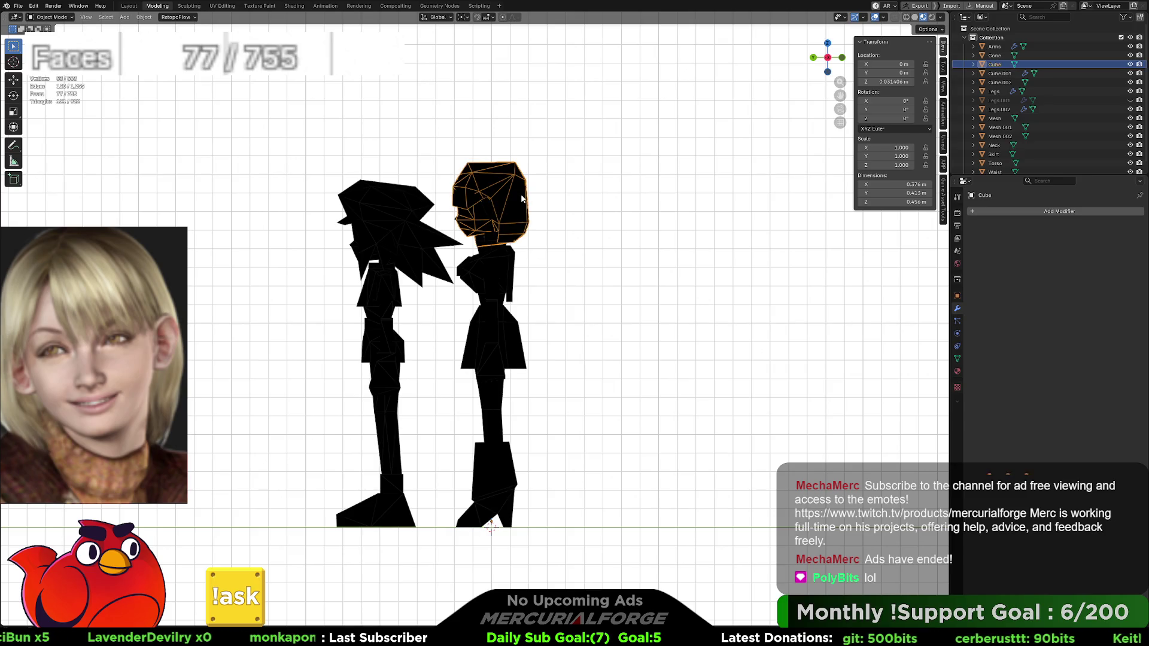
key(g)
key(y)
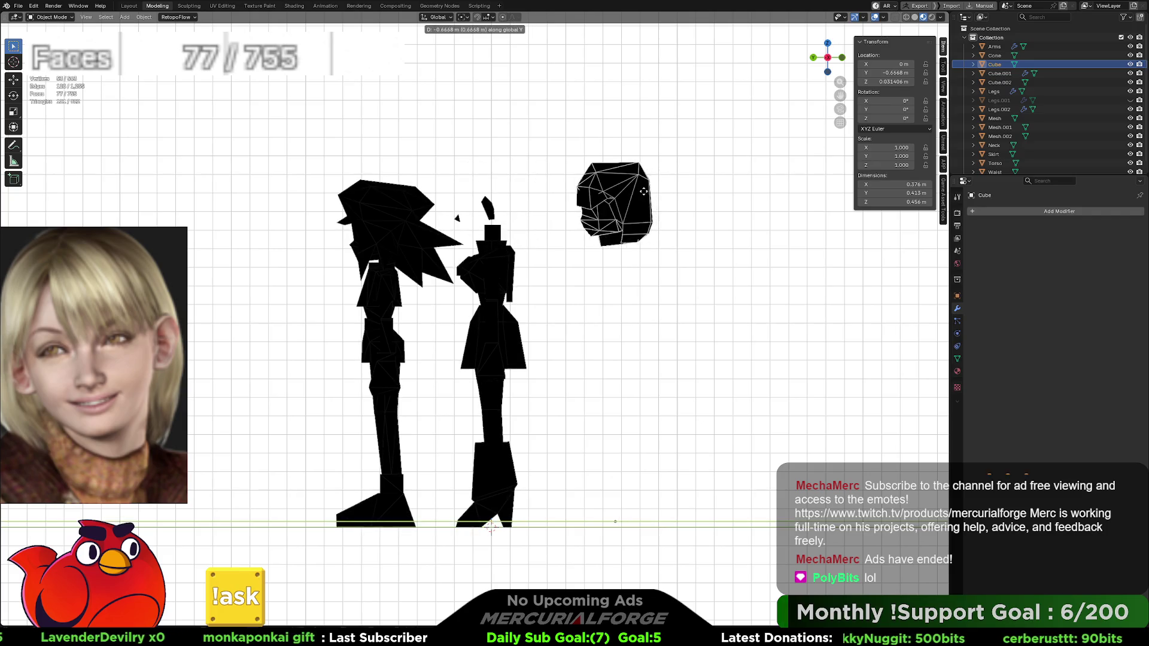
key(Escape)
drag(648, 171, 454, 225)
key(g)
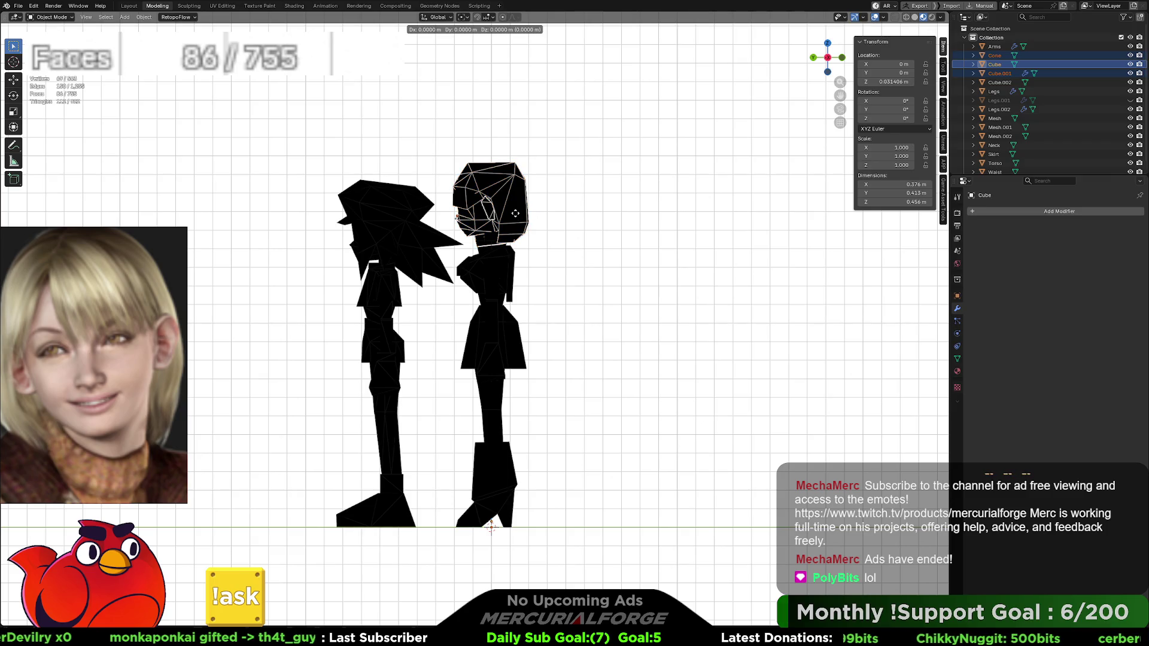
key(y)
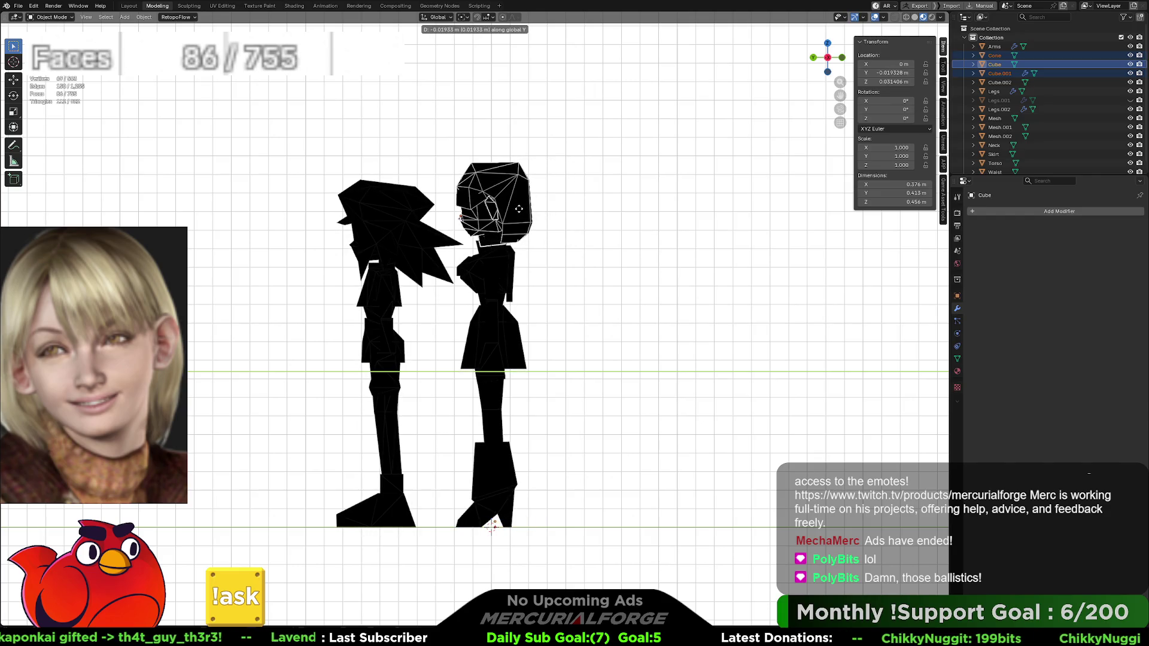
click(520, 209)
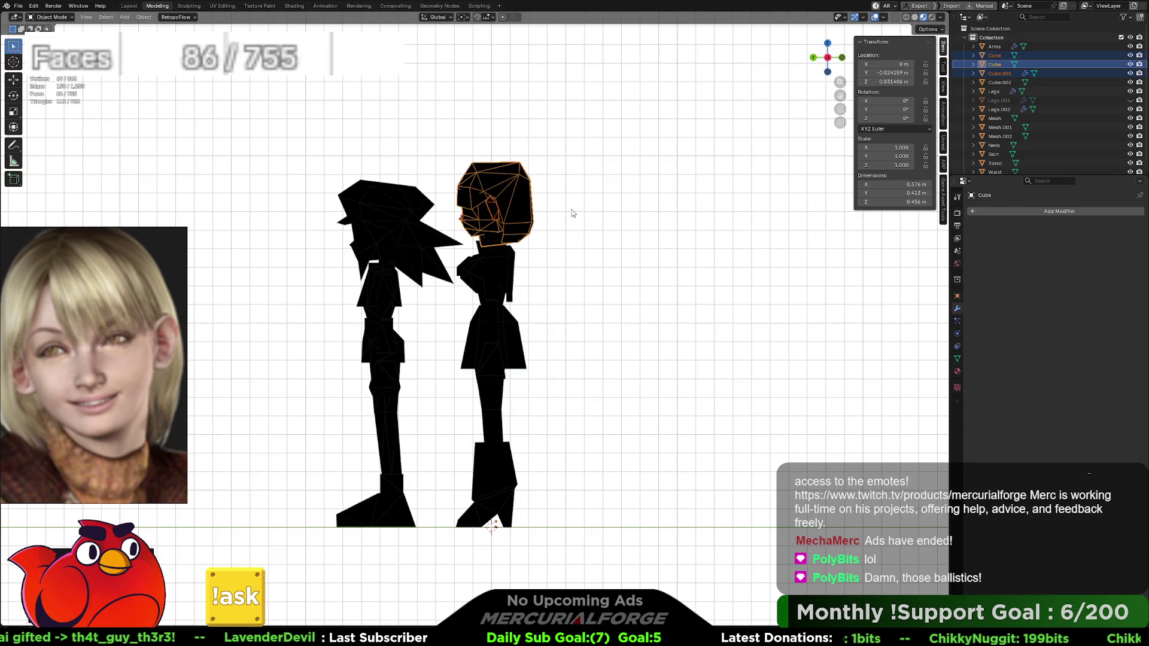
click(610, 230)
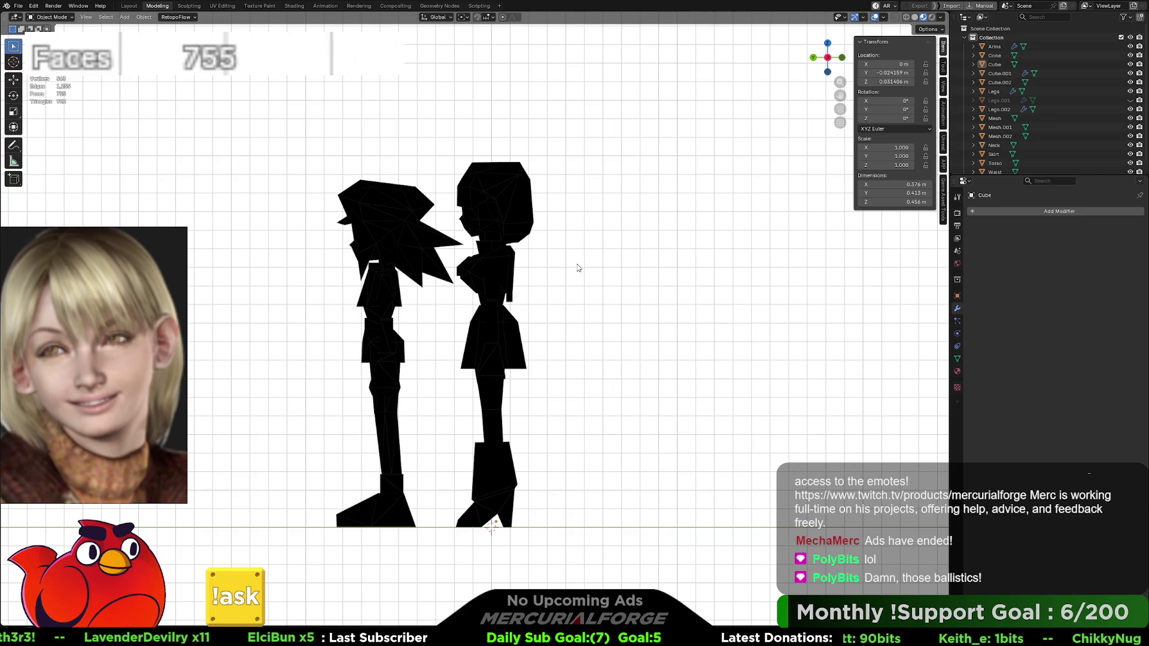
Step: Zoom and orbit around the figures, then exit local view to show all four characters front-on
scroll(583, 266, up, 3)
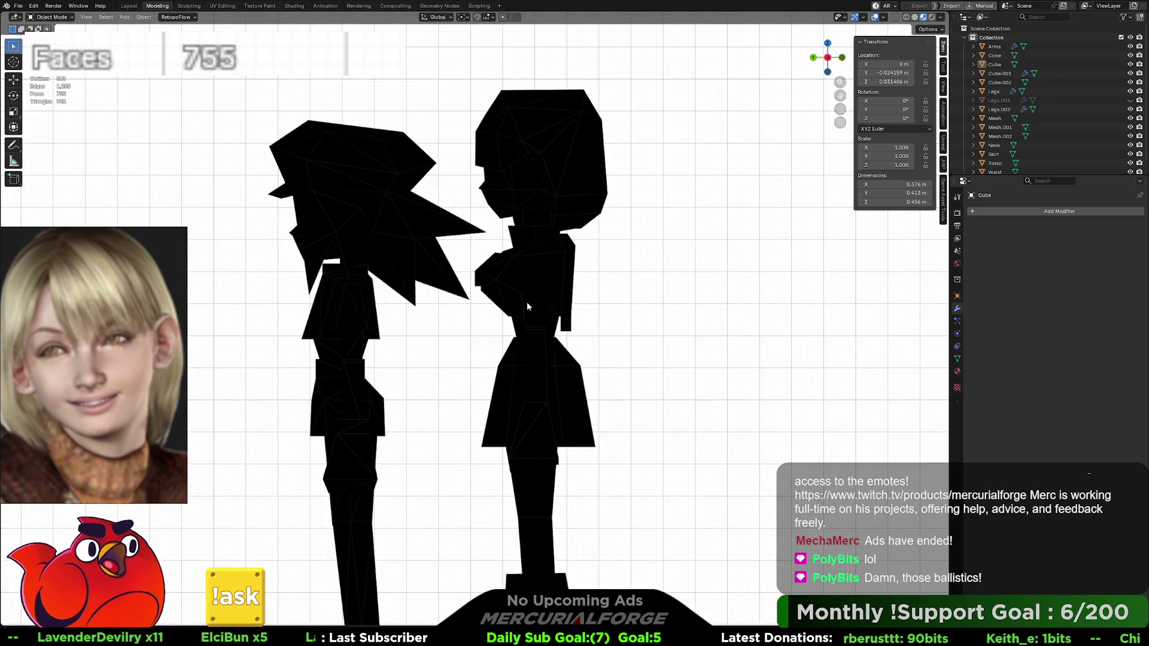
scroll(542, 301, down, 2)
shift+scroll(554, 290, down, 2)
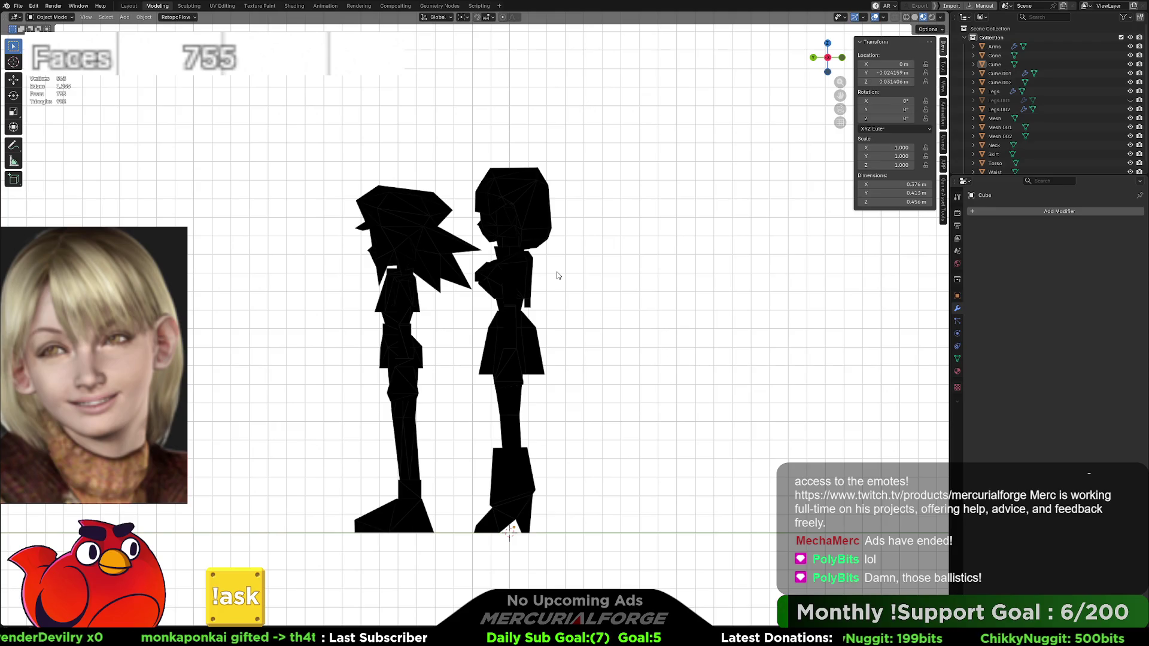
scroll(569, 242, up, 5)
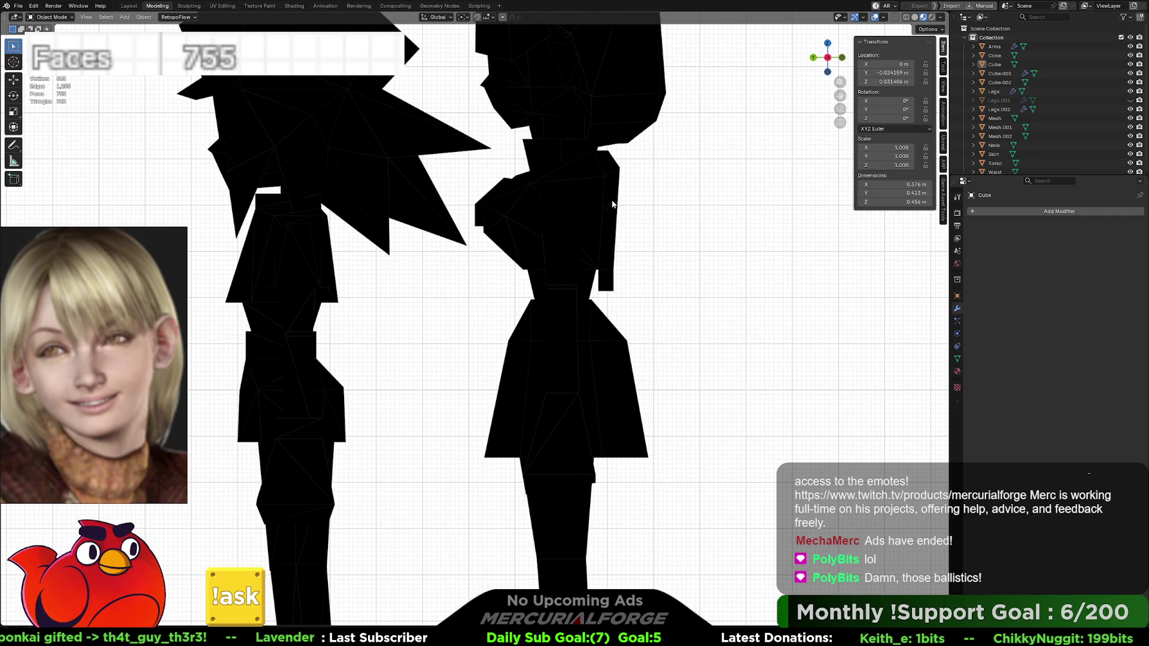
scroll(488, 198, down, 5)
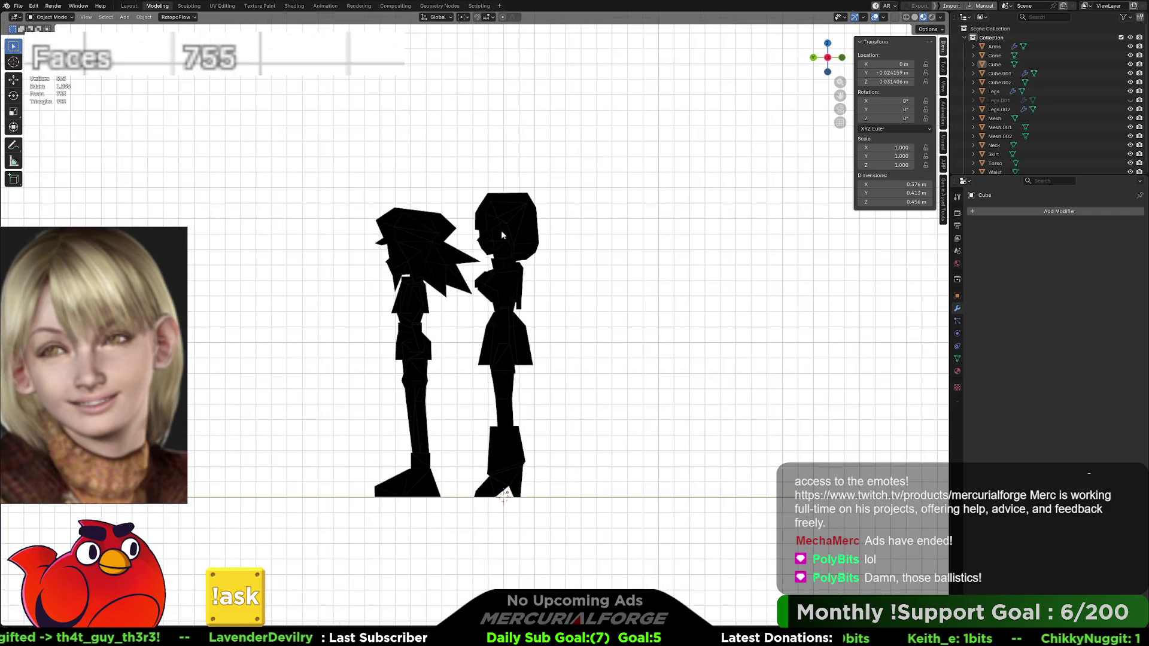
mouse_move(504, 257)
middle_down()
mouse_move(608, 262)
mouse_move(572, 263)
middle_up()
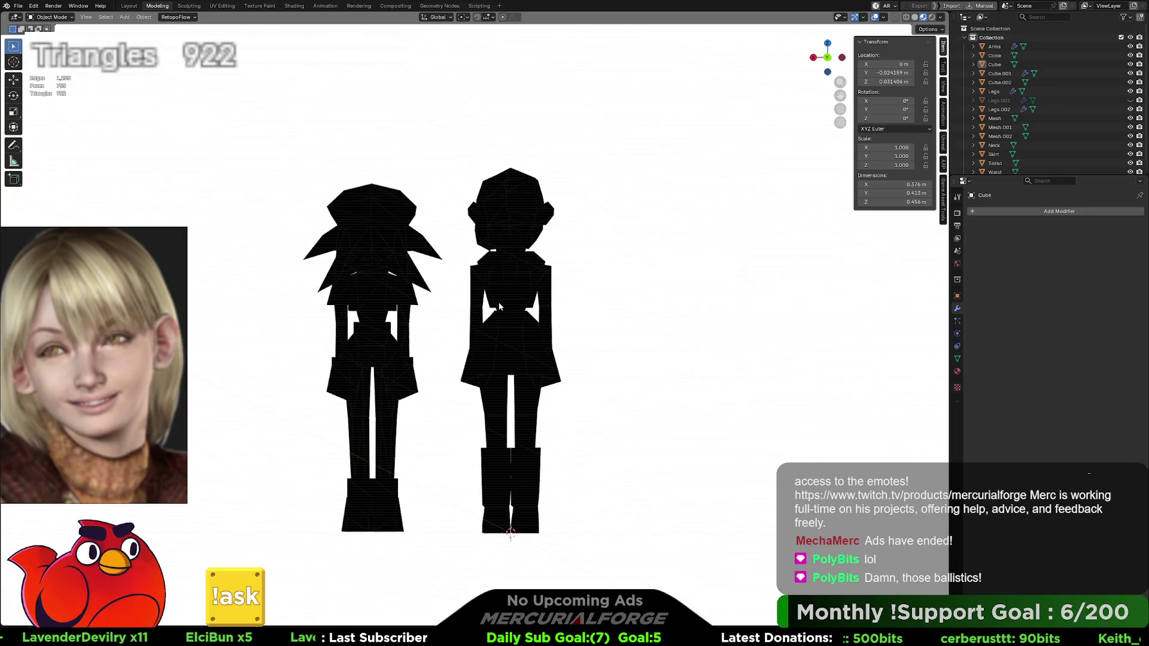
ctrl+scroll(495, 301, up, 1)
ctrl+scroll(494, 301, up, 1)
mouse_move(443, 473)
middle_down()
mouse_move(526, 476)
mouse_move(307, 458)
mouse_move(387, 468)
middle_up()
key(KP_Divide)
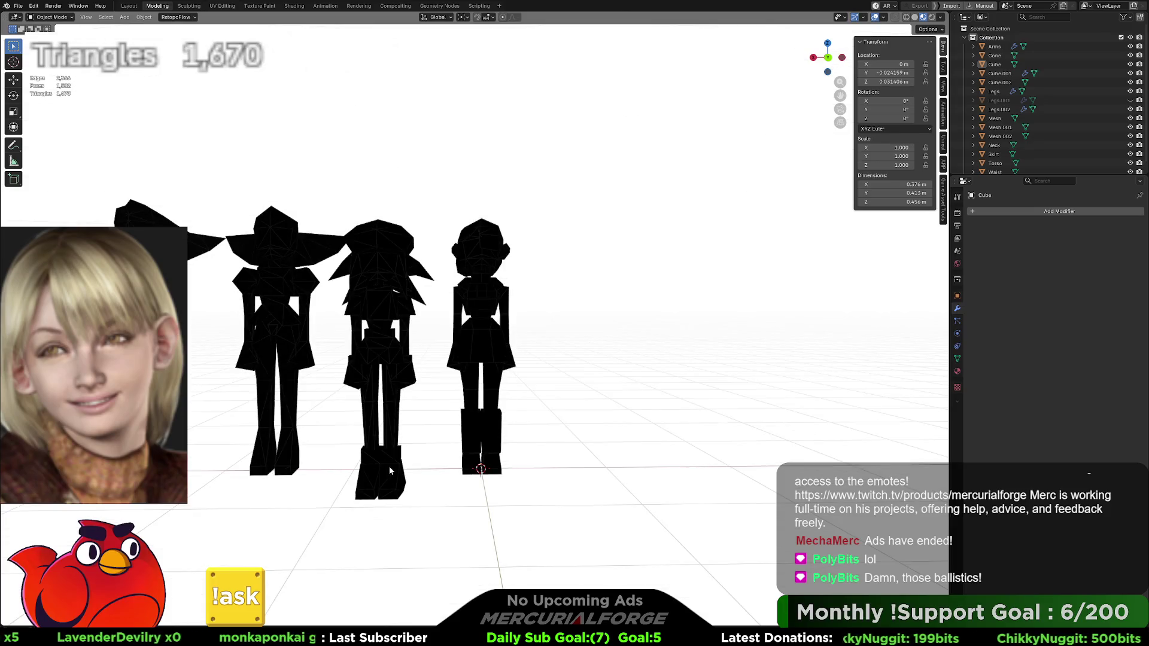
Step: Set the viewport render pass to Combined and switch to plain grey Solid shading
click(940, 18)
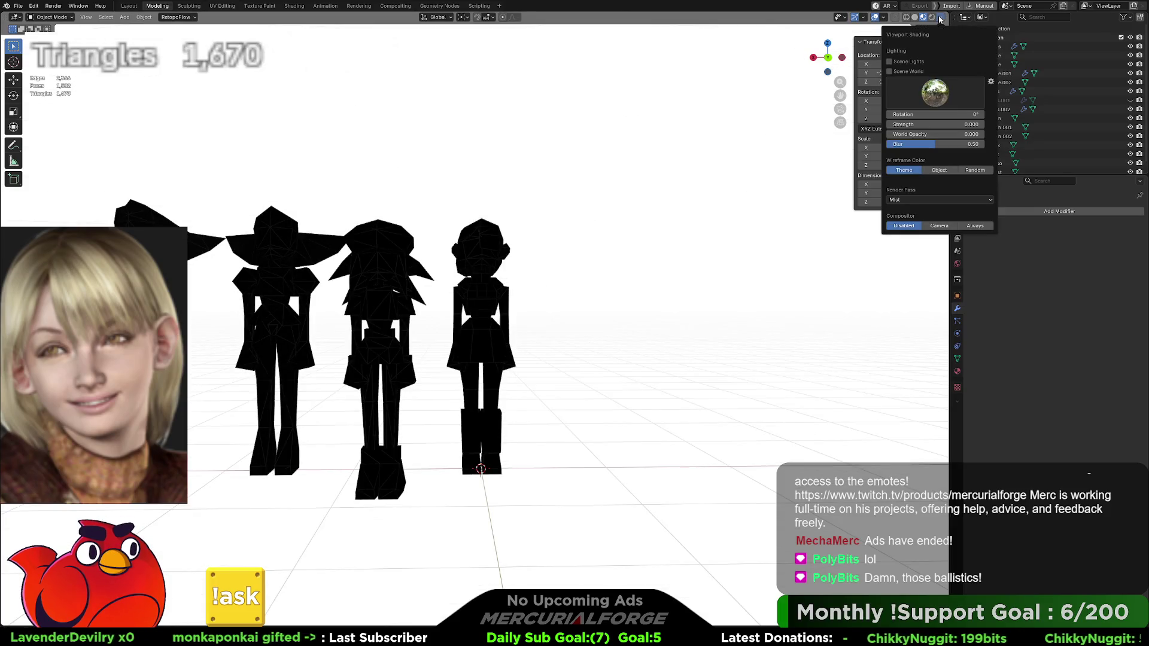
click(943, 200)
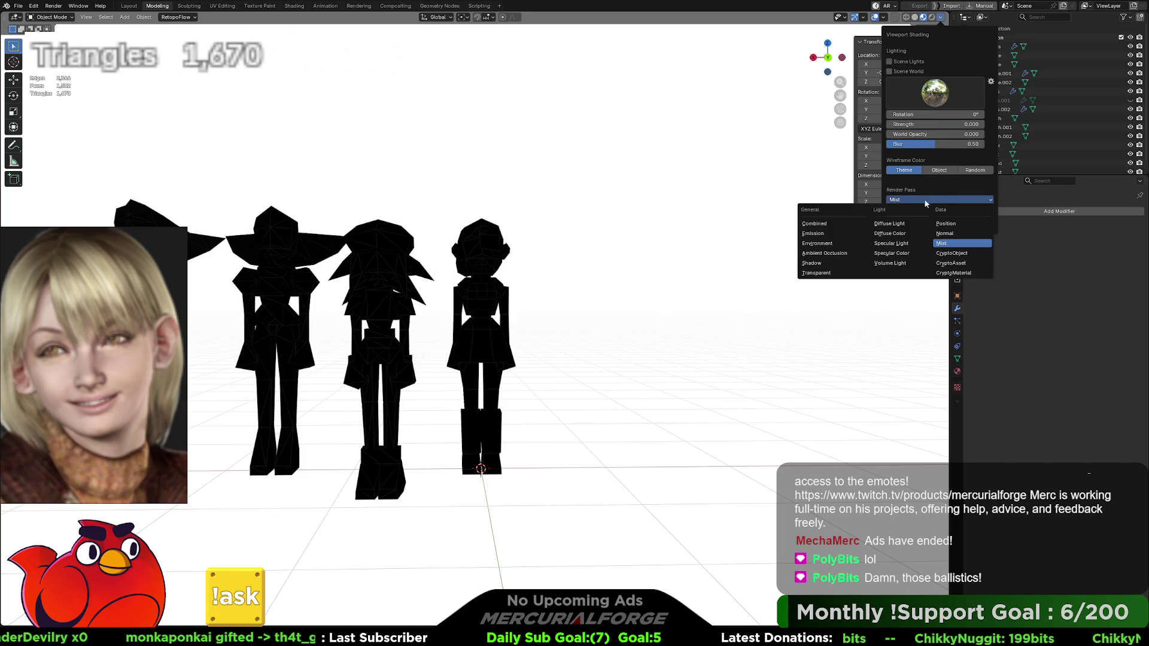
click(830, 222)
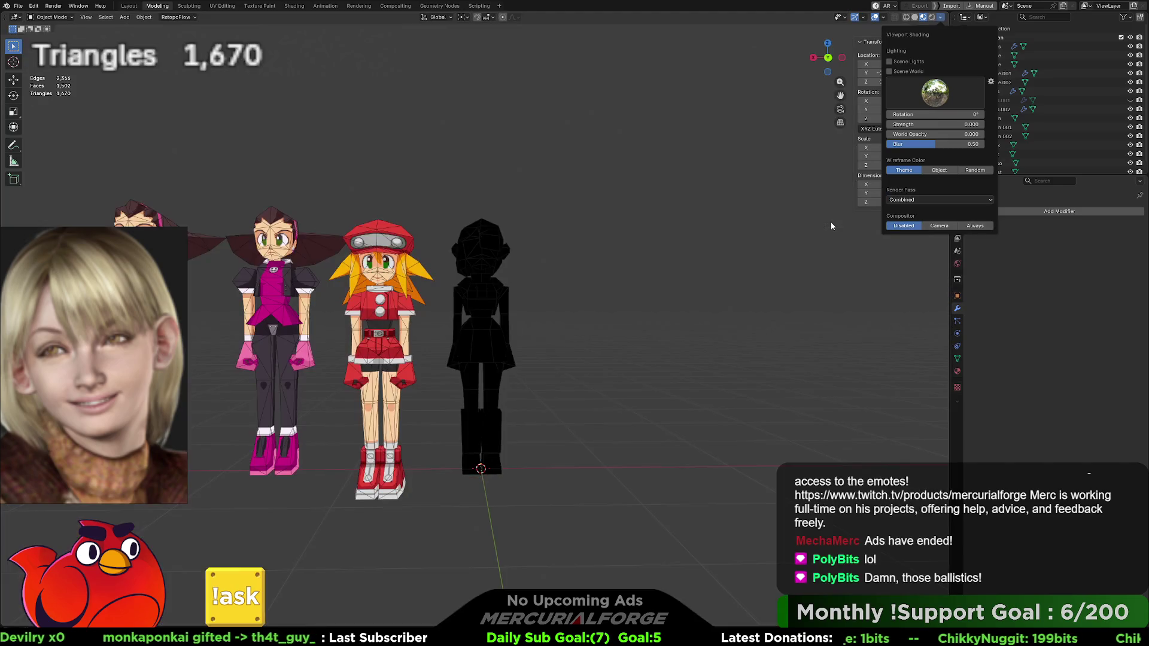
click(915, 17)
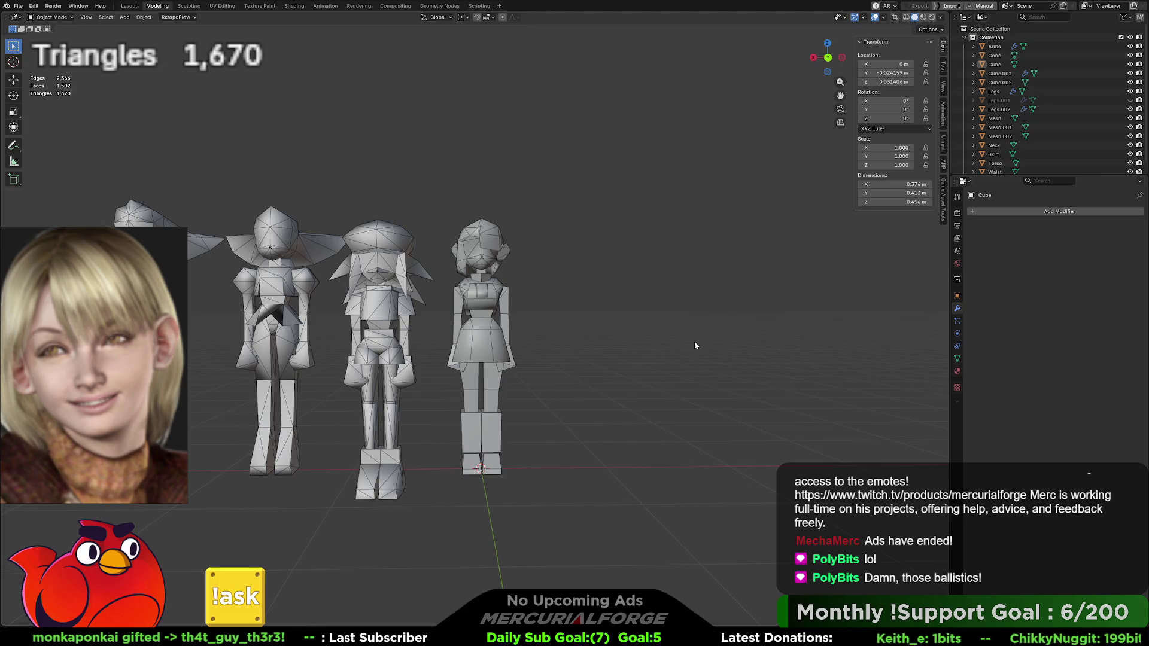
Step: Reset the middle character's Y location to 0 m and dismiss the File menu
click(415, 346)
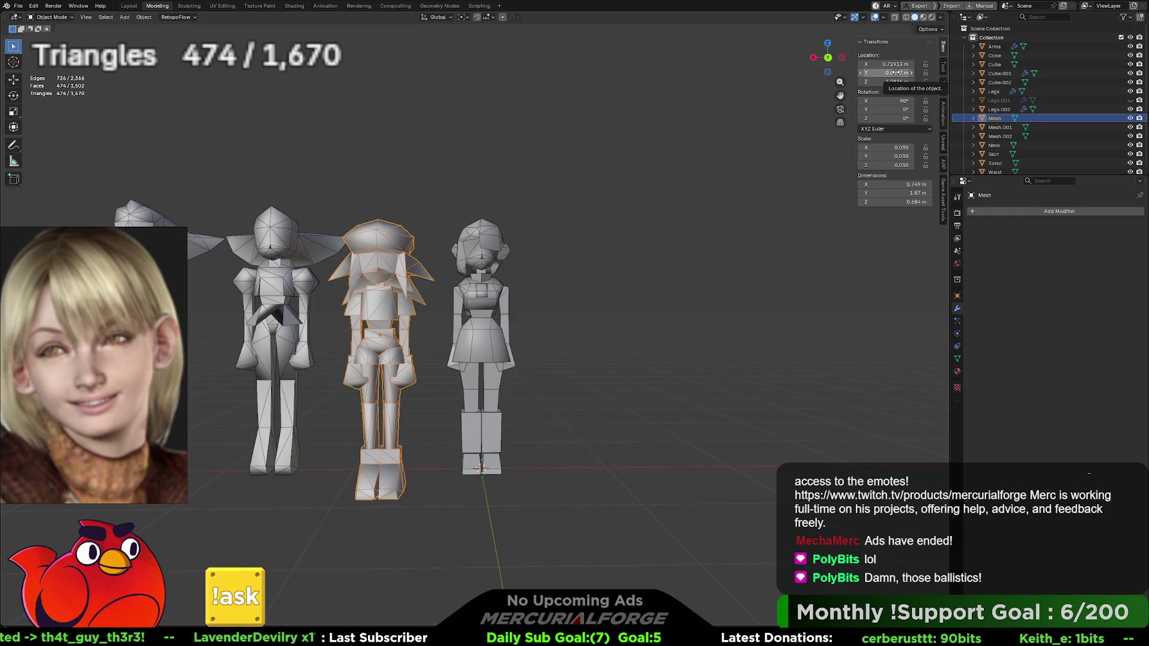
key(BackSpace)
click(683, 300)
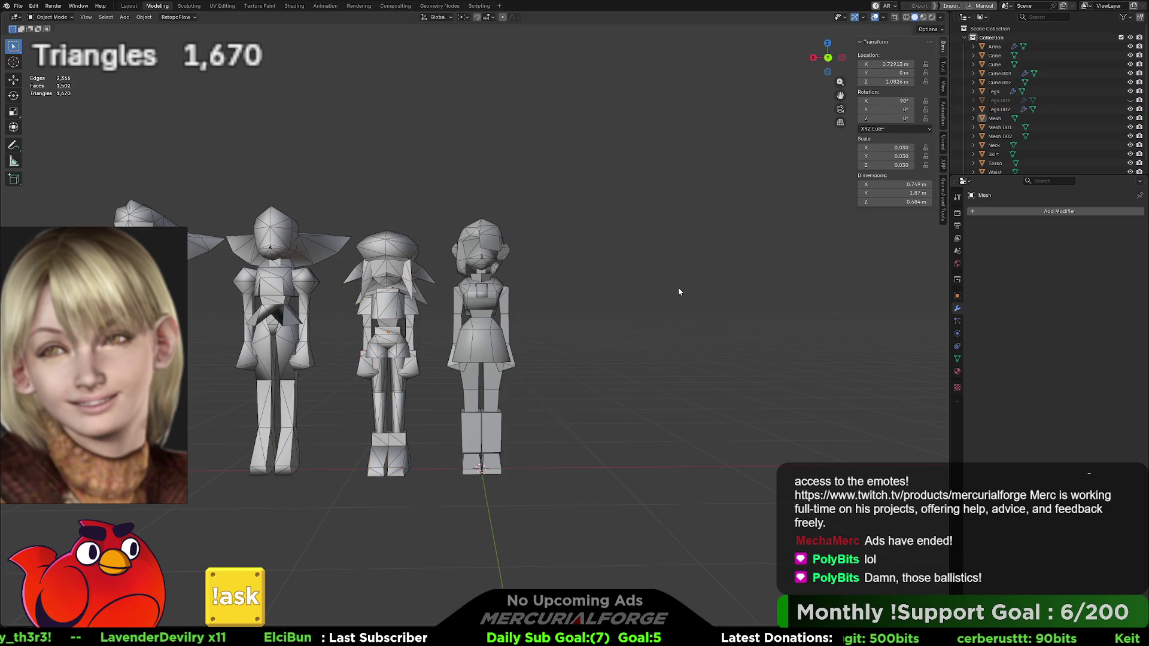
mouse_move(592, 328)
middle_down()
mouse_move(454, 341)
mouse_move(588, 328)
middle_up()
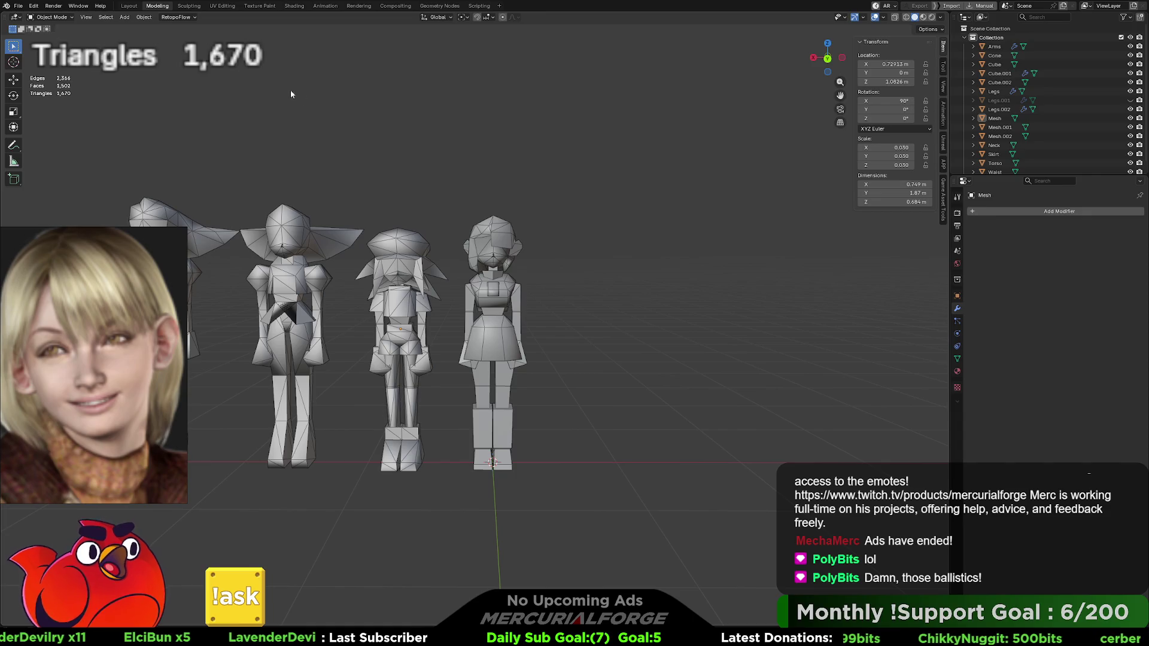
click(18, 6)
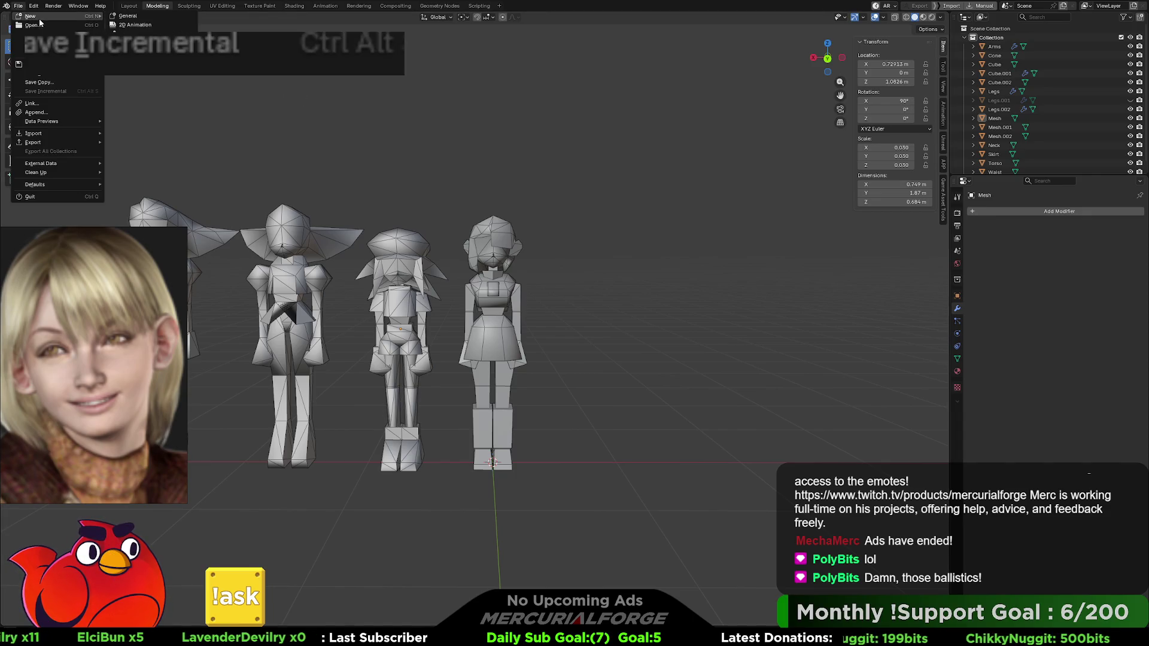
mouse_move(27, 16)
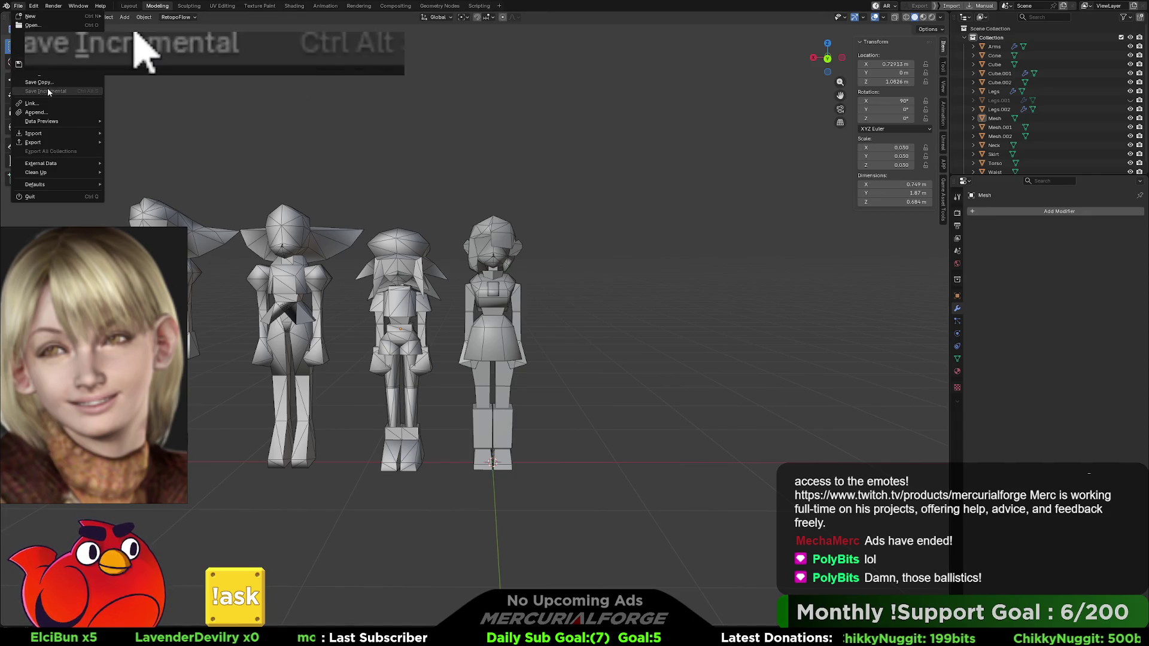
key(Escape)
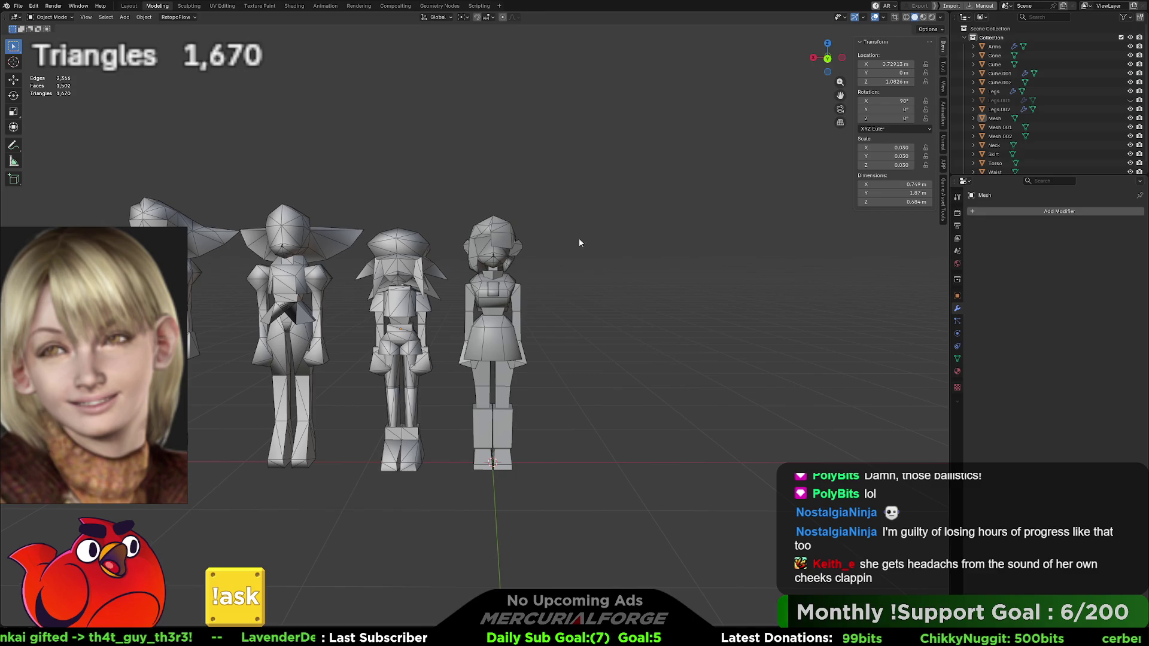
Step: Box-select the characters on the right side of the viewport
mouse_move(606, 178)
mouse_down()
mouse_move(504, 446)
mouse_move(464, 506)
mouse_up()
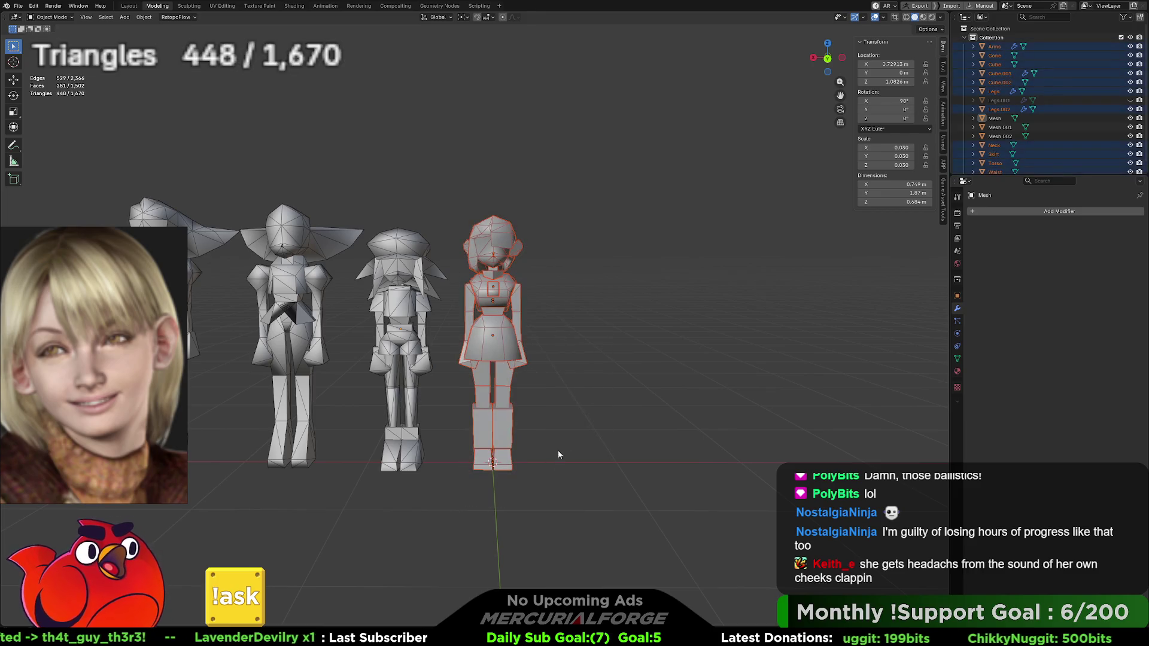
Step: Box-select all parts of the rightmost bob-haired character
mouse_move(431, 197)
mouse_down()
mouse_move(399, 319)
mouse_move(388, 486)
mouse_up()
drag(540, 152, 461, 494)
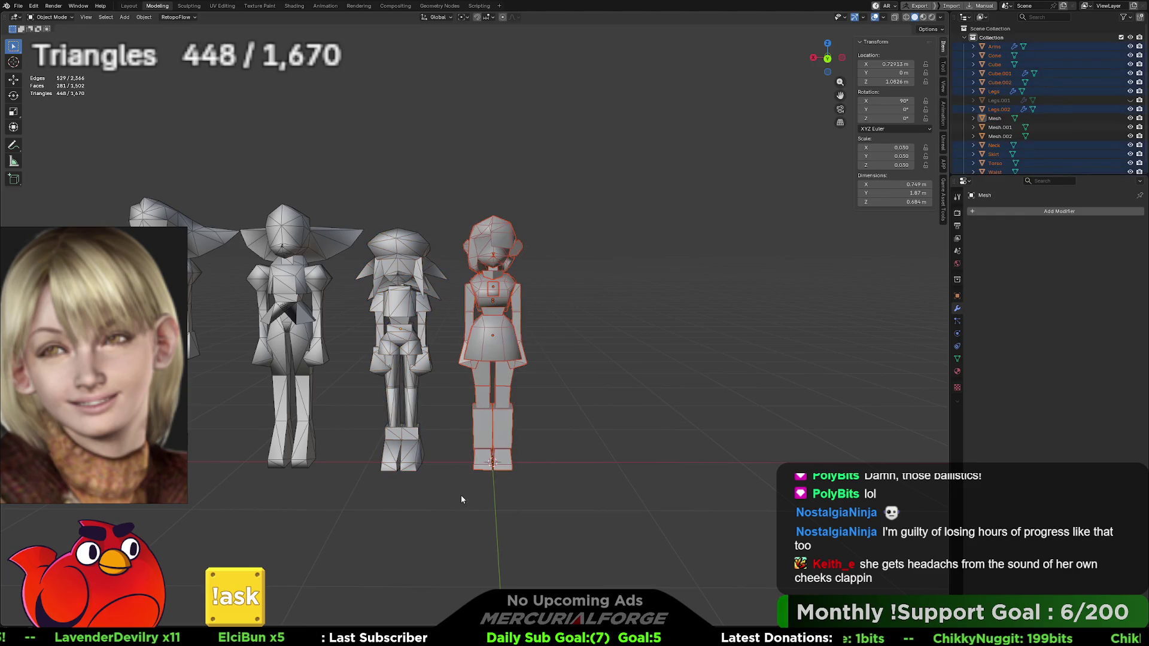
drag(437, 203, 375, 429)
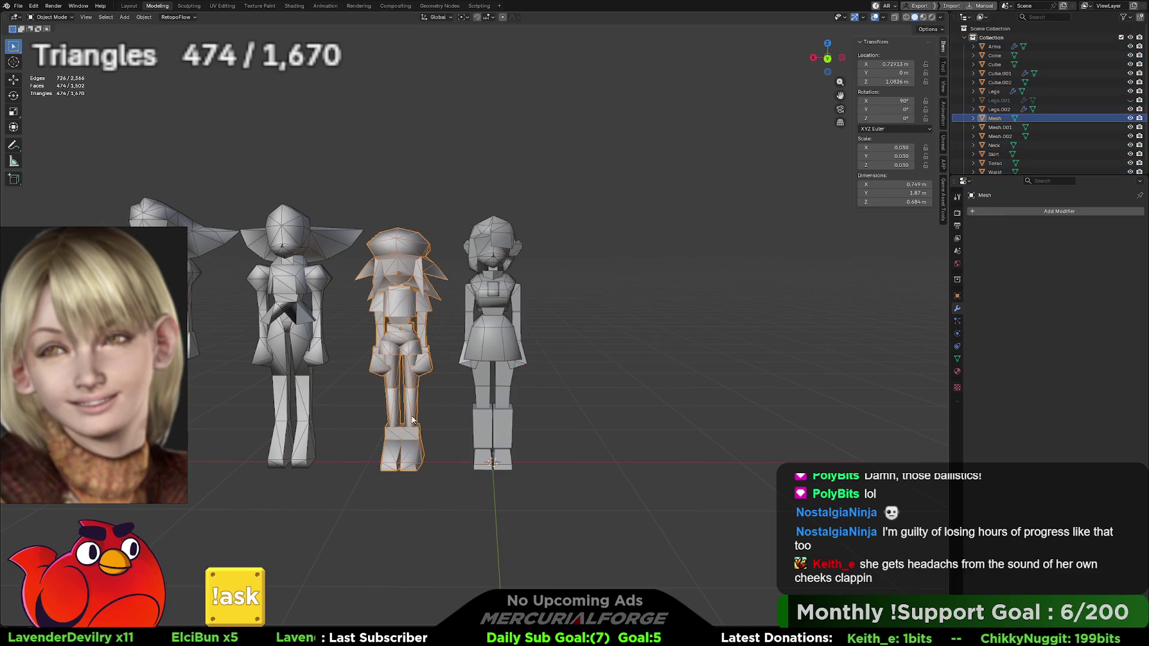
mouse_move(565, 235)
mouse_down()
mouse_move(493, 407)
mouse_move(479, 486)
mouse_up()
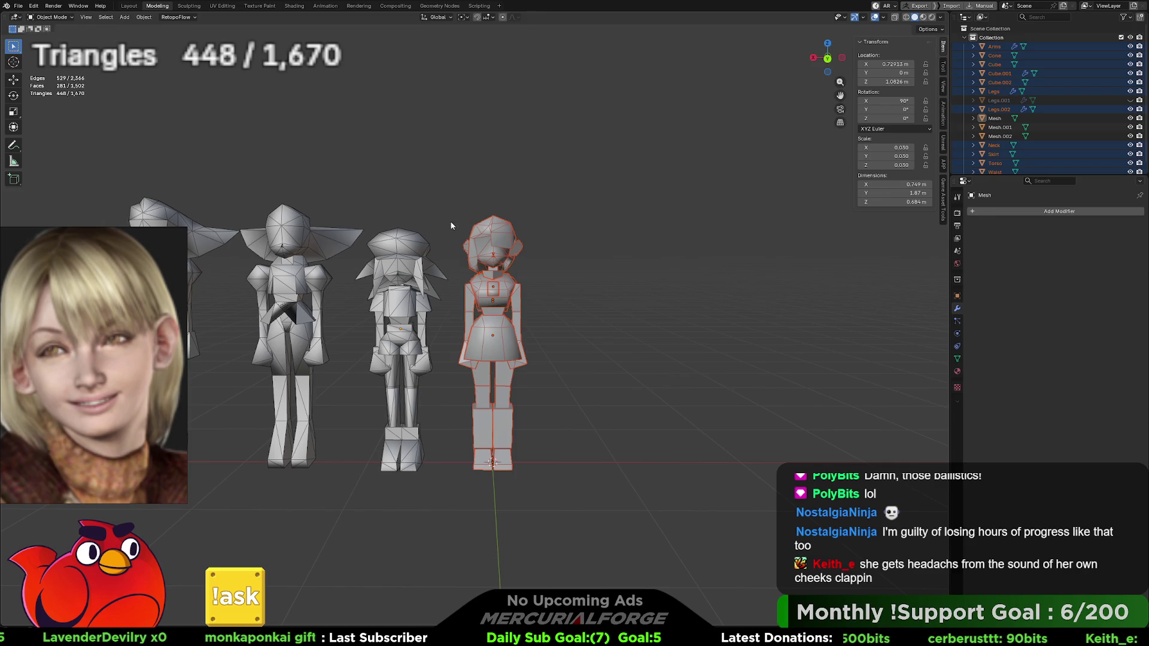
click(418, 254)
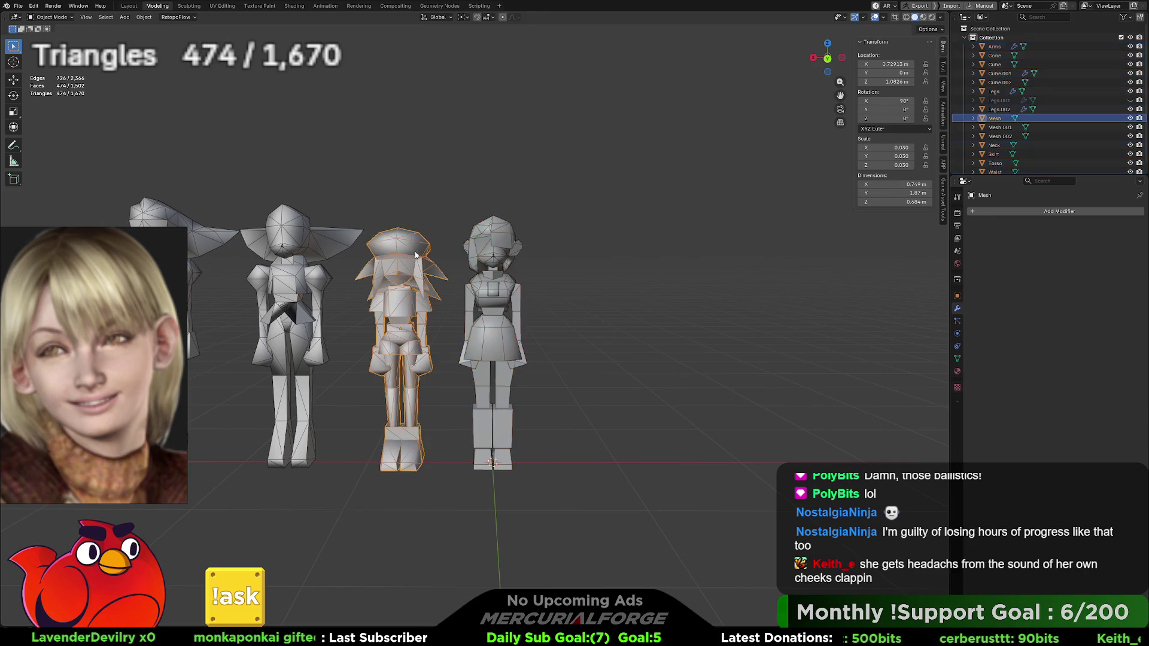
click(498, 245)
mouse_move(591, 190)
mouse_down()
mouse_move(563, 226)
mouse_move(456, 506)
mouse_up()
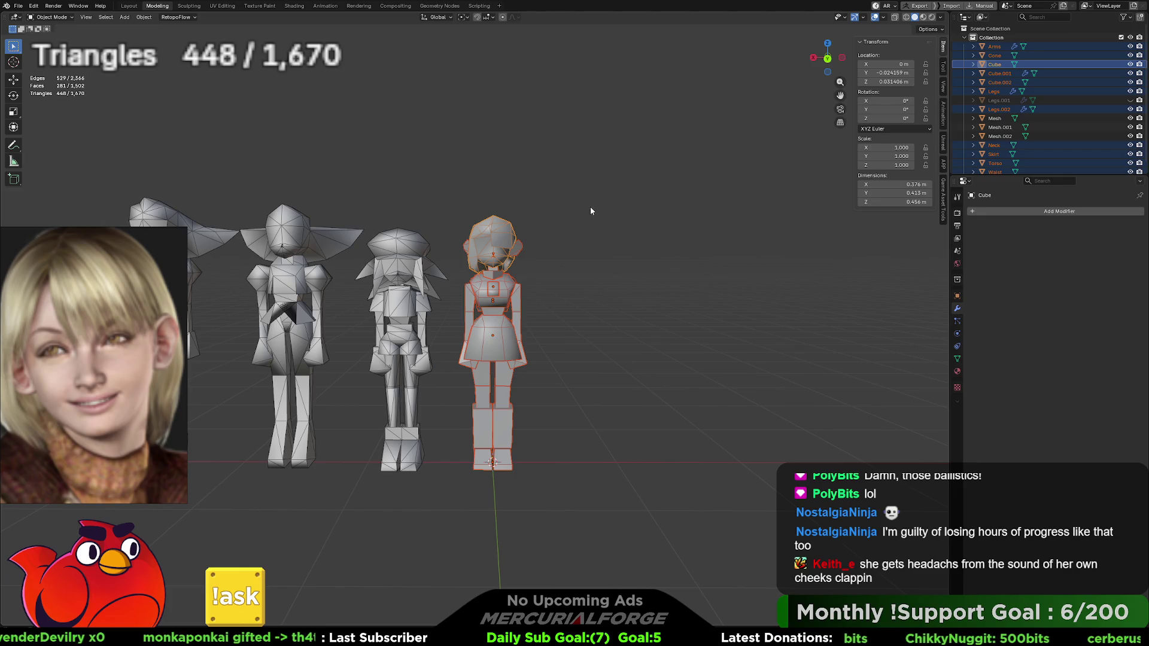
Step: View the character from behind, then select only its head Cube and enter Edit Mode
scroll(578, 240, up, 5)
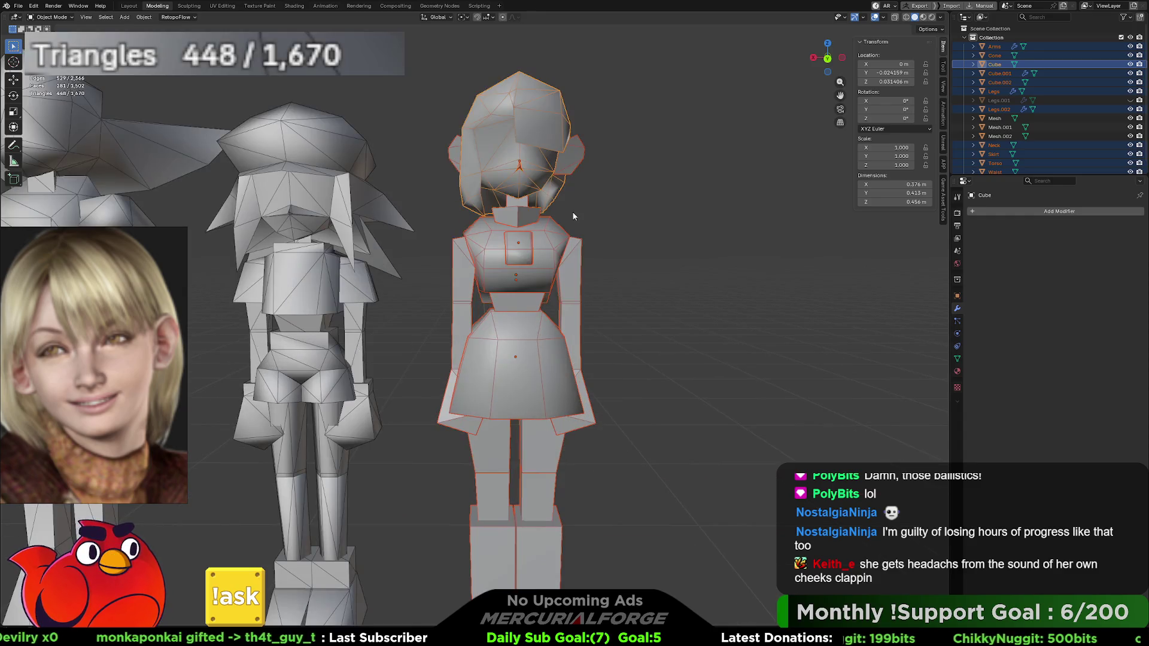
shift+middle_drag(579, 212, 559, 259)
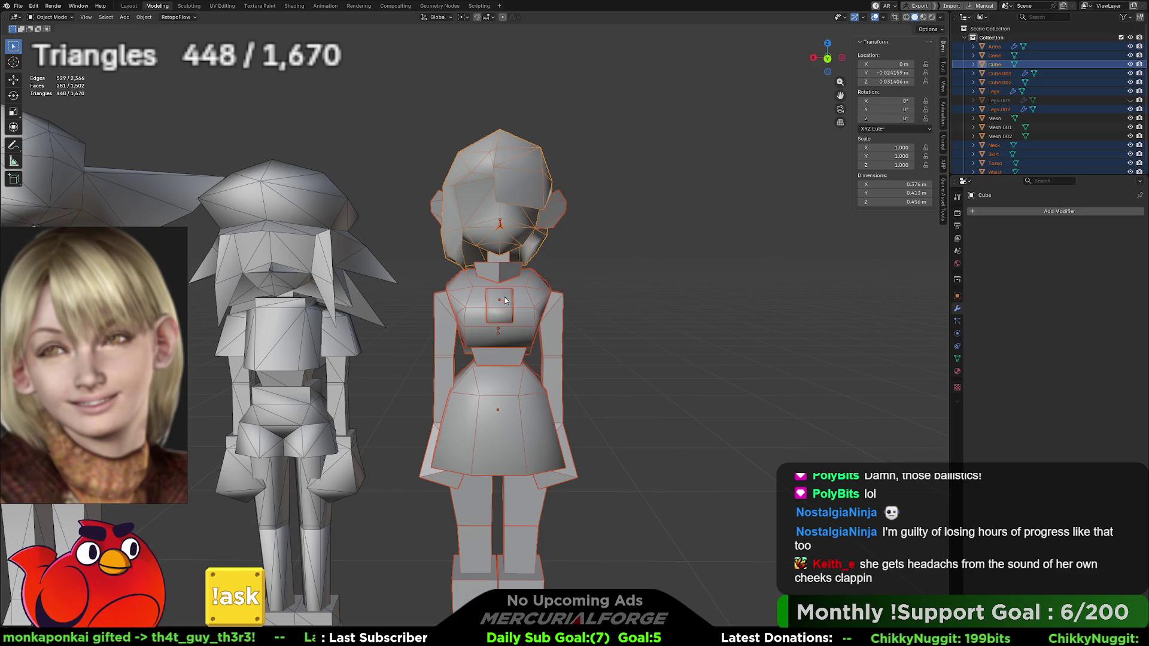
mouse_move(504, 301)
middle_down()
mouse_move(483, 296)
mouse_move(468, 323)
middle_up()
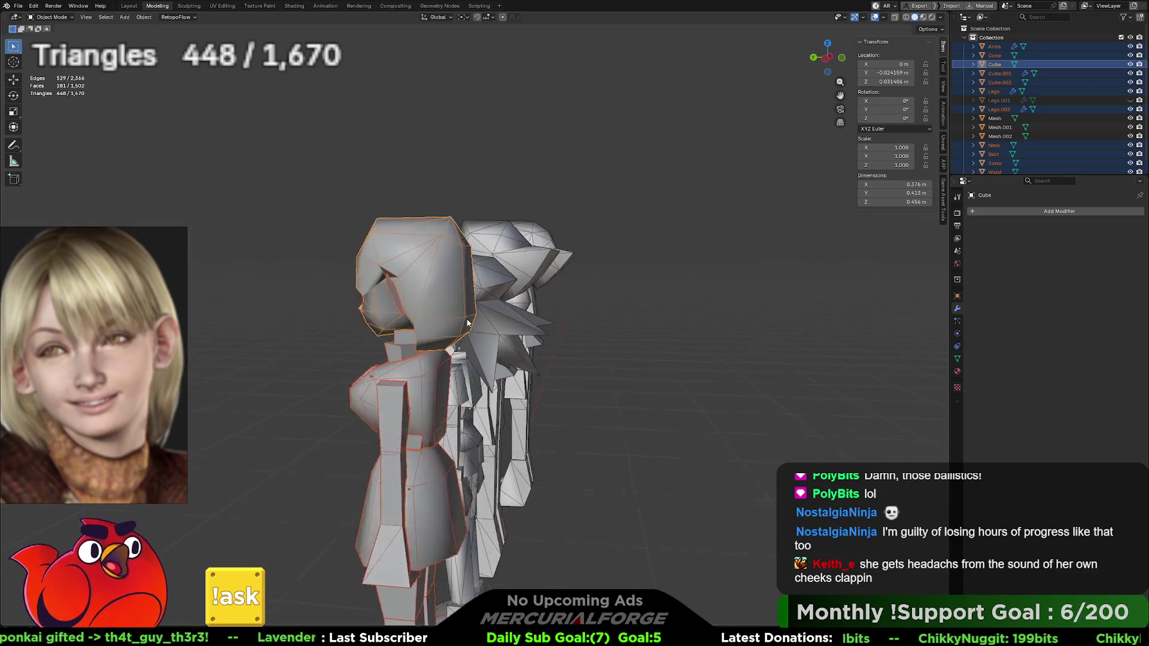
scroll(468, 323, up, 5)
key(ctrl+KP_1)
key(KP_Decimal)
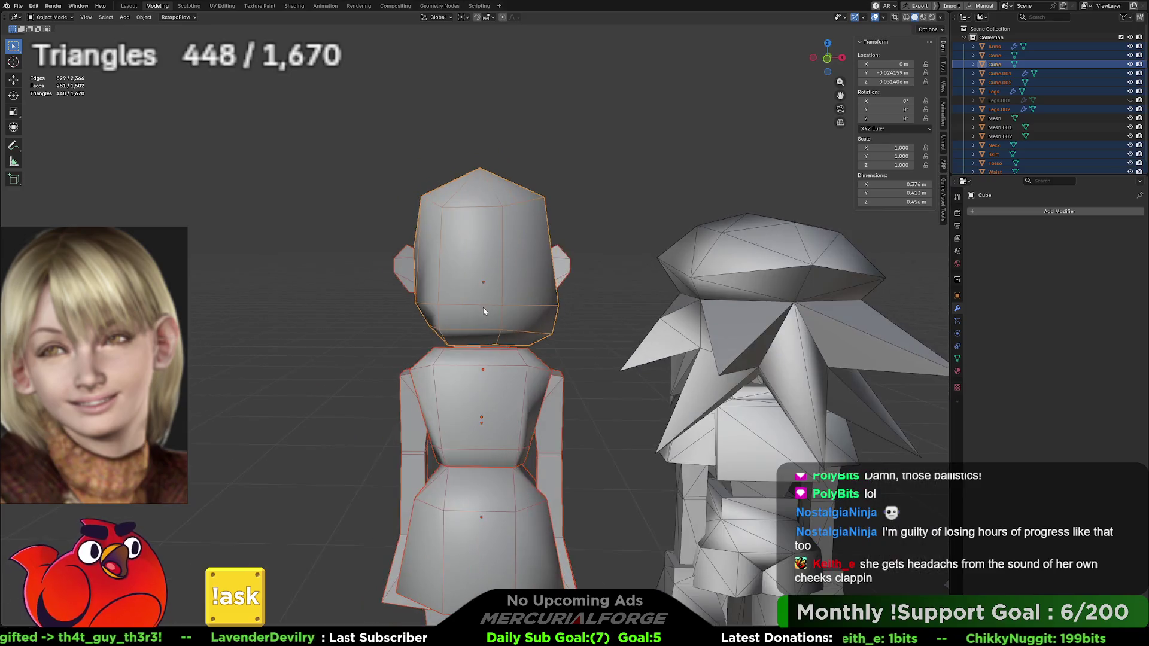
click(483, 304)
key(Tab)
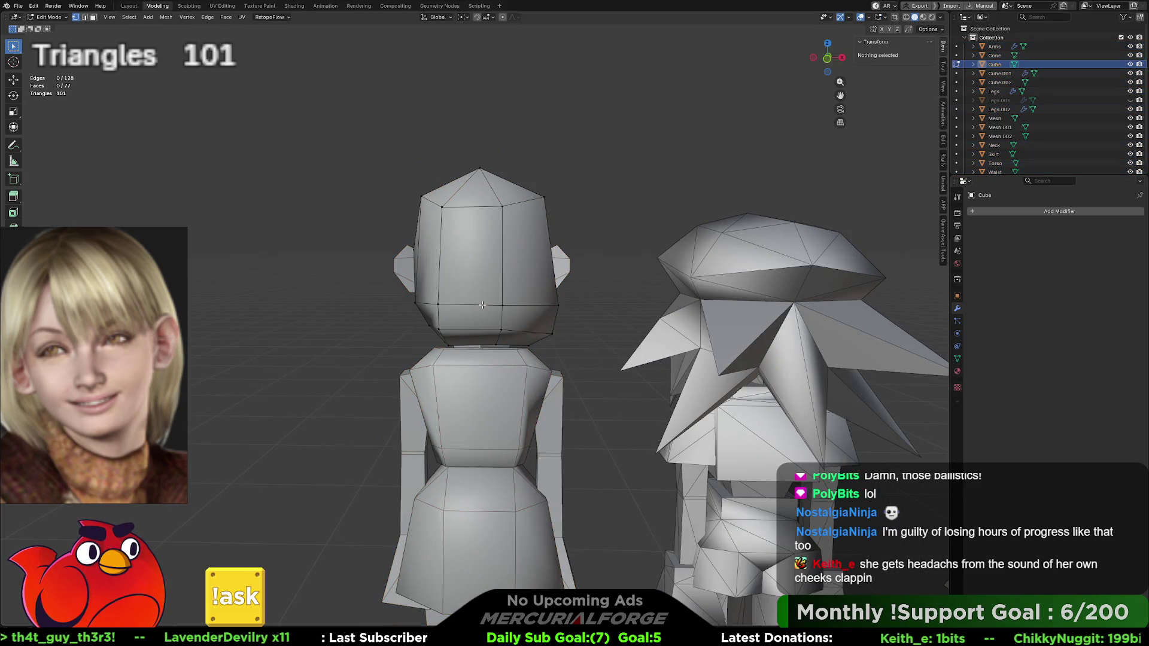
Step: Select the head's rear edge and move it backward along Y, then up along Z
click(485, 305)
shift+click(472, 304)
middle_drag(472, 304, 591, 304)
key(g)
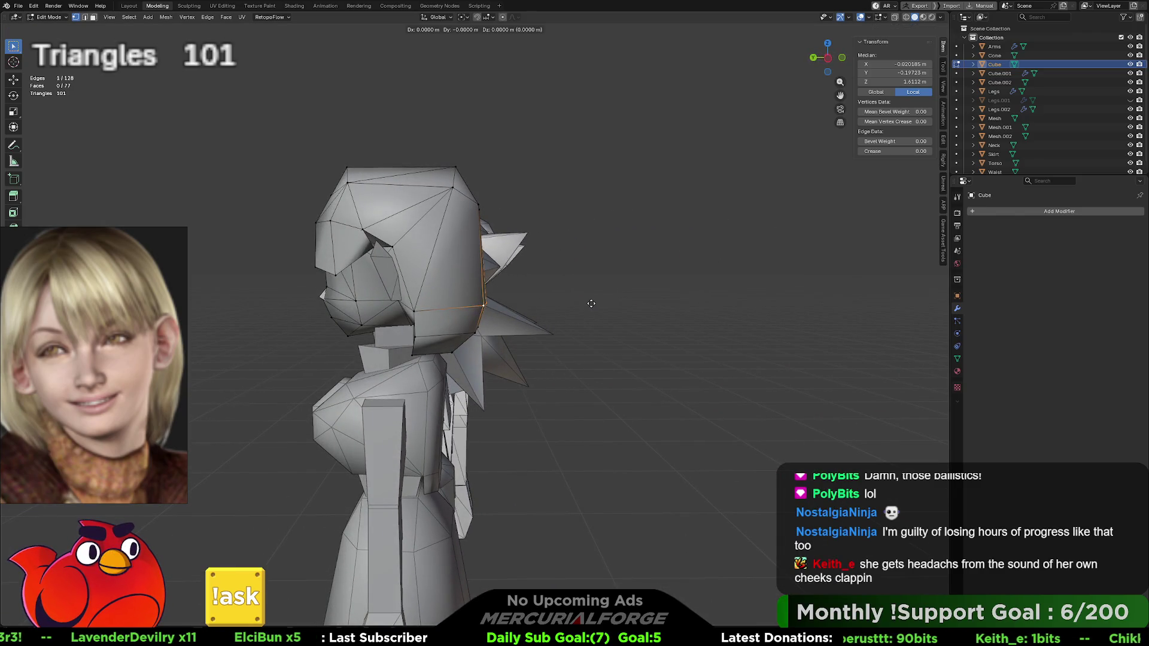
key(y)
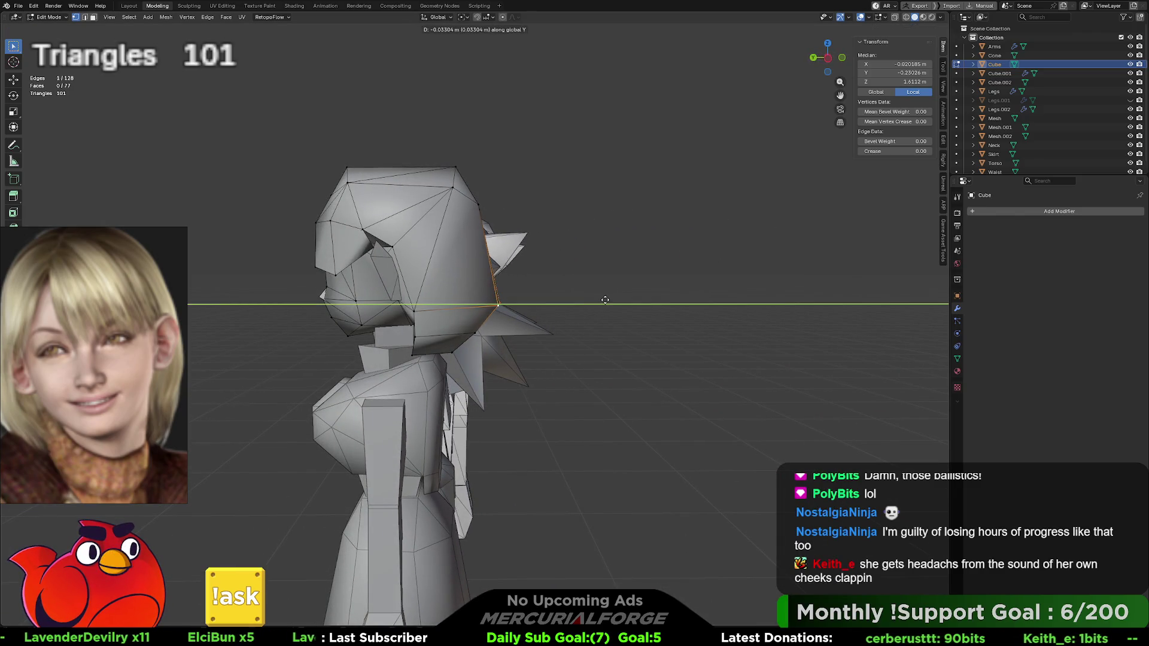
click(616, 299)
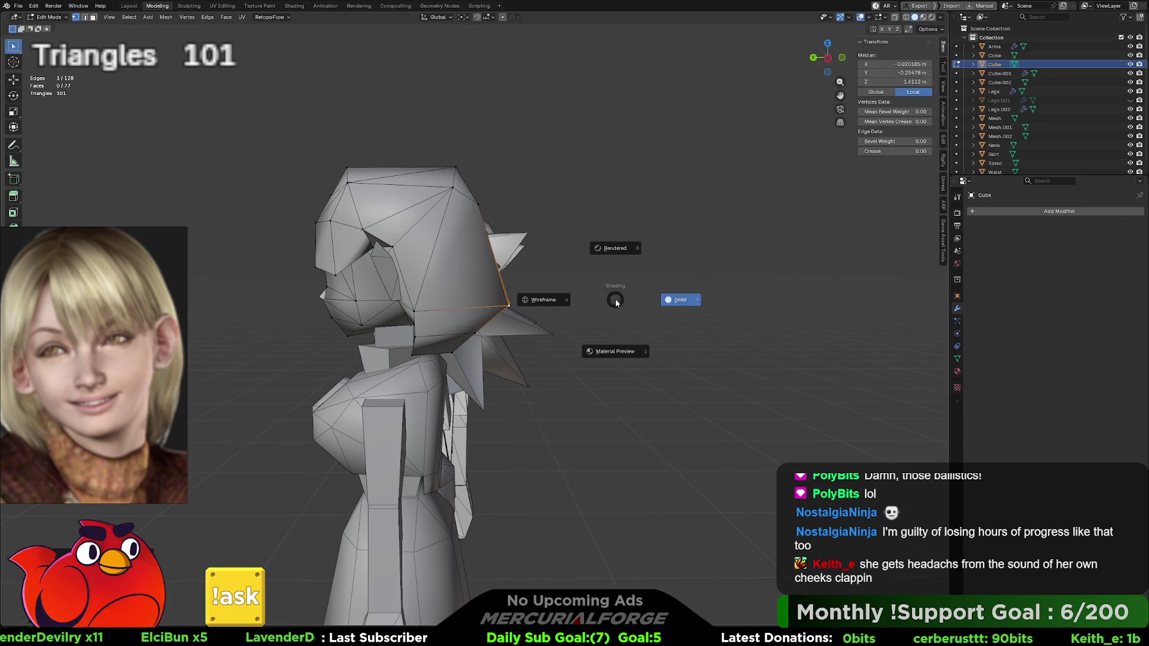
key(g)
key(z)
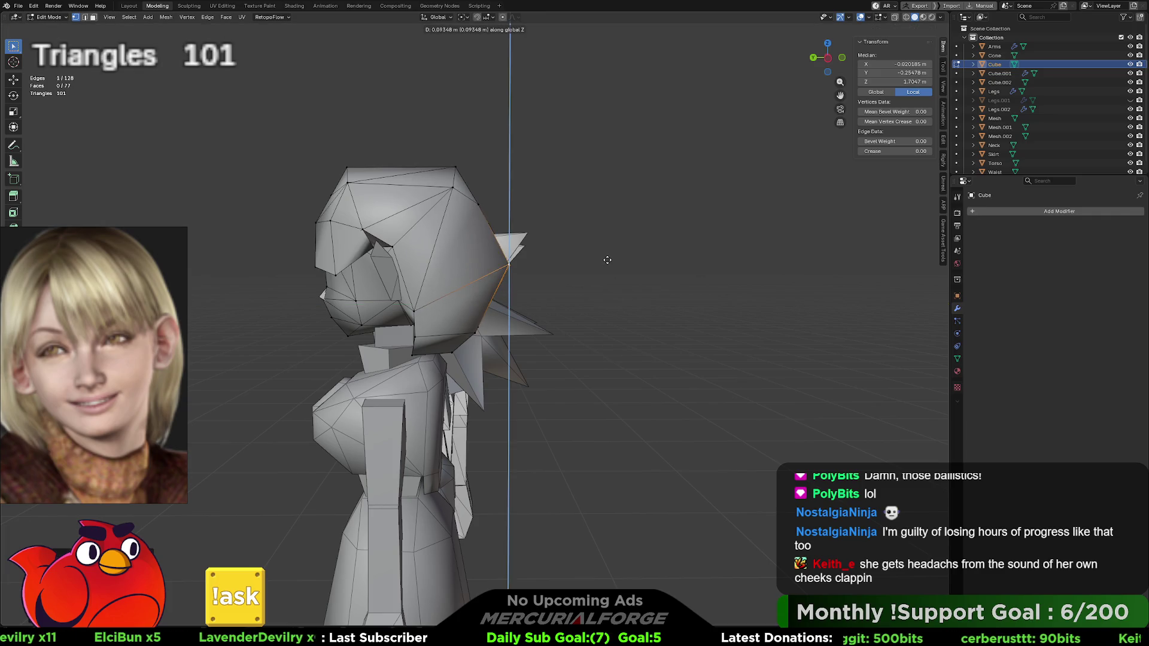
click(605, 269)
Step: Raise a vertex on top of the head
key(KP_1)
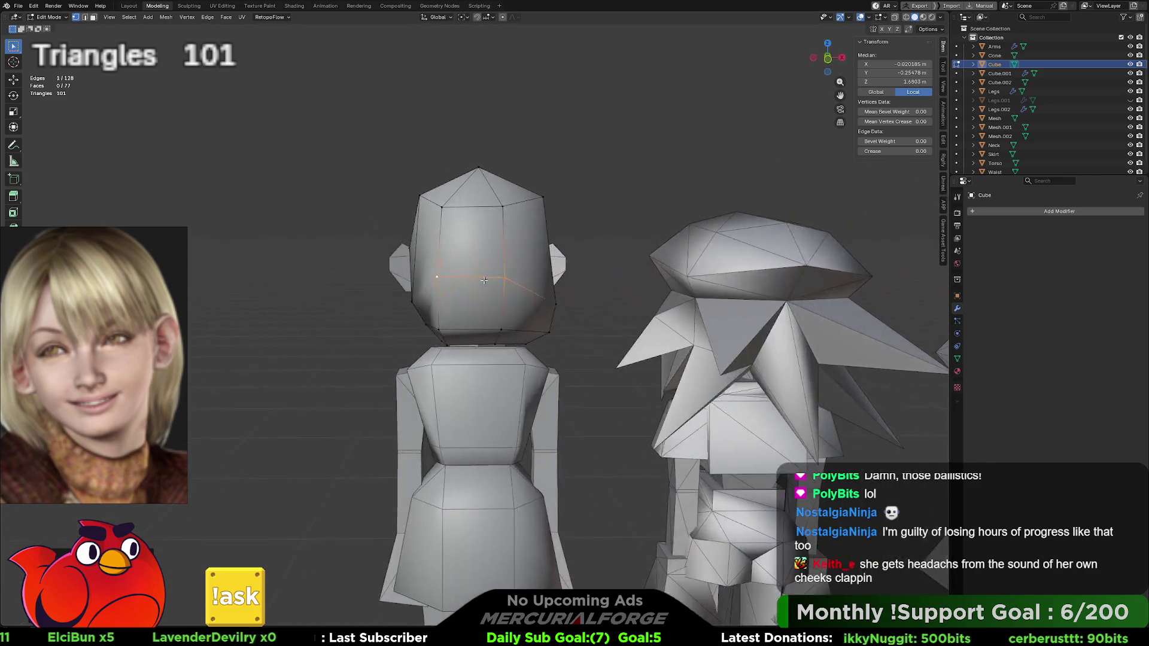
mouse_move(551, 305)
middle_down()
mouse_move(515, 276)
mouse_move(545, 257)
middle_up()
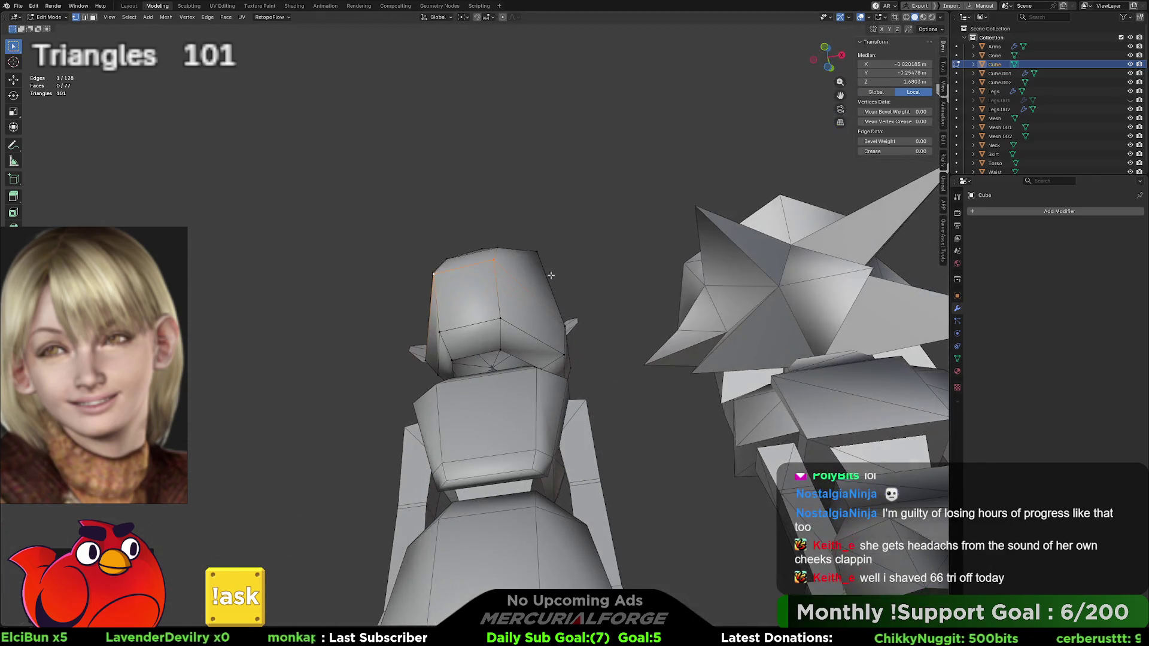
click(562, 325)
key(g)
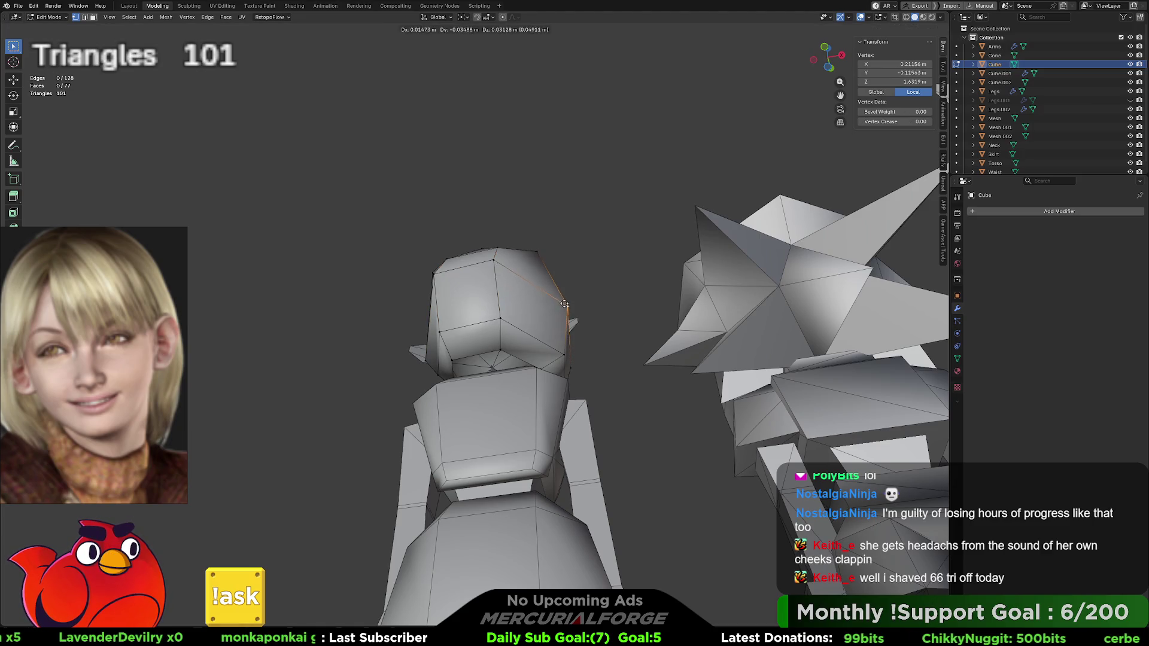
click(564, 298)
mouse_move(564, 298)
middle_down()
mouse_move(544, 313)
mouse_move(662, 359)
mouse_move(788, 380)
mouse_move(542, 294)
mouse_move(595, 289)
middle_up()
Step: Clear the selection and orbit and zoom around the heads to check the new shape
click(473, 297)
mouse_move(473, 296)
middle_down()
mouse_move(464, 284)
mouse_move(602, 304)
middle_up()
key(alt+a)
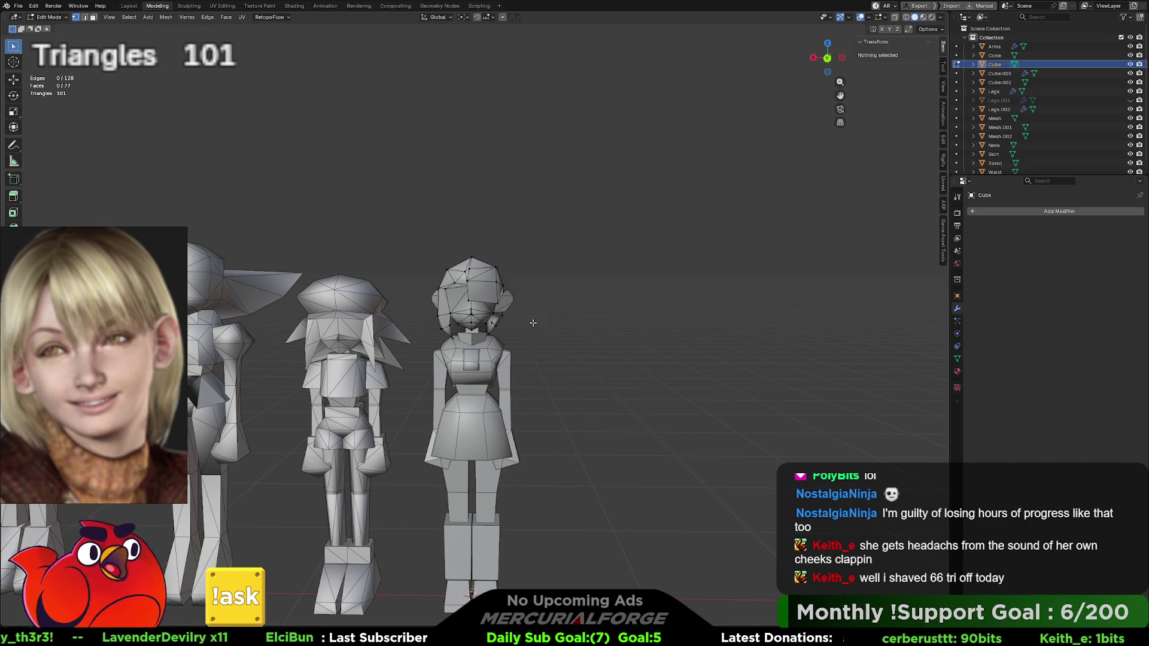
scroll(524, 341, up, 3)
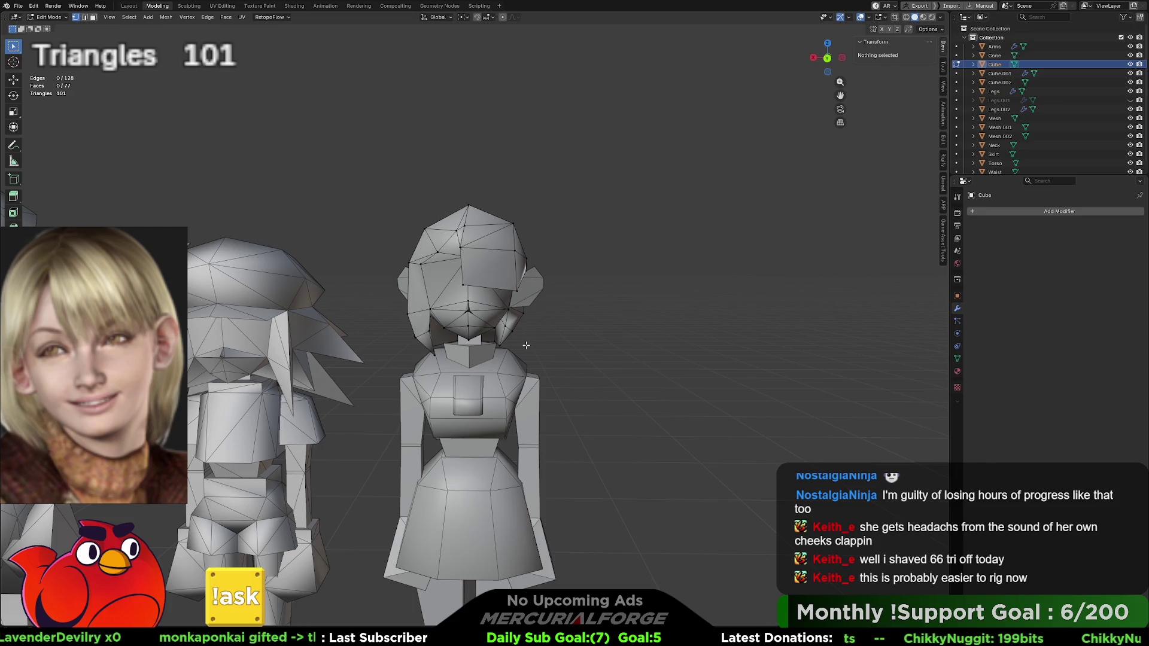
shift+scroll(526, 345, down, 6)
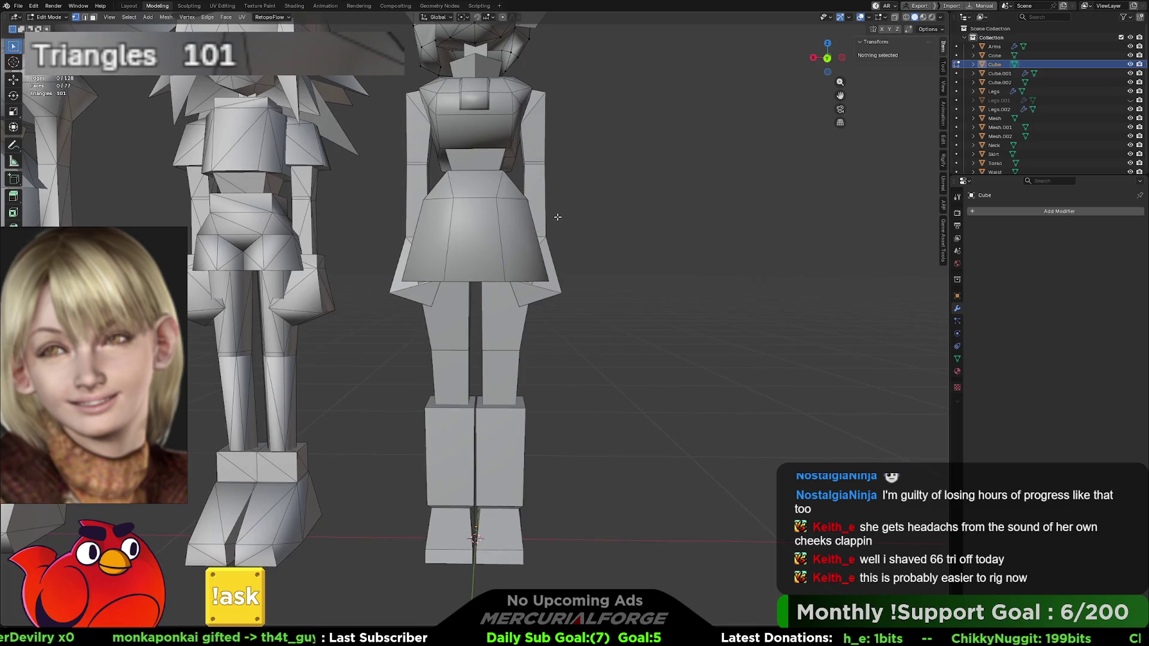
middle_drag(558, 294, 544, 386)
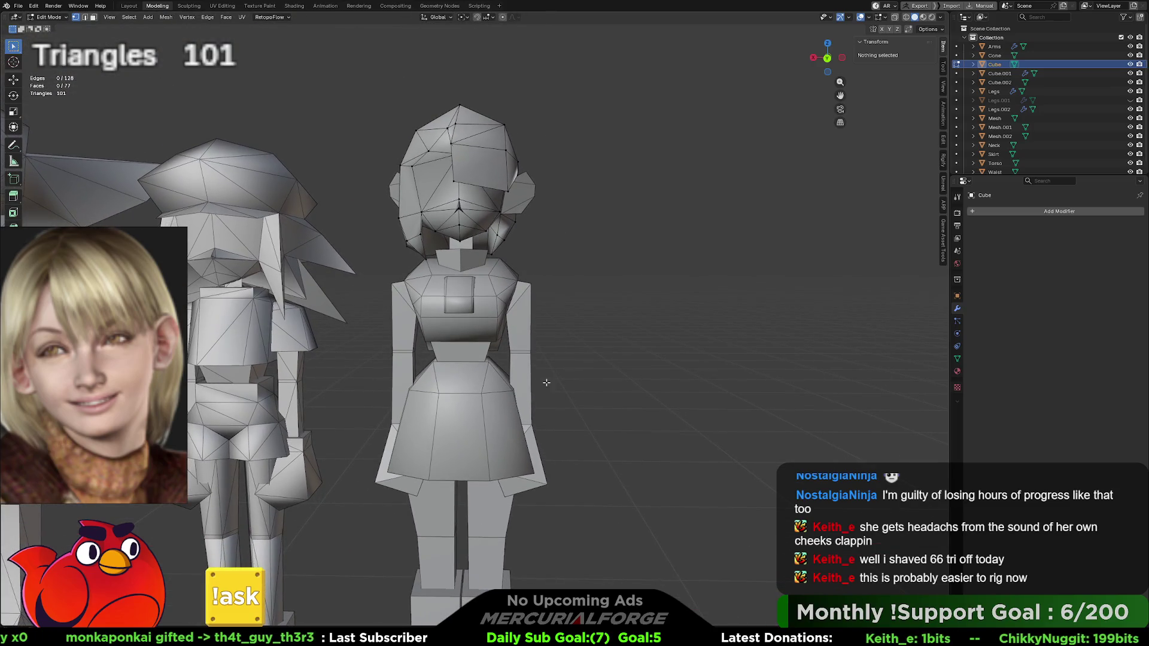